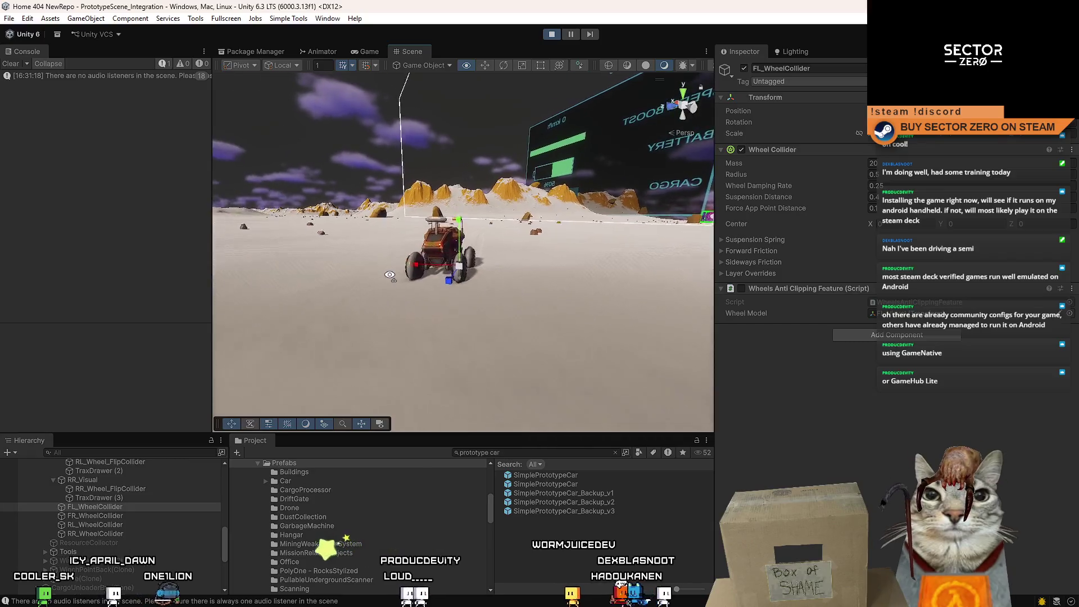
# Inspect the rover's front wheel colliders and front flip colliders in the Hierarchy
pyautogui.click(161, 515)
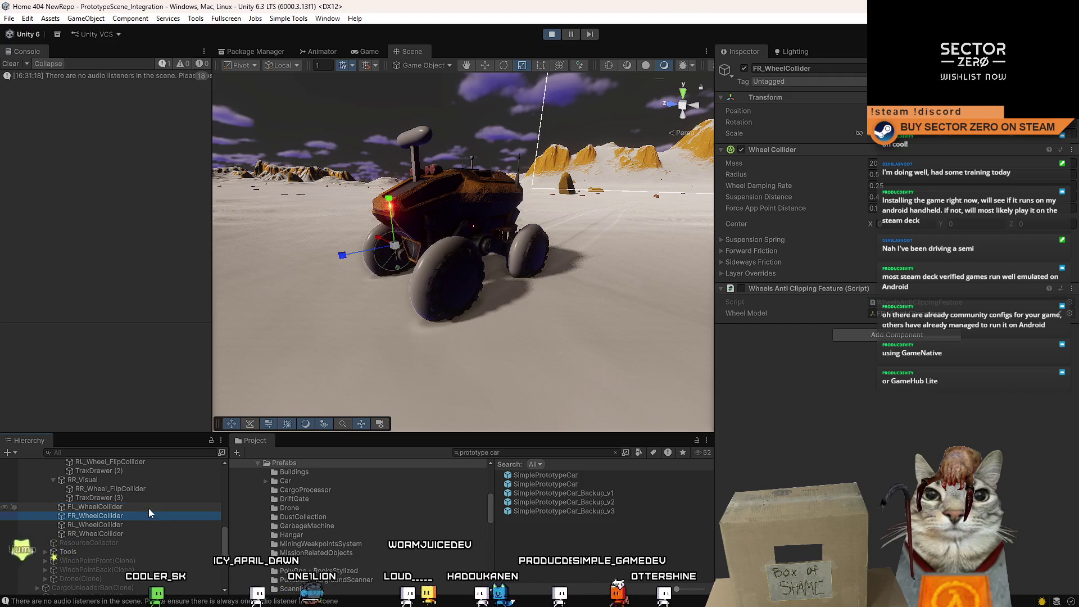
pyautogui.click(149, 506)
pyautogui.scroll(3, 90, 511)
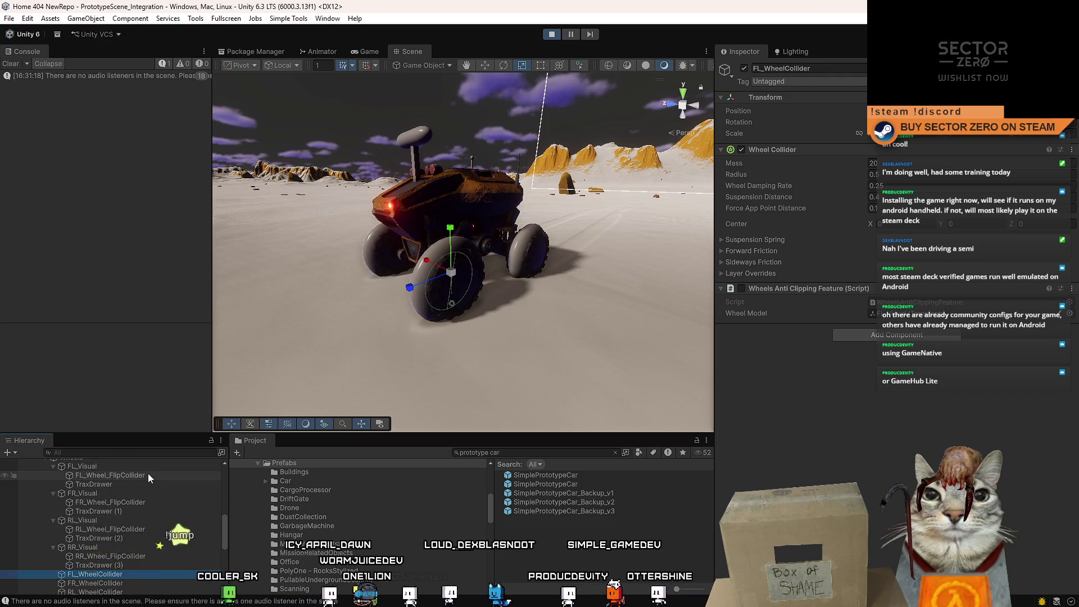
pyautogui.click(147, 475)
pyautogui.click(147, 503)
# Deactivate the TraxDrawer and TraxDrawer (1) front spheres, then return to the Game view
pyautogui.click(144, 484)
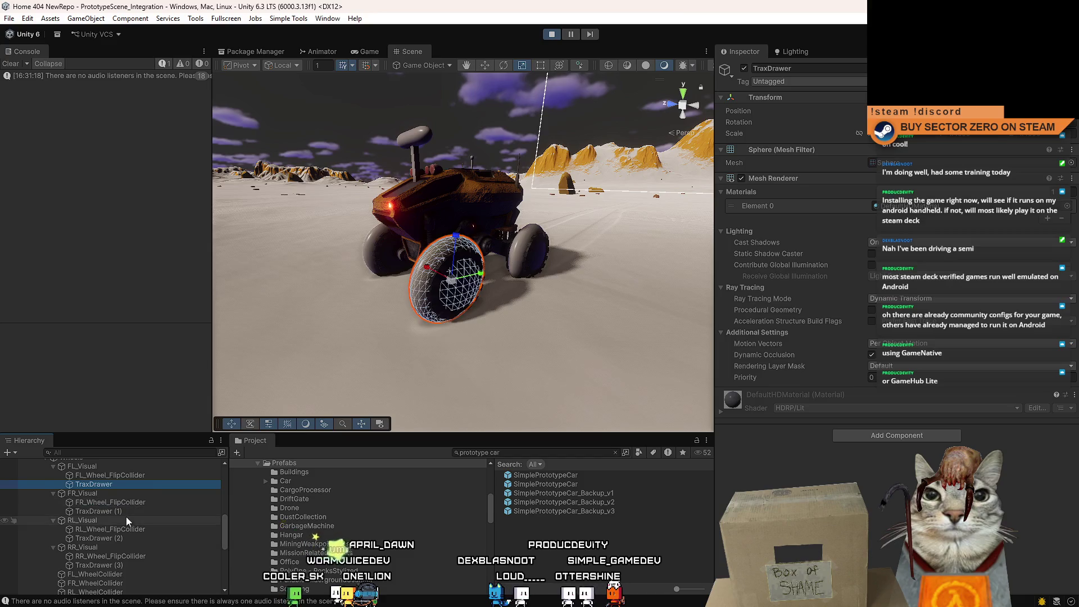
pyautogui.click(126, 511)
pyautogui.keyDown('ctrl'); pyautogui.click(119, 484); pyautogui.keyUp('ctrl')
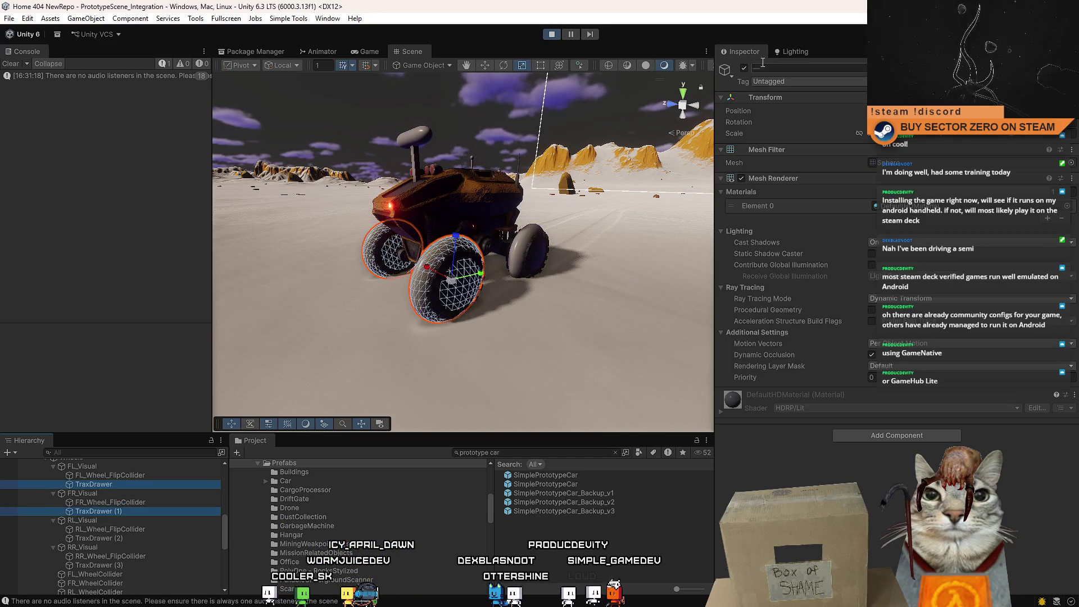
pyautogui.click(743, 68)
pyautogui.click(365, 51)
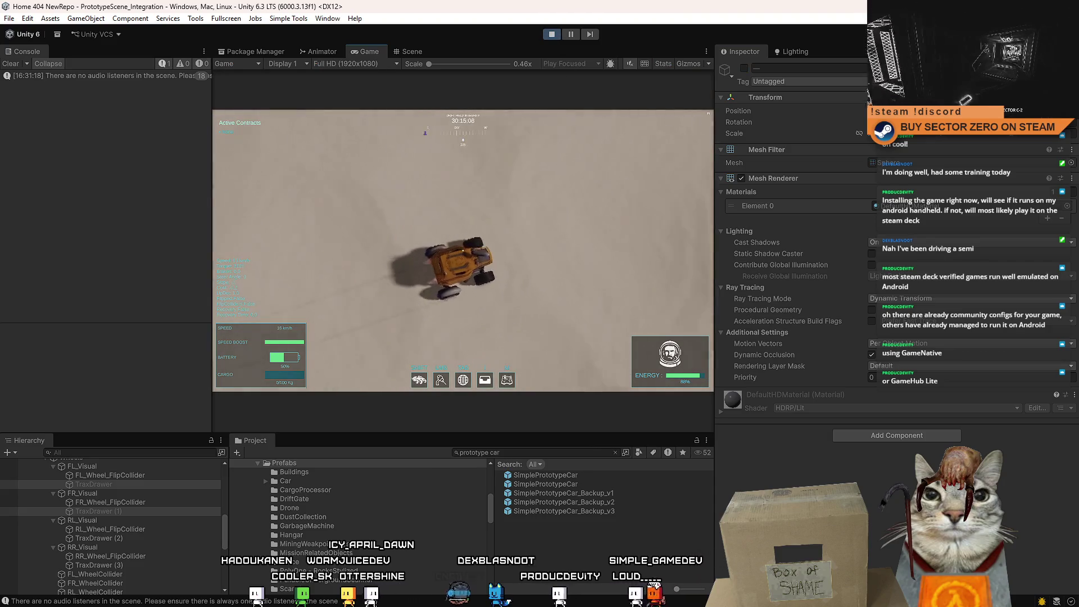
# Accelerate the rover forward with W, toggle the pause menu, and play fullscreen
pyautogui.press('w')
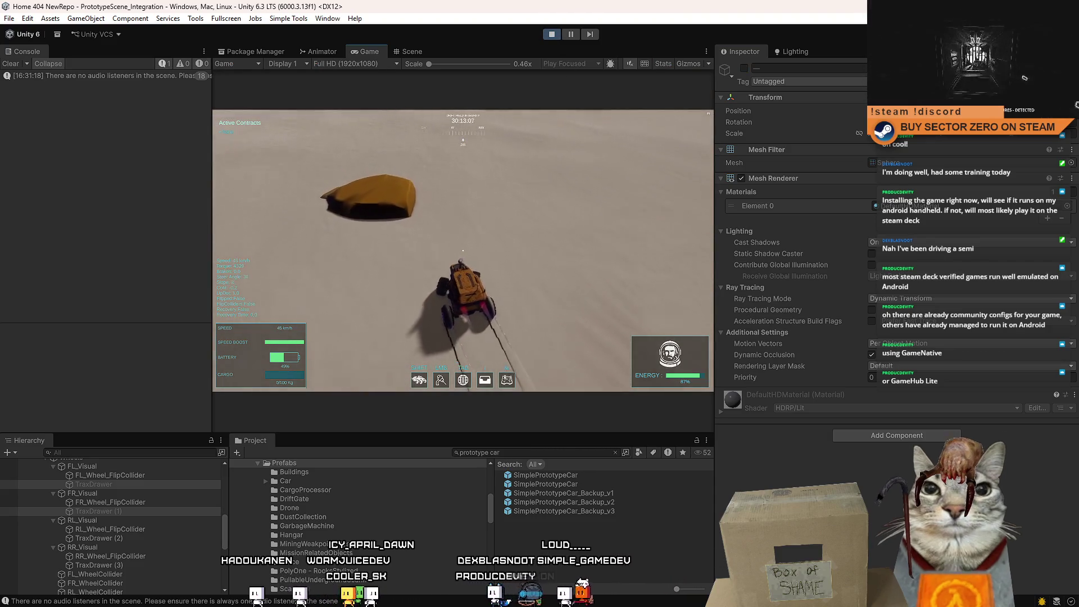
pyautogui.press('w')
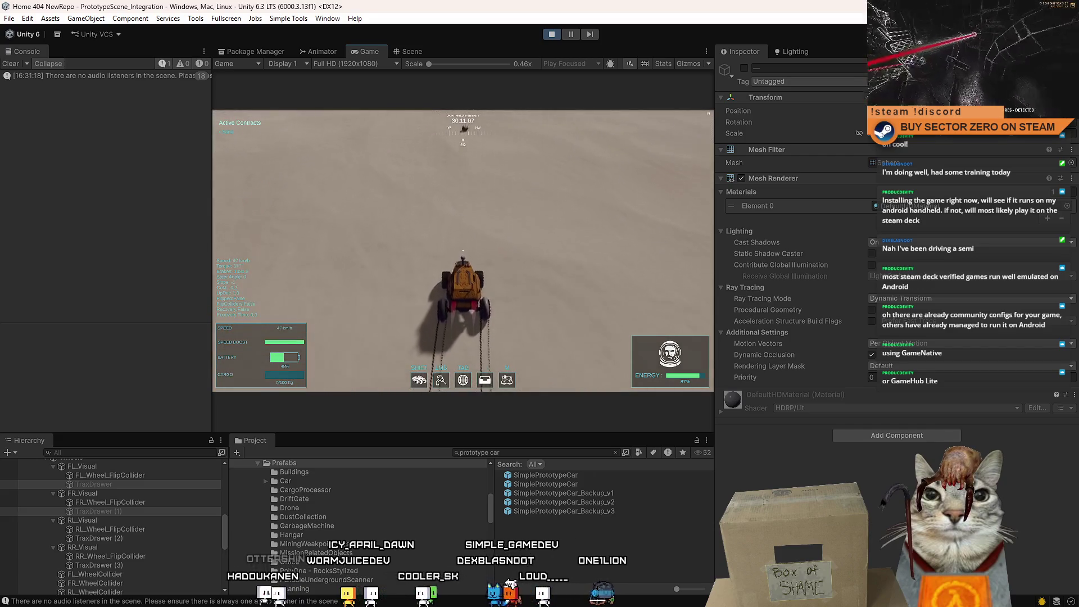
pyautogui.press('Escape')
pyautogui.press('Escape')
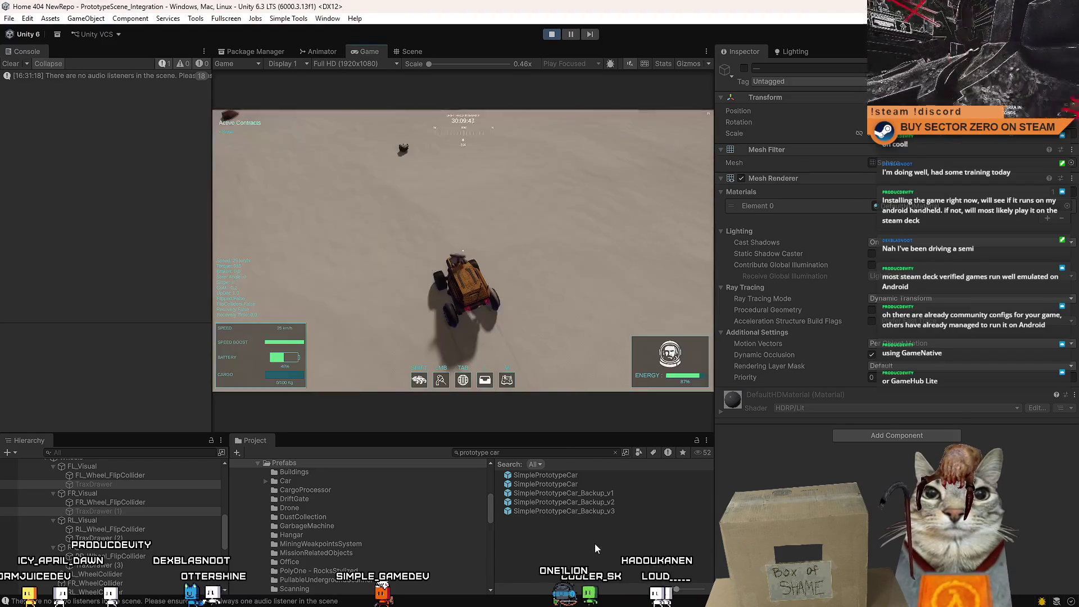
pyautogui.press('F10')
# Clear the prototype car asset search and put the game back into fullscreen
pyautogui.click(462, 251)
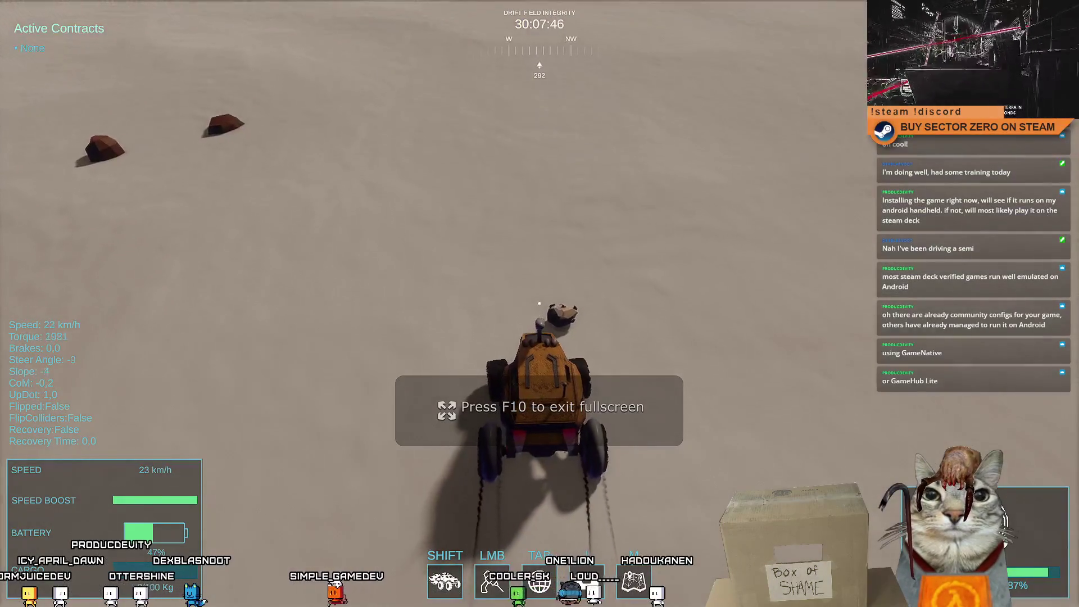
pyautogui.press('F10')
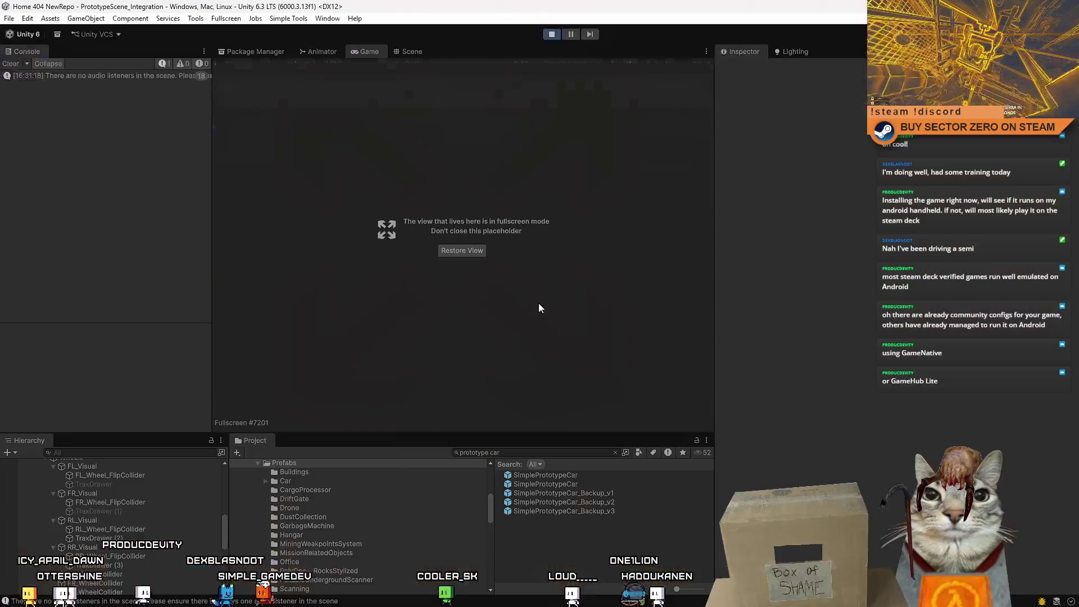
pyautogui.click(615, 453)
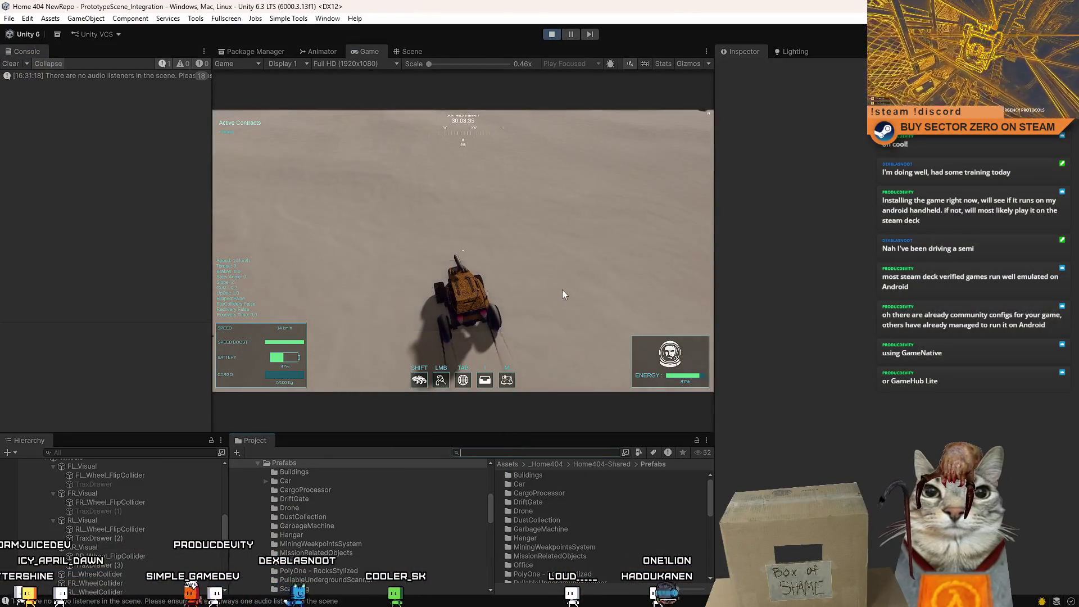
pyautogui.click(562, 289)
pyautogui.press('F10')
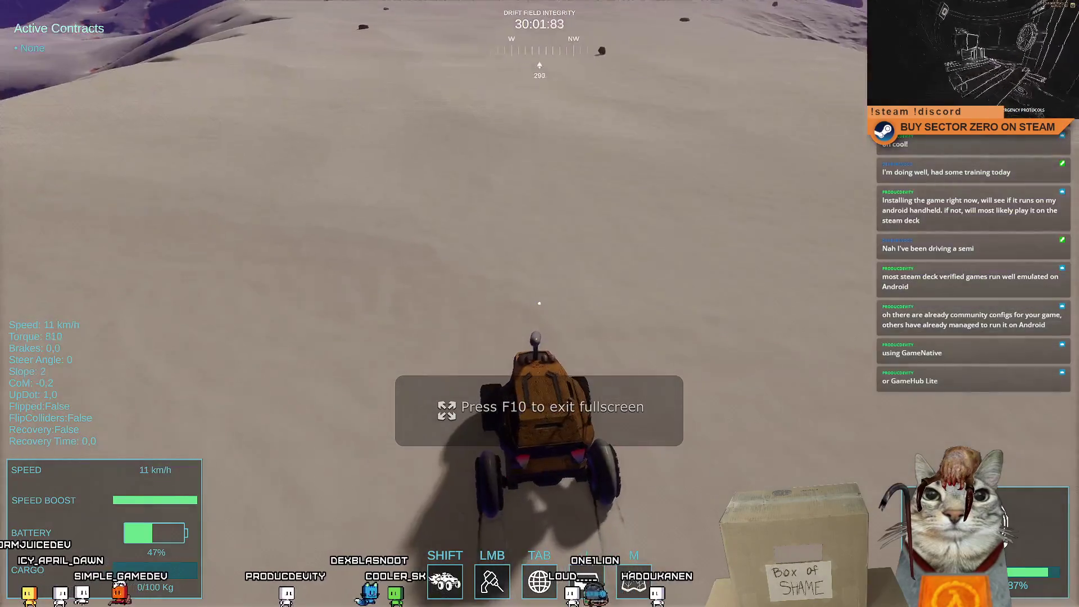
# Drift the rover in circles, brake and turn left and right to carve tracks, then exit fullscreen
pyautogui.press('w')
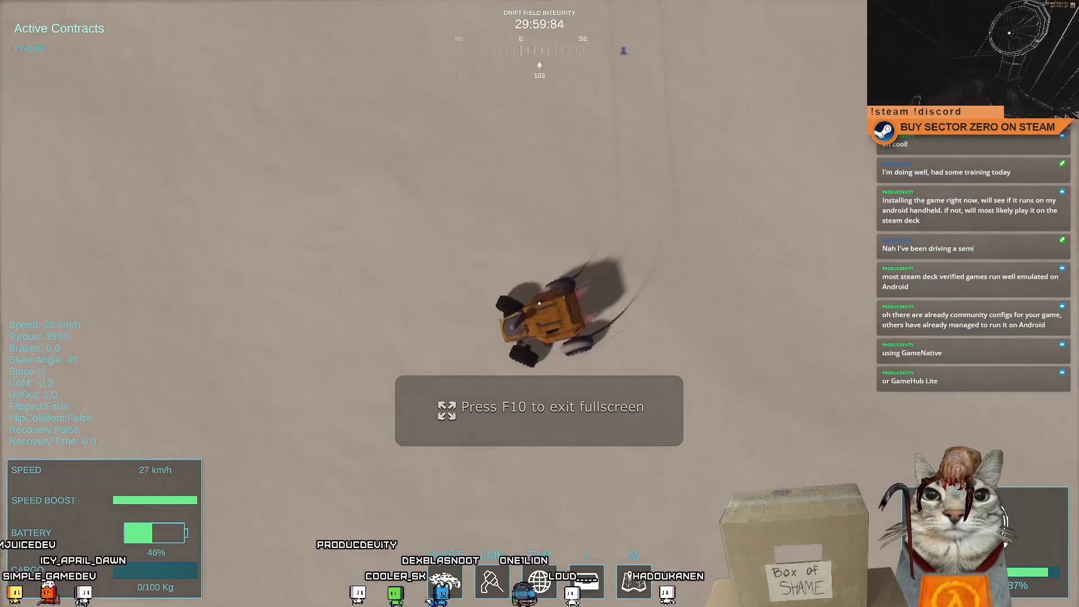
pyautogui.press('w')
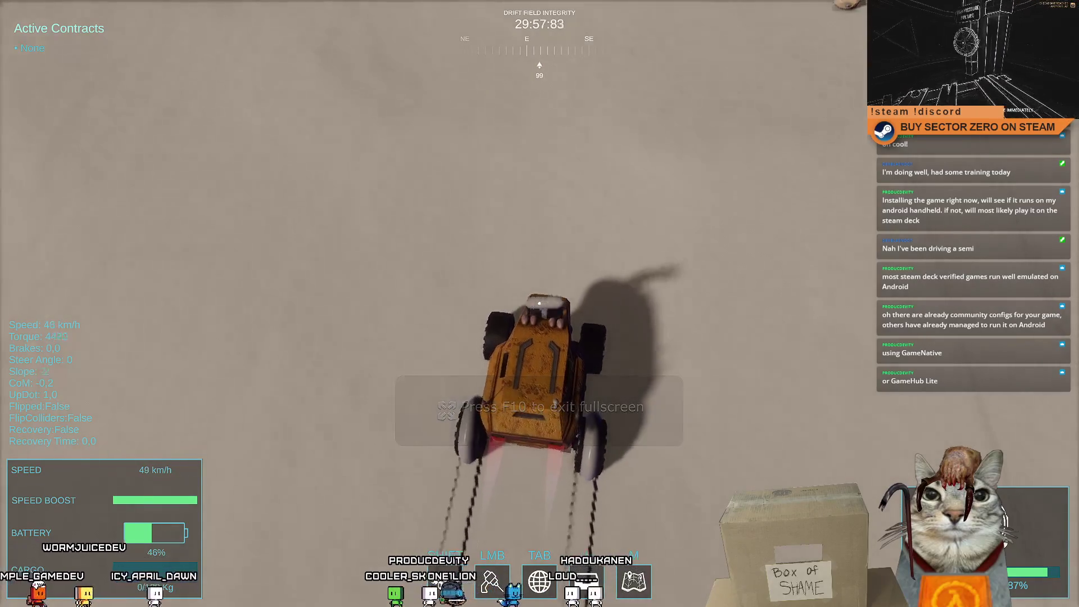
pyautogui.press('a')
pyautogui.press('space')
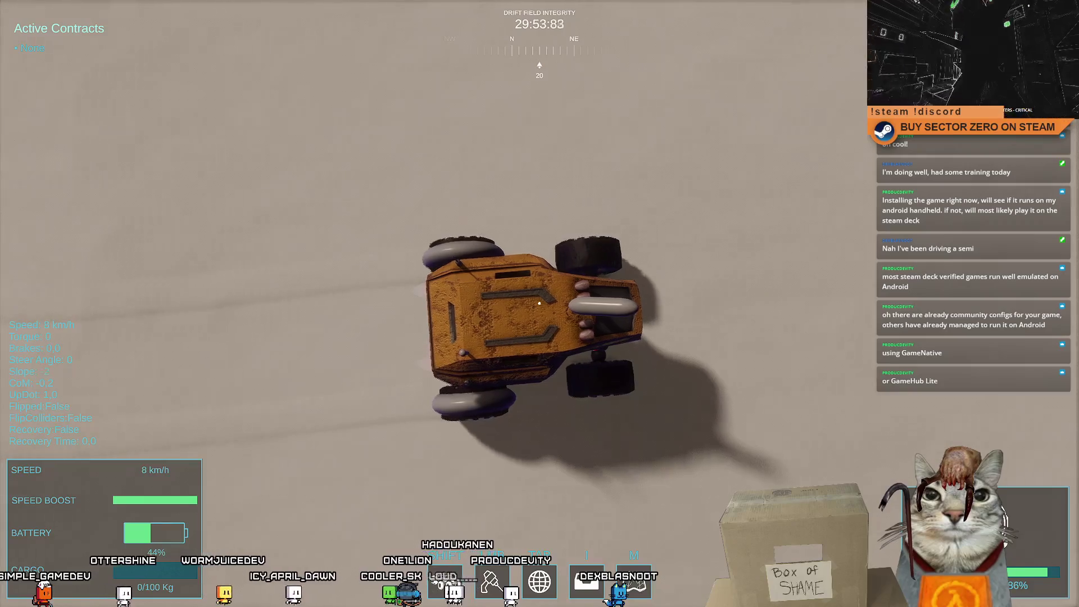
pyautogui.press('w')
pyautogui.press('d')
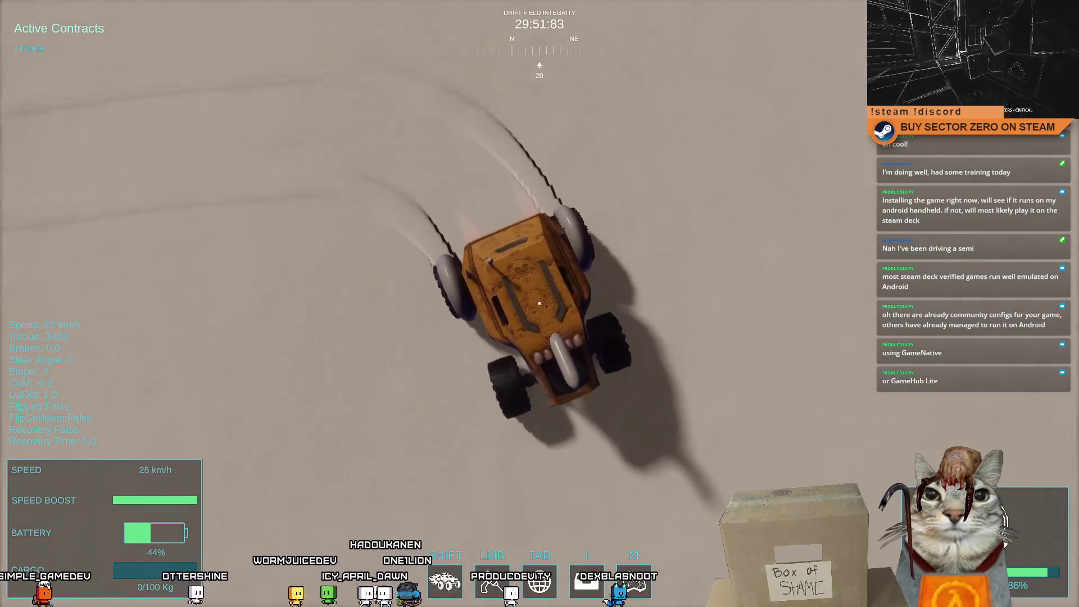
pyautogui.press('space')
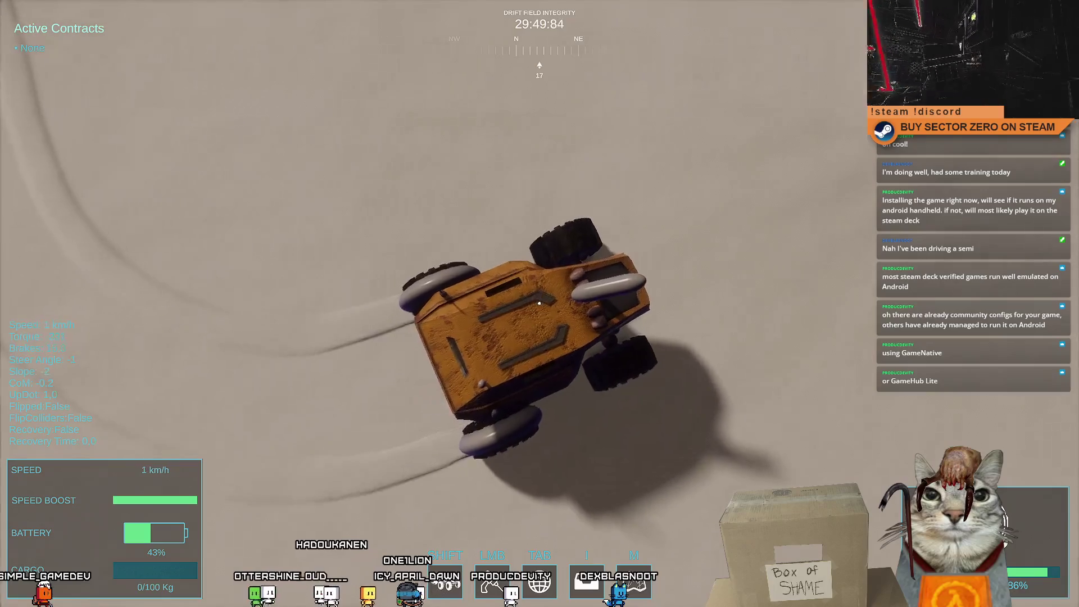
pyautogui.press('w')
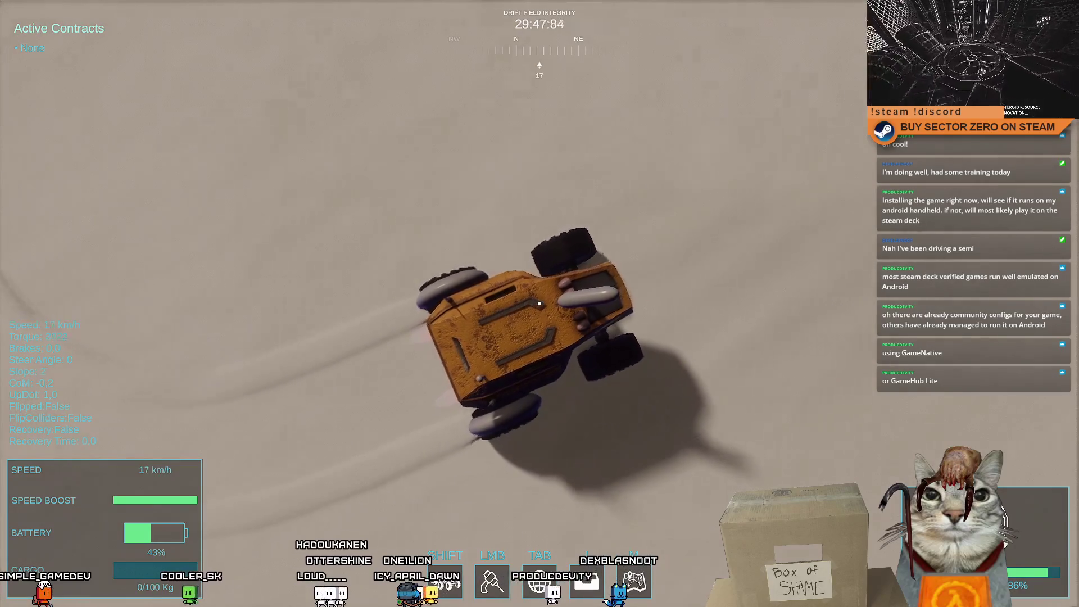
pyautogui.press('a')
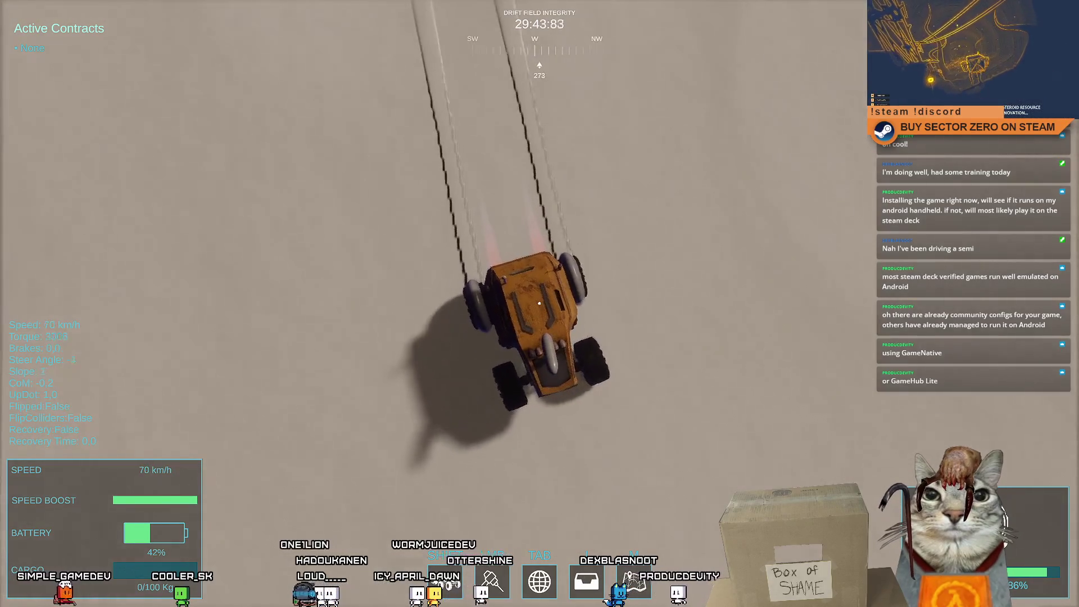
pyautogui.press('space')
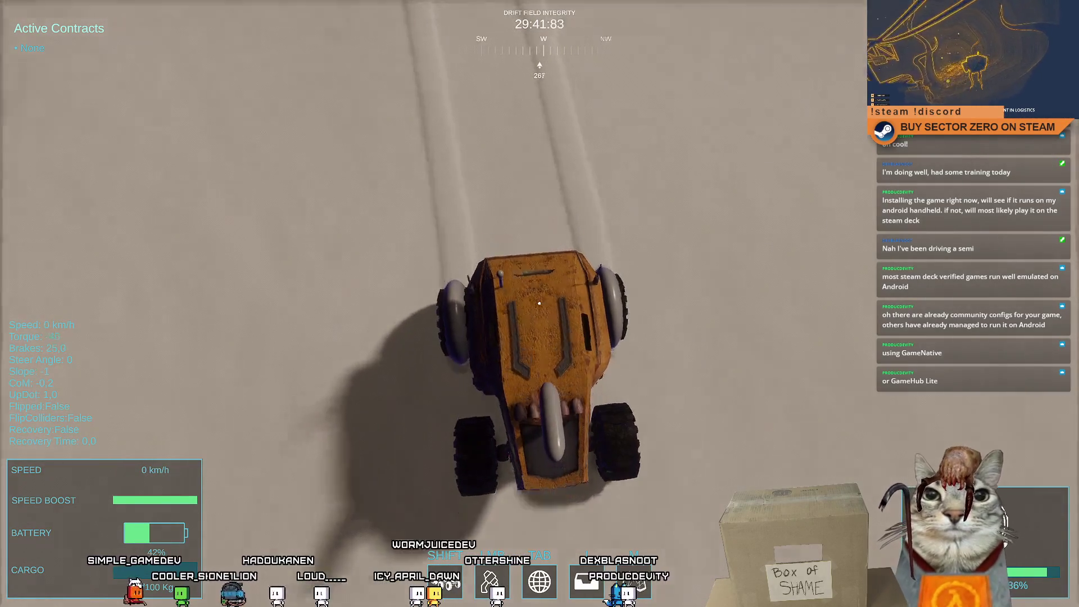
pyautogui.press('Escape')
pyautogui.press('Escape')
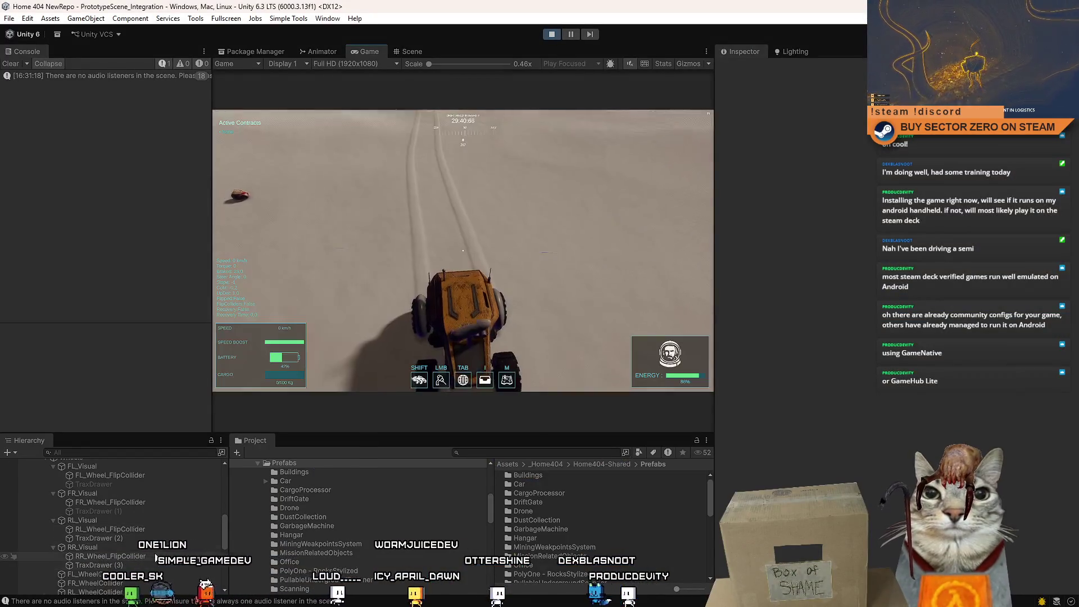
# Select the rover clone's TraxManager, choose K4096 Buffer Size, and start driving again
pyautogui.scroll(-2, 154, 552)
pyautogui.scroll(5, 155, 557)
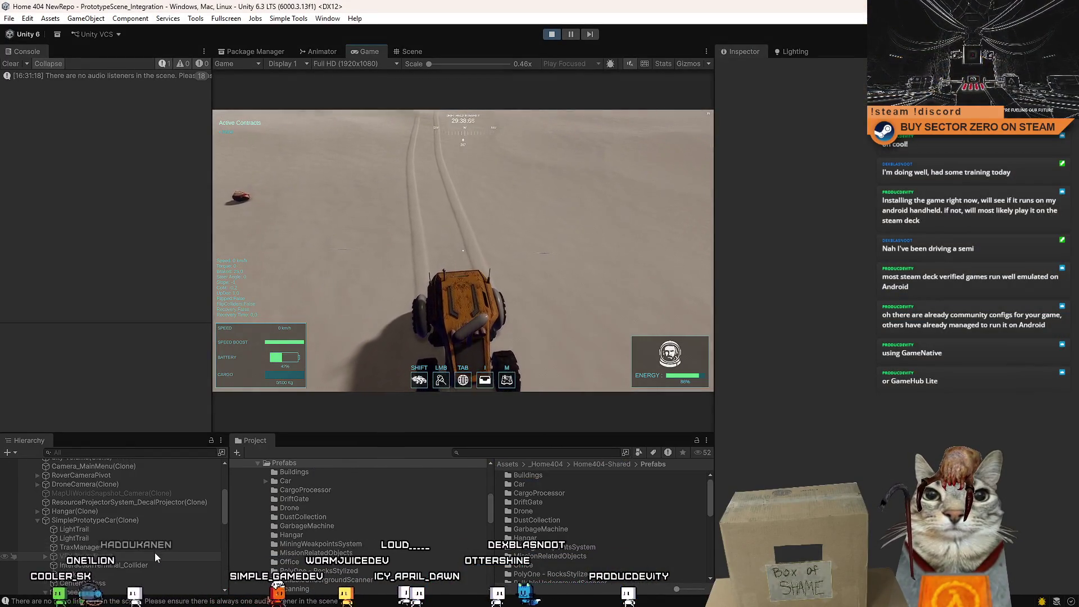
pyautogui.press('Escape')
pyautogui.press('Escape')
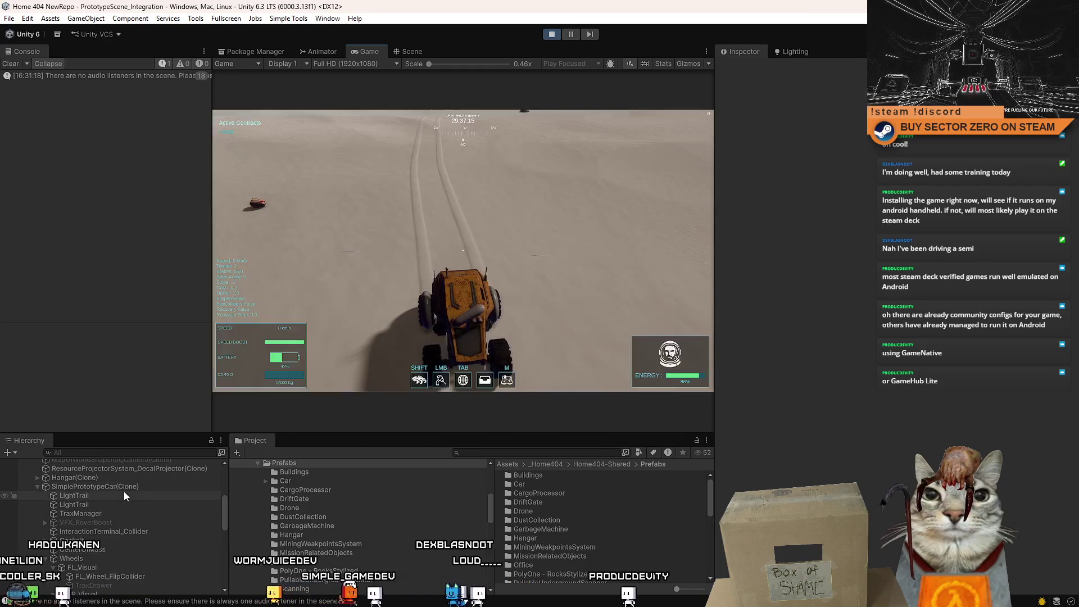
pyautogui.click(146, 532)
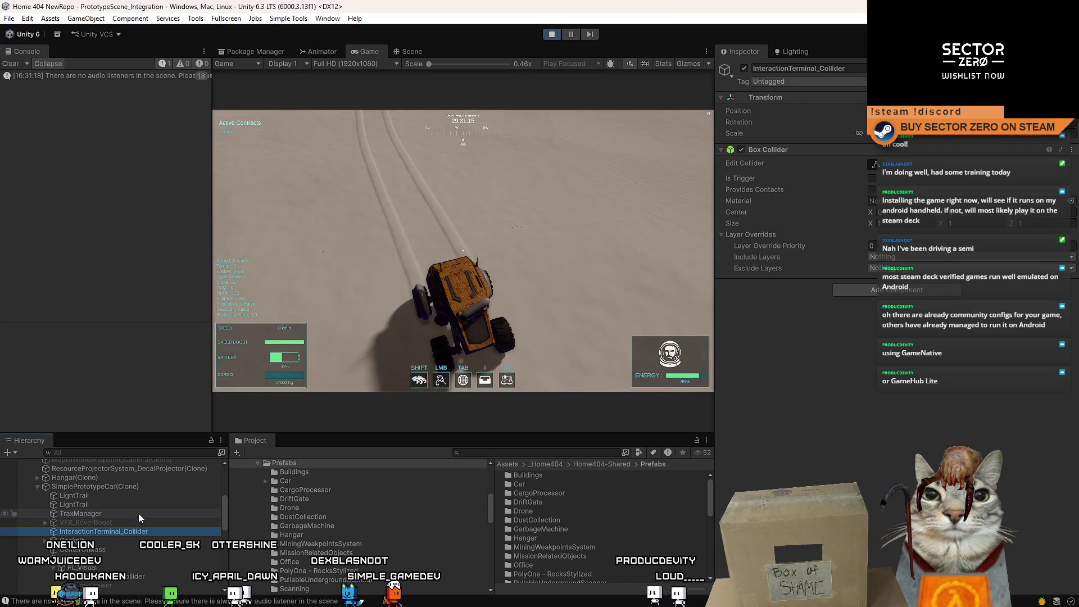
pyautogui.click(137, 514)
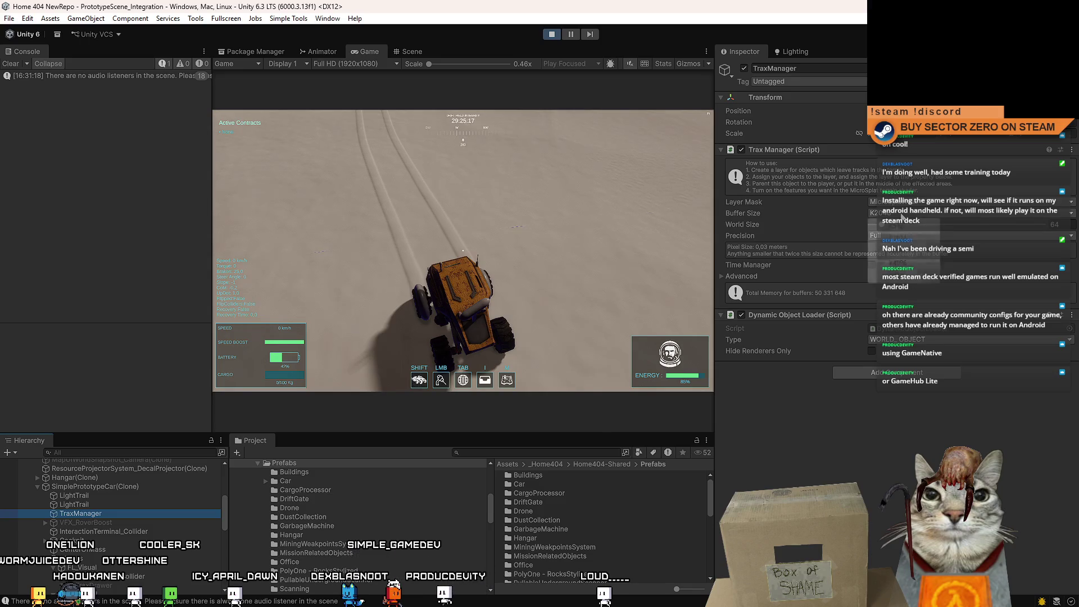
pyautogui.click(899, 263)
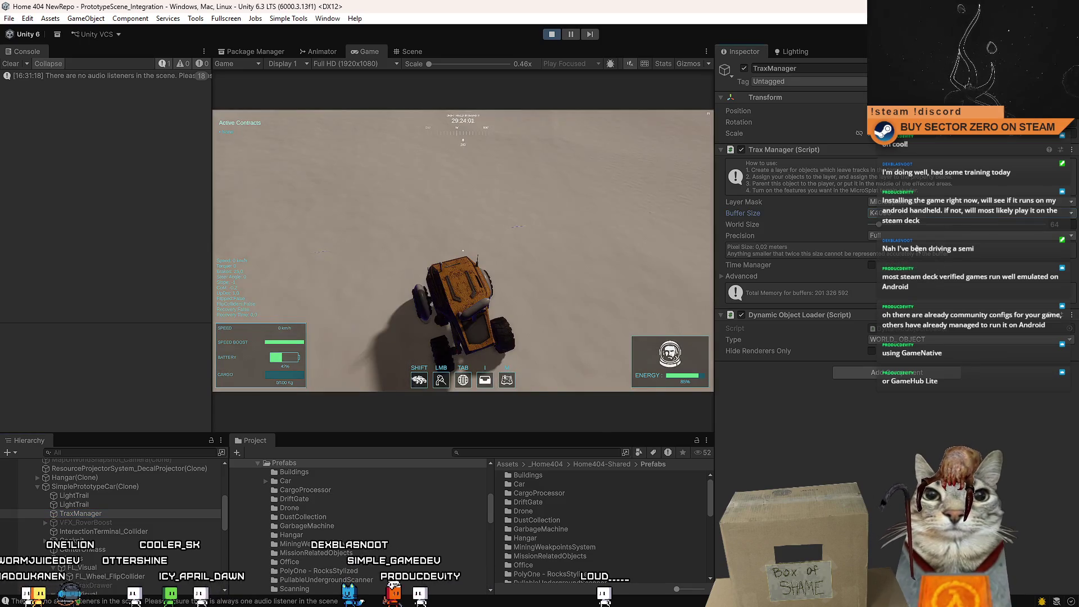
pyautogui.click(462, 250)
pyautogui.press('w')
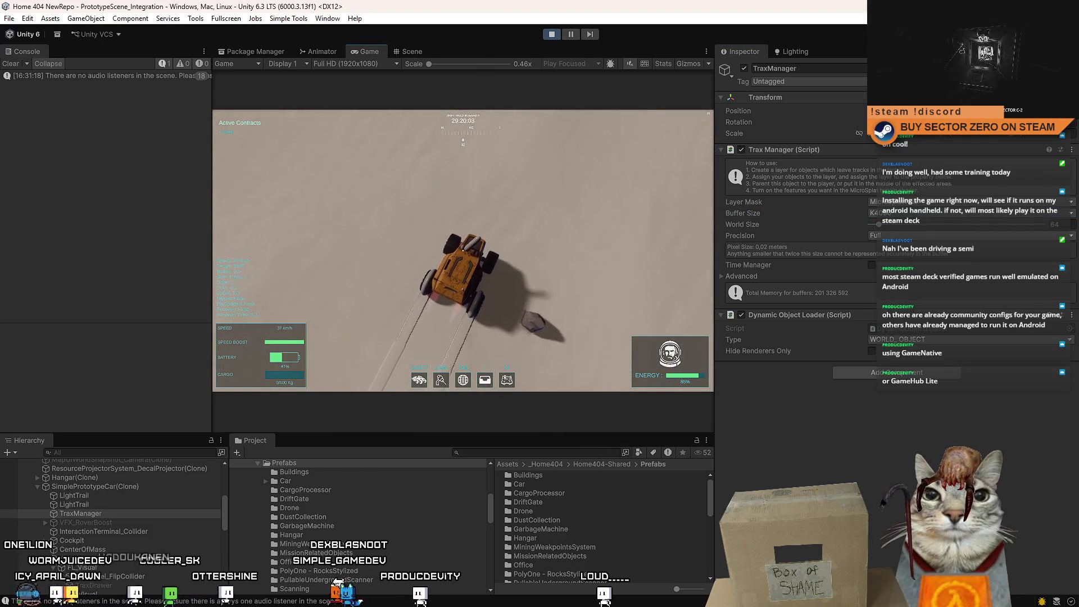
# Steer the rover right and left across the sand, then open the Drift Miners pause menu
pyautogui.press('a')
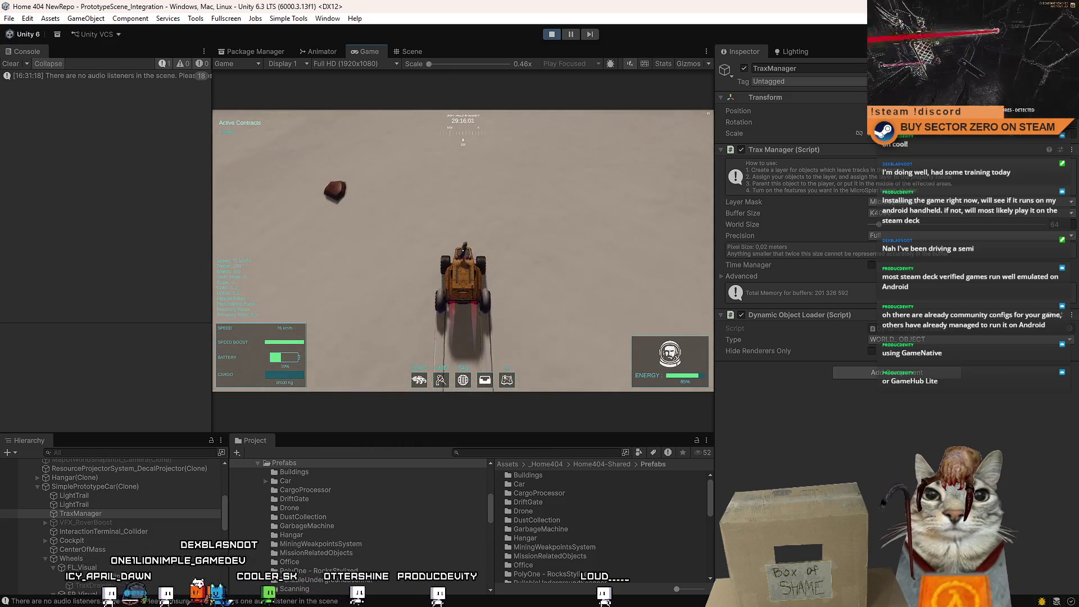
pyautogui.press('d')
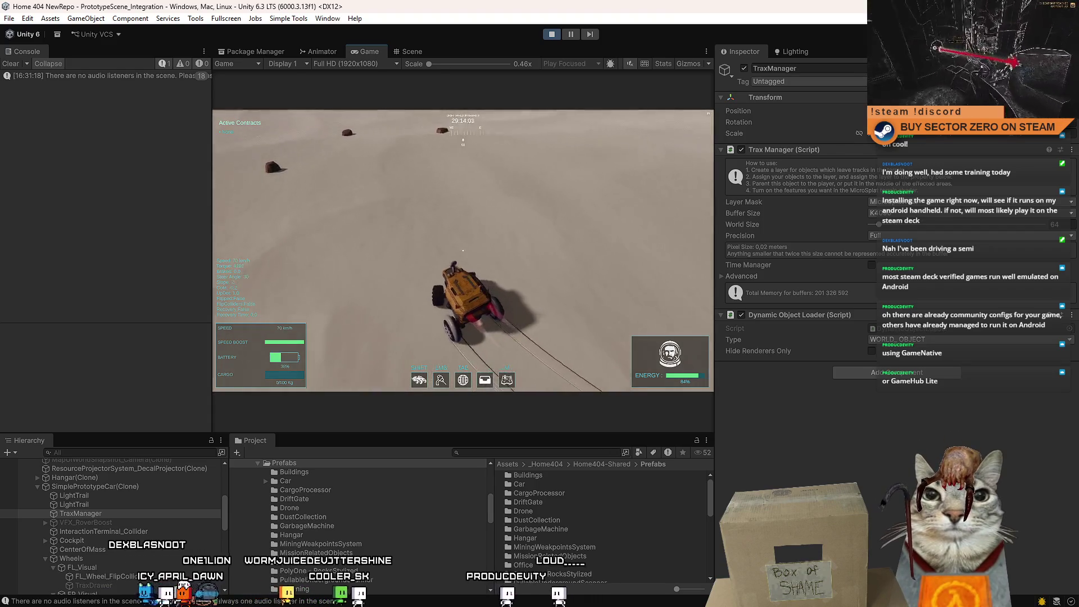
pyautogui.press('d')
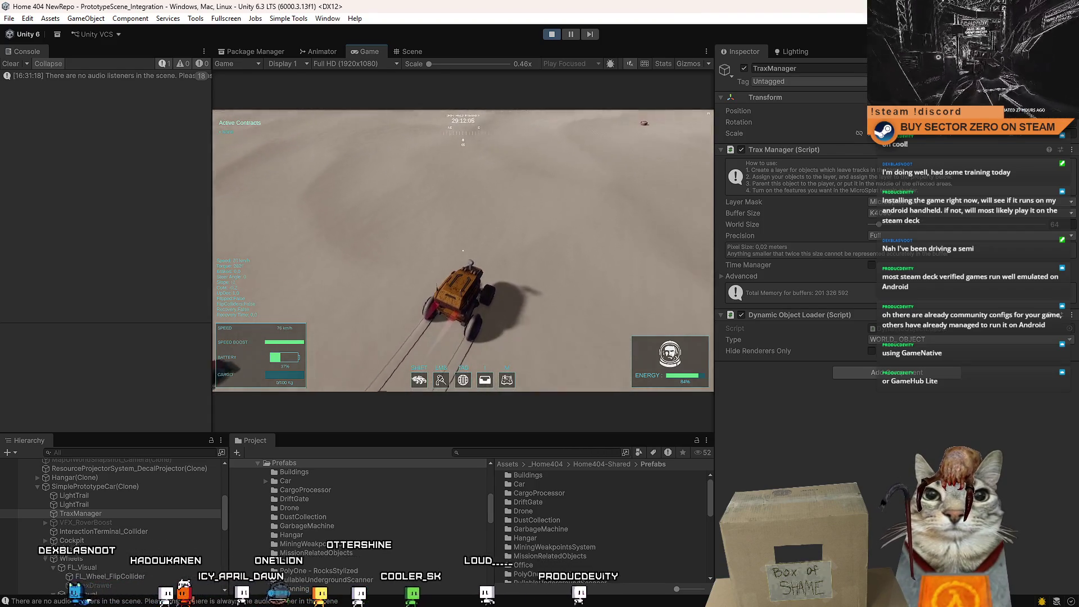
pyautogui.press('a')
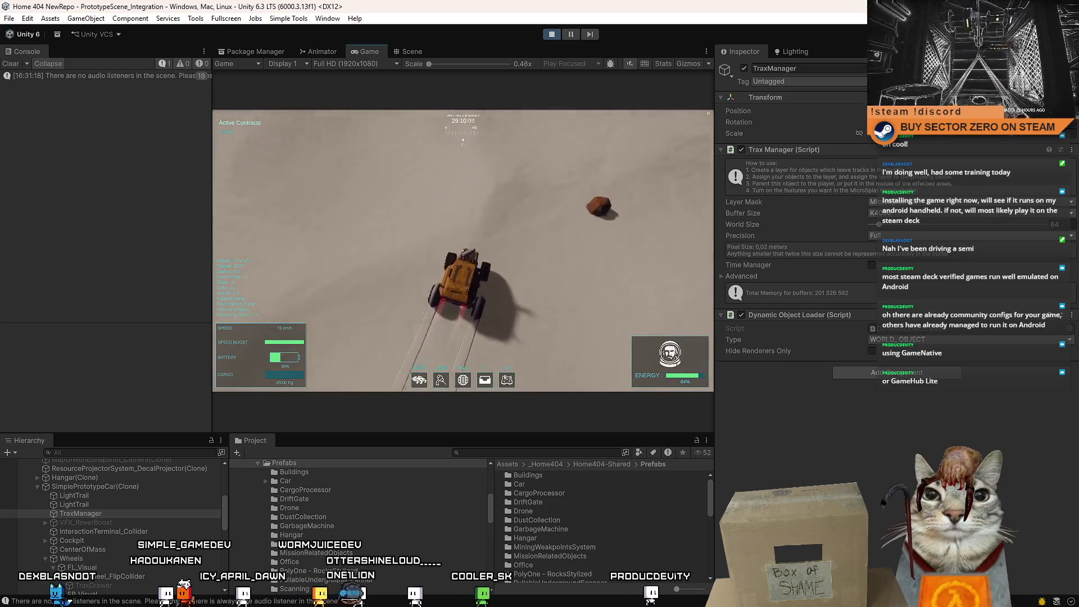
pyautogui.press('a')
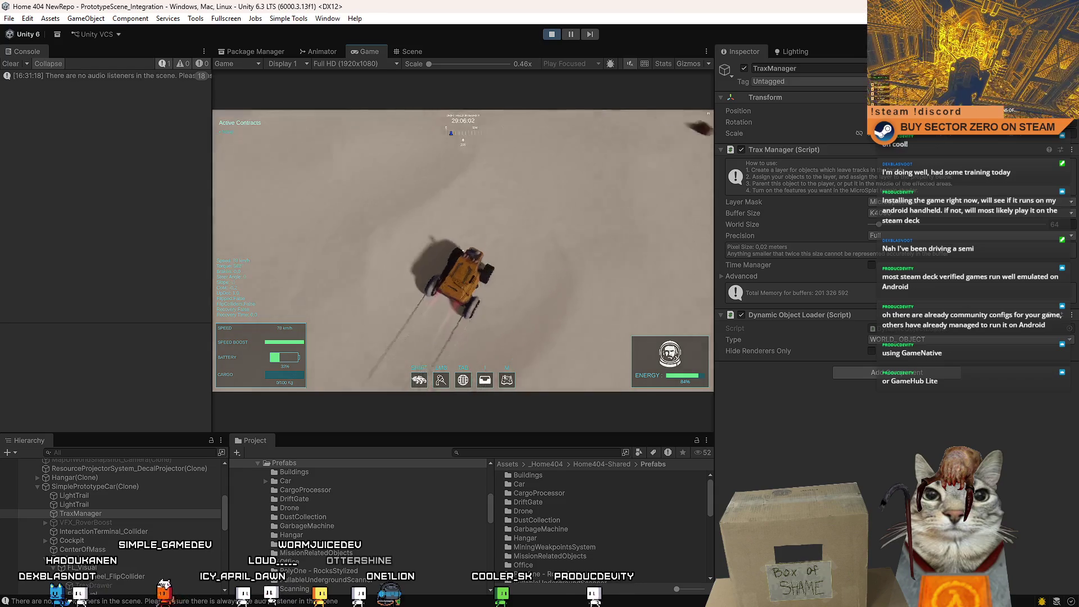
pyautogui.press('Escape')
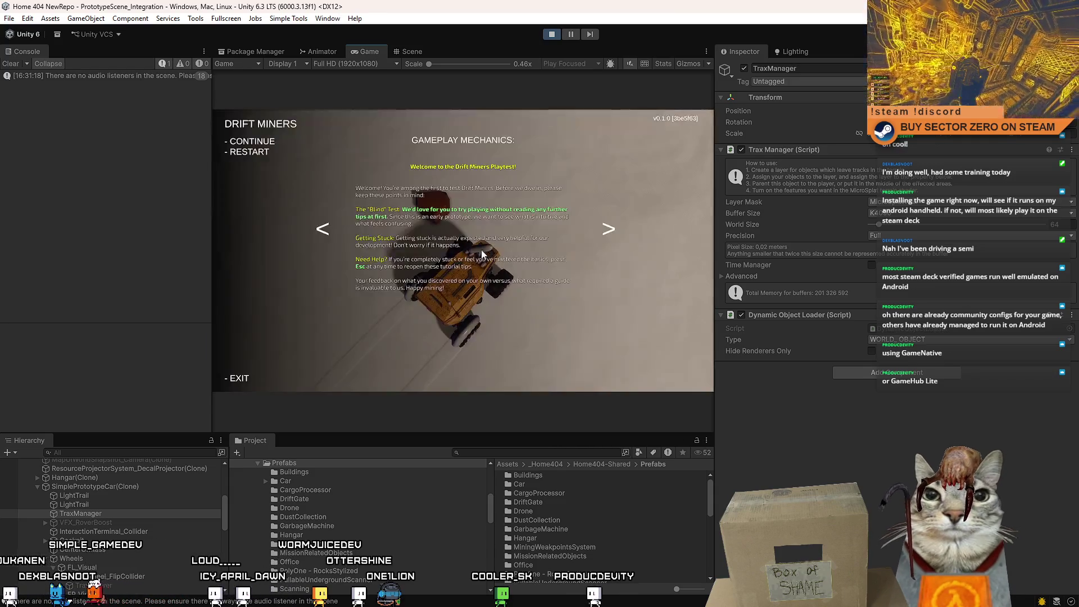
# Resume fullscreen, circle the rover left, swing right and back left, then leave fullscreen
pyautogui.press('Escape')
pyautogui.press('F10')
pyautogui.press('w')
pyautogui.press('d')
pyautogui.press('d')
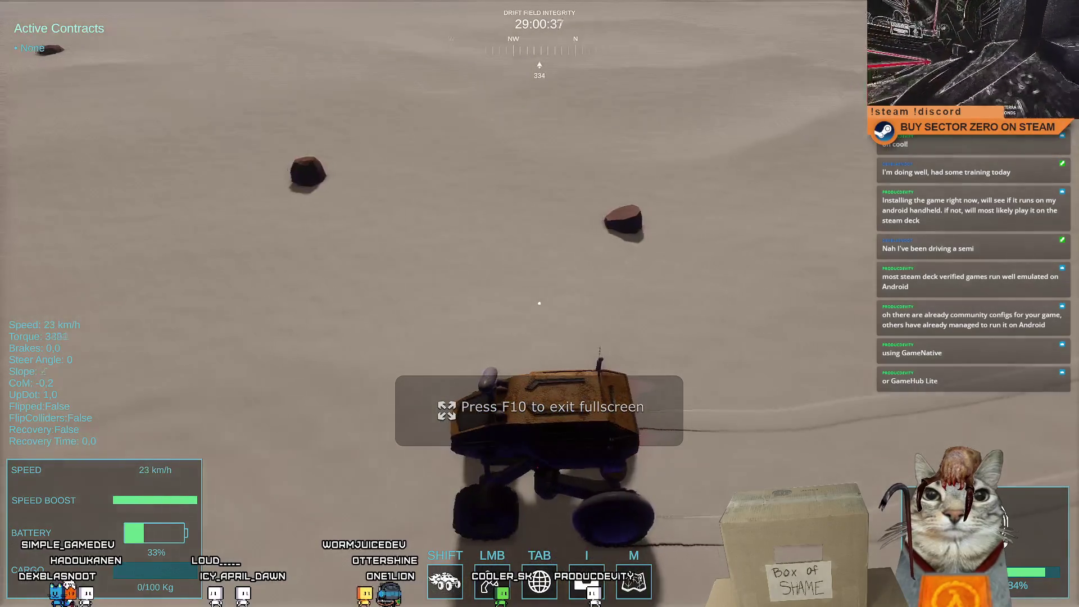
pyautogui.press('a')
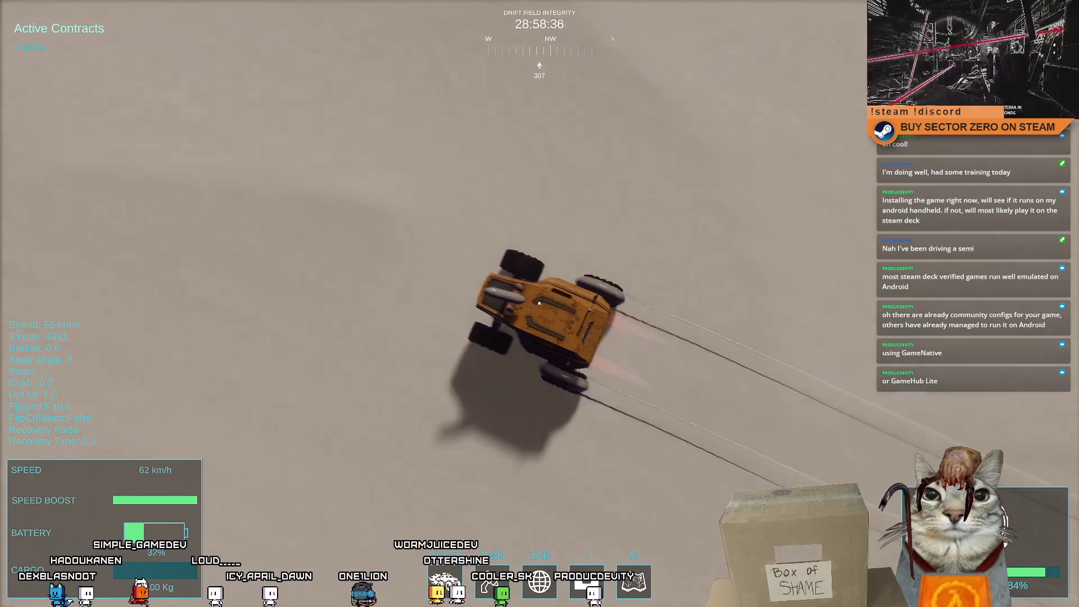
pyautogui.press('a')
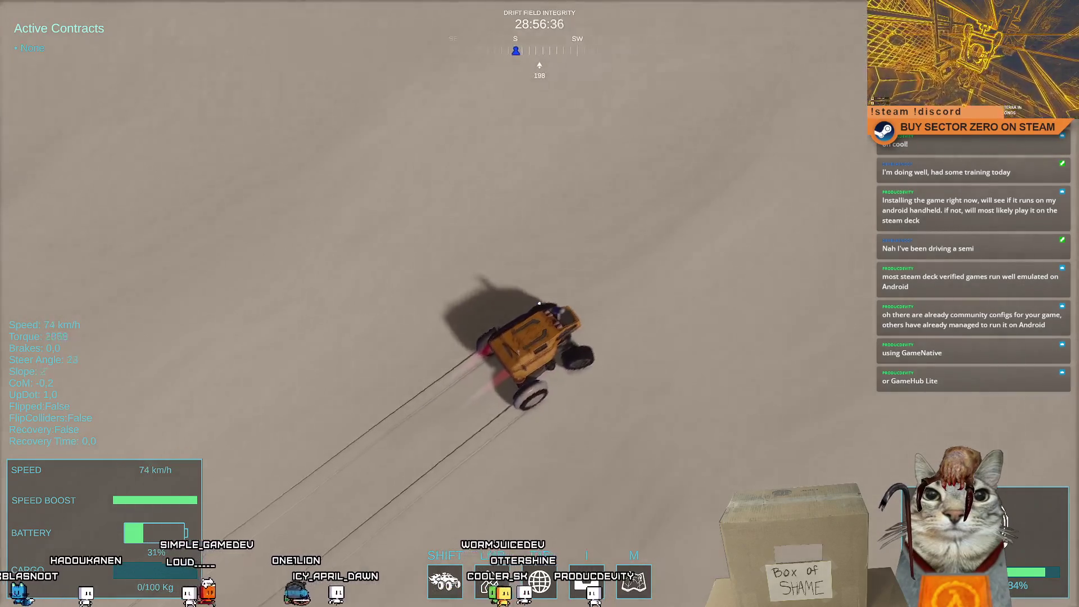
pyautogui.press('a')
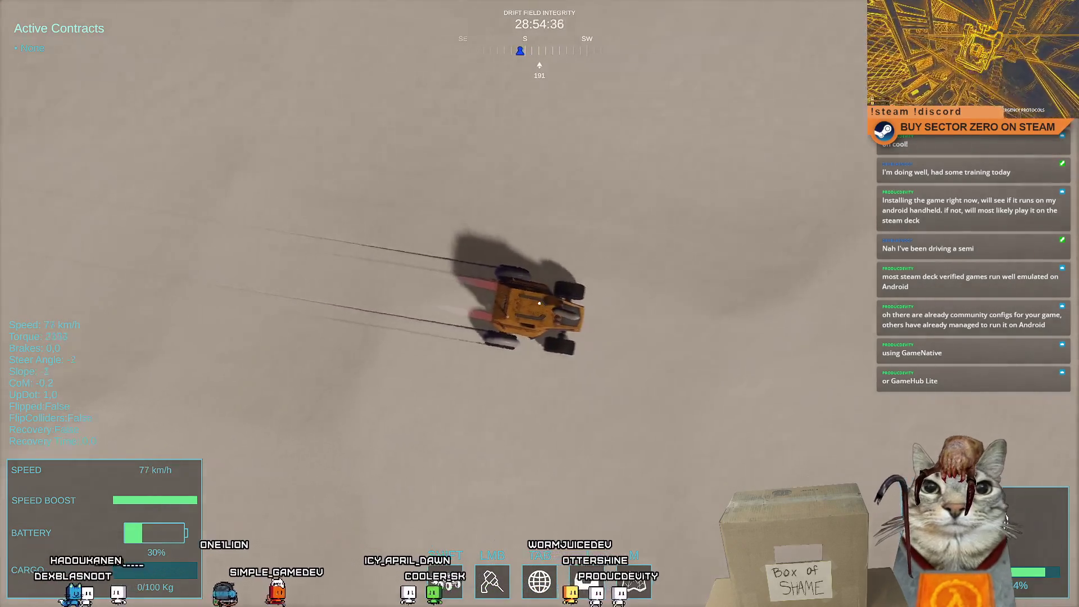
pyautogui.press('a')
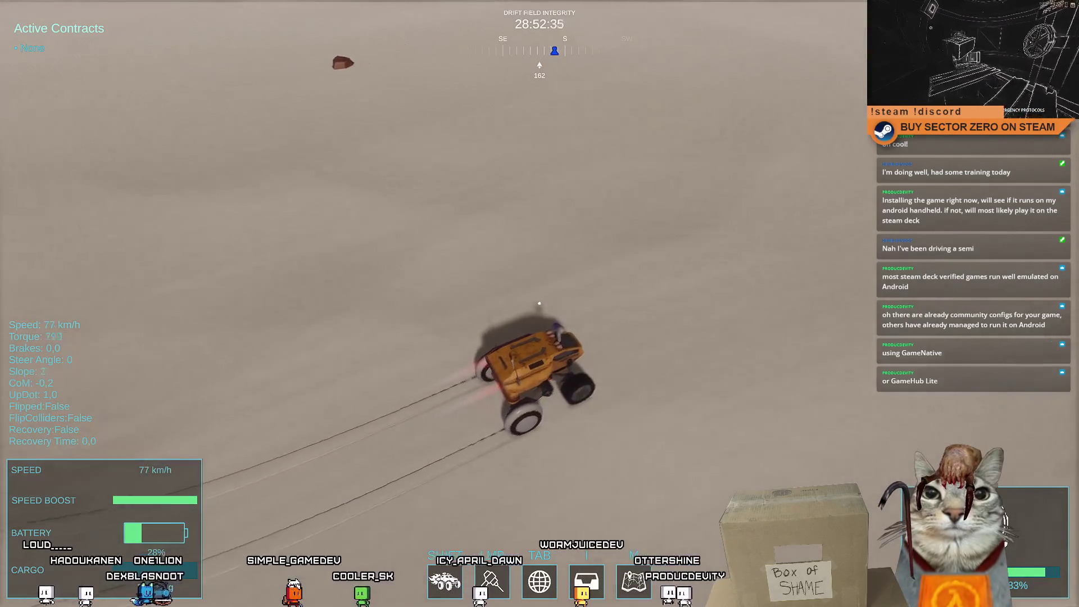
pyautogui.press('d')
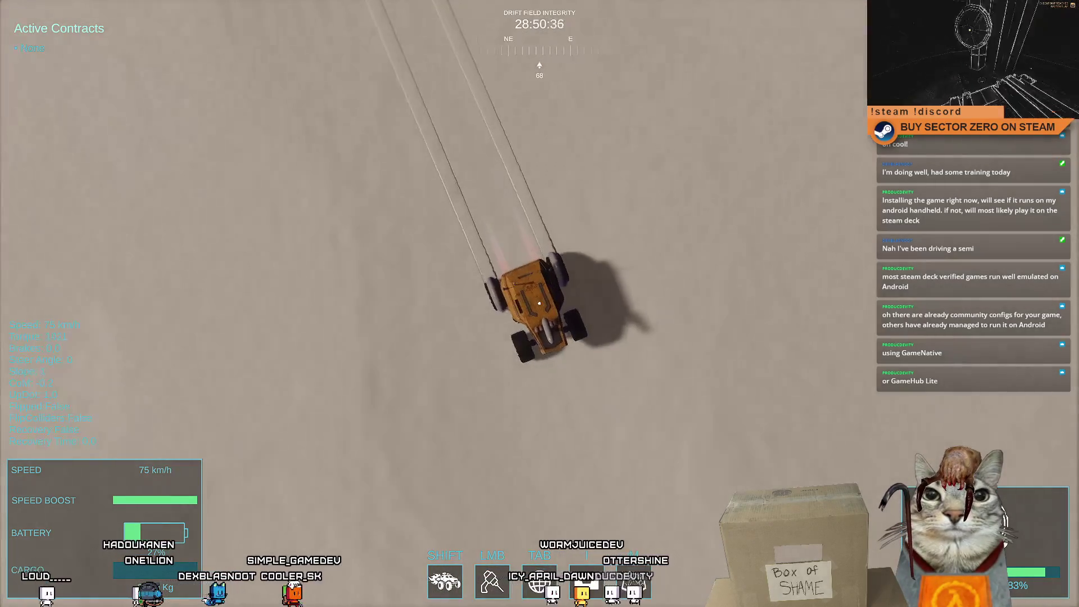
pyautogui.press('d')
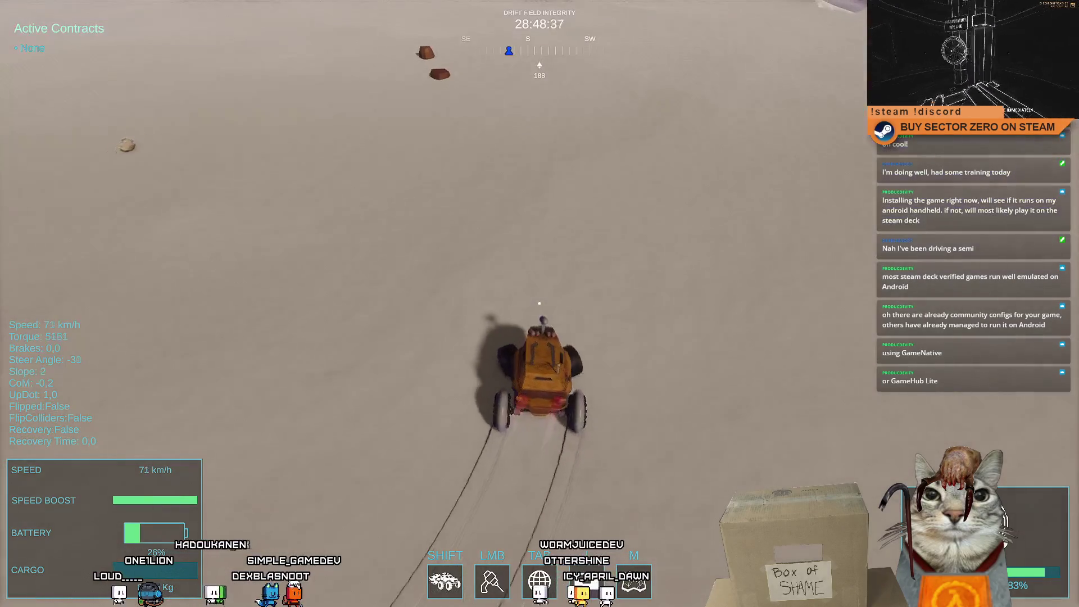
pyautogui.press('a')
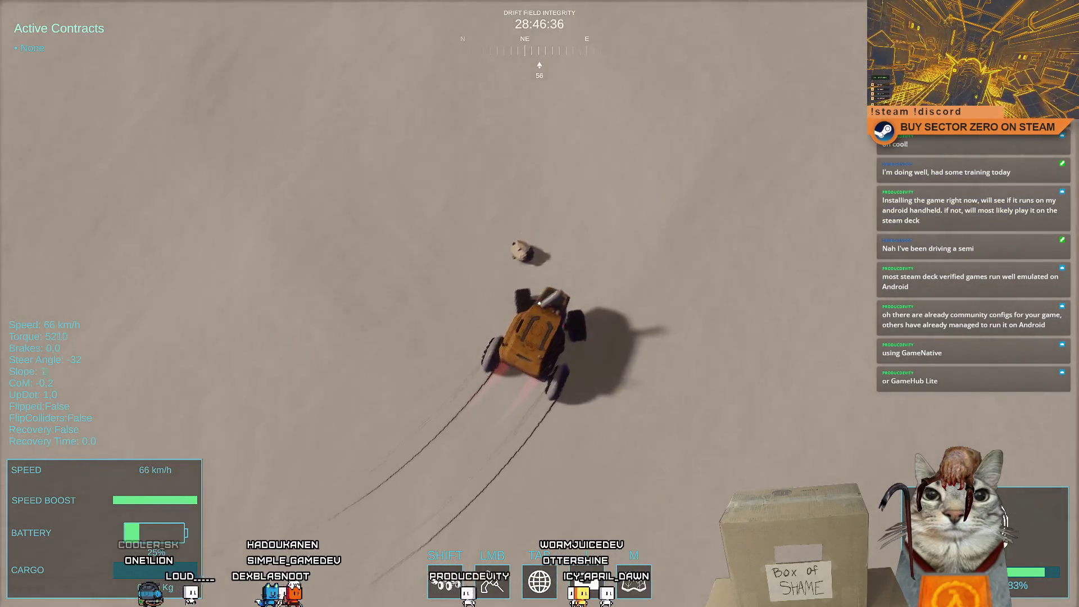
pyautogui.press('a')
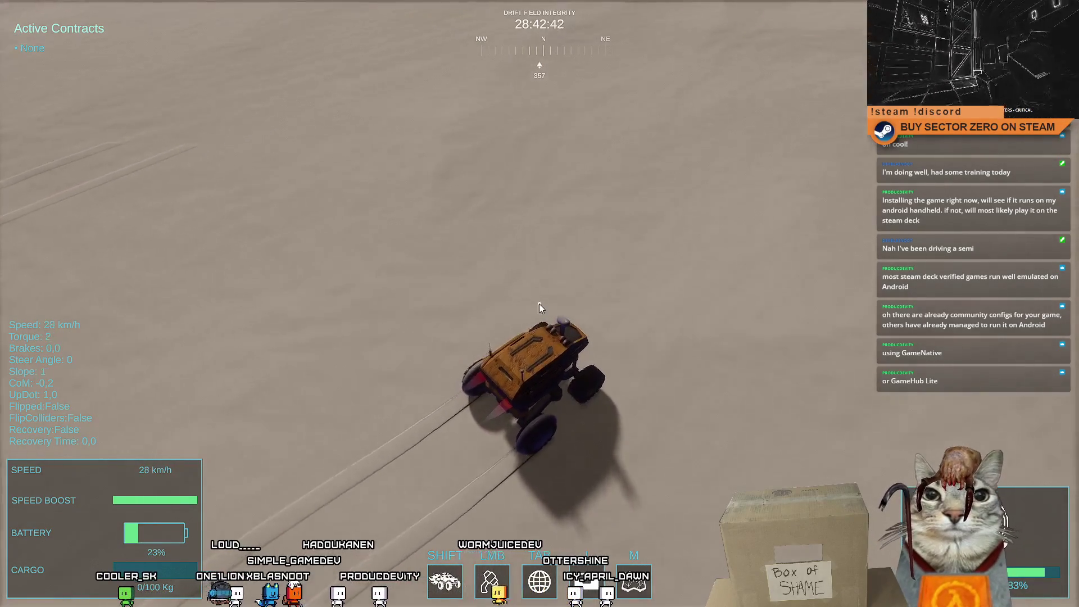
pyautogui.press('Escape')
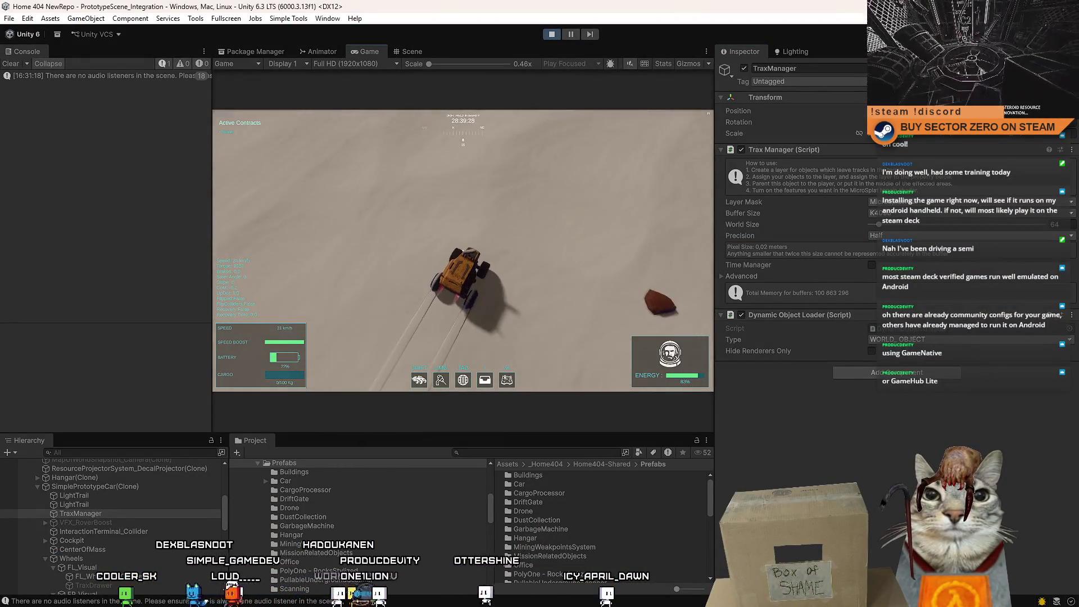
# Return to fullscreen, turn the rover left at speed then right, and exit fullscreen
pyautogui.press('F10')
pyautogui.press('a')
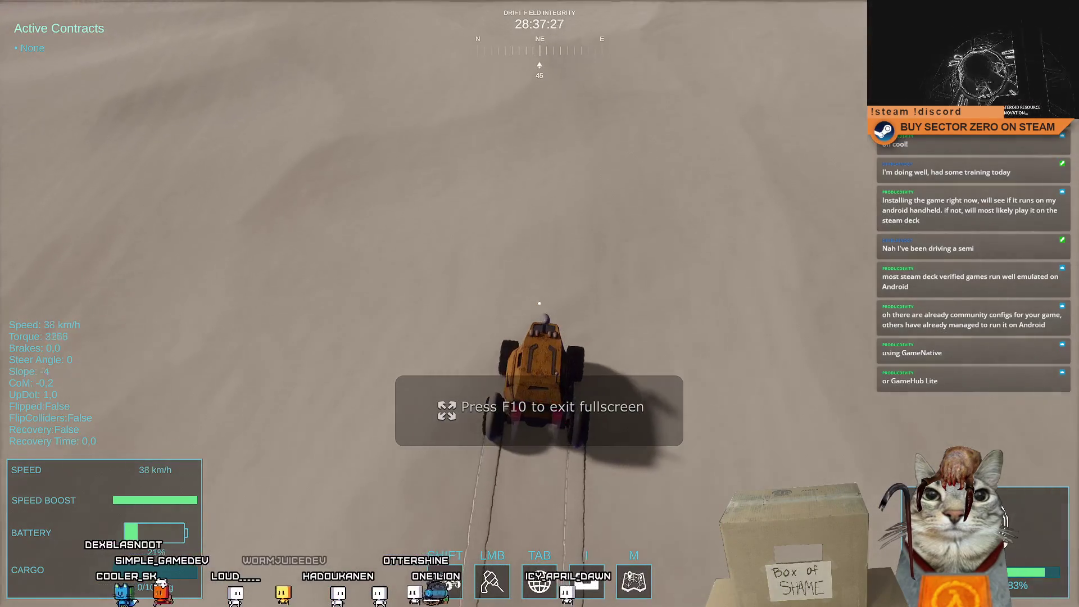
pyautogui.press('a')
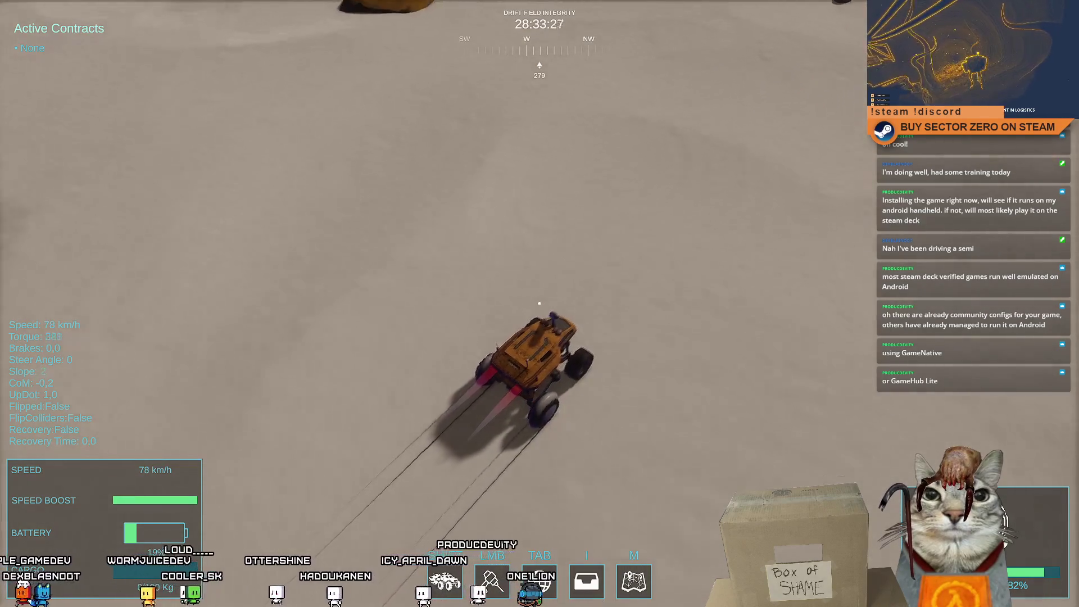
pyautogui.press('d')
pyautogui.press('d')
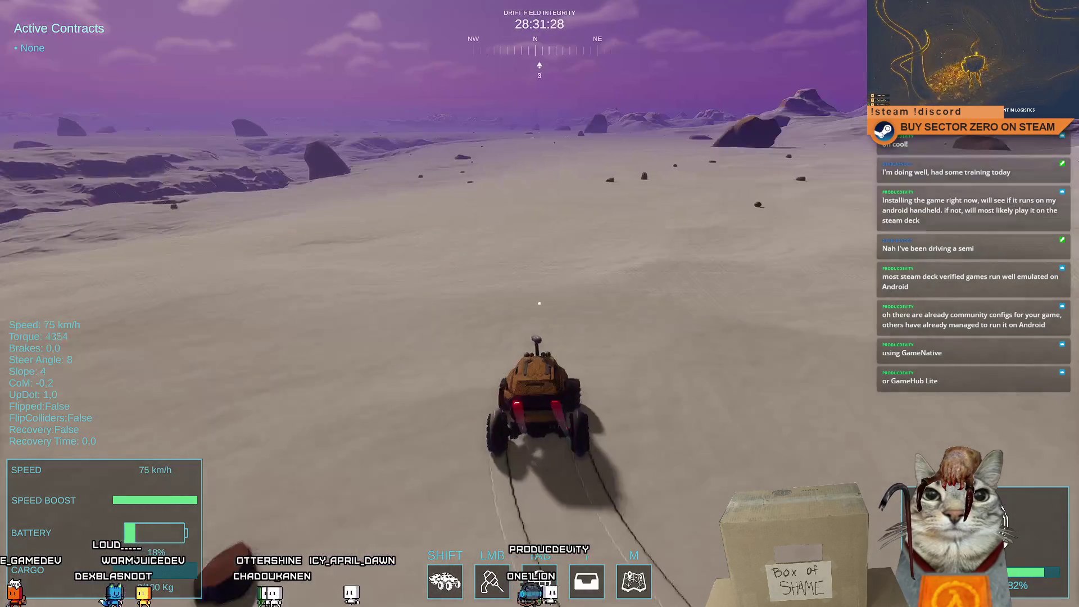
pyautogui.press('Escape')
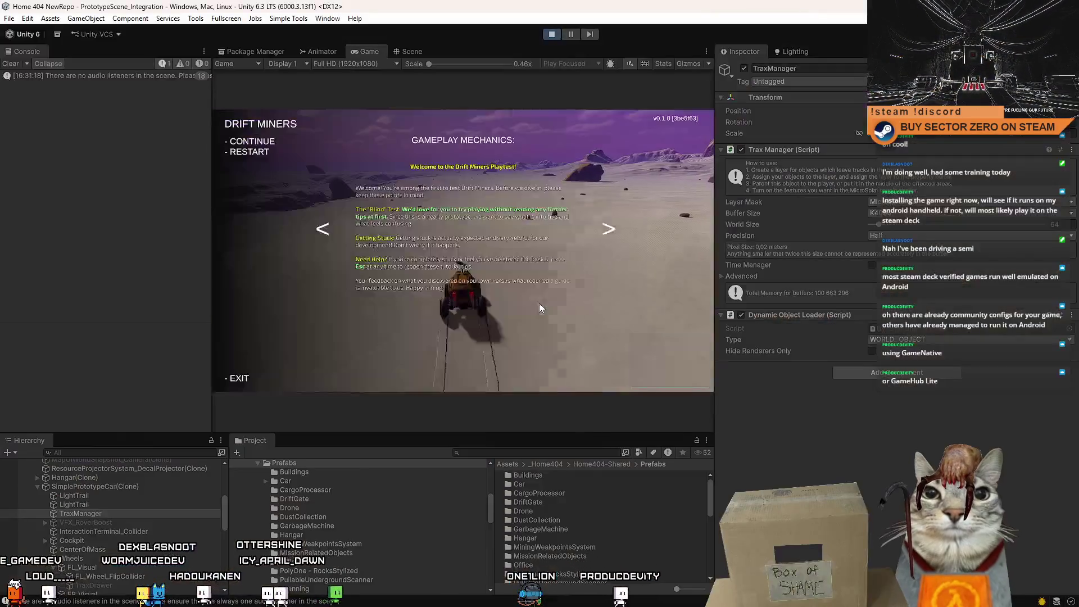
# Resume from the pause menu, drive fullscreen through right turns and a left brake, then pause
pyautogui.click(896, 238)
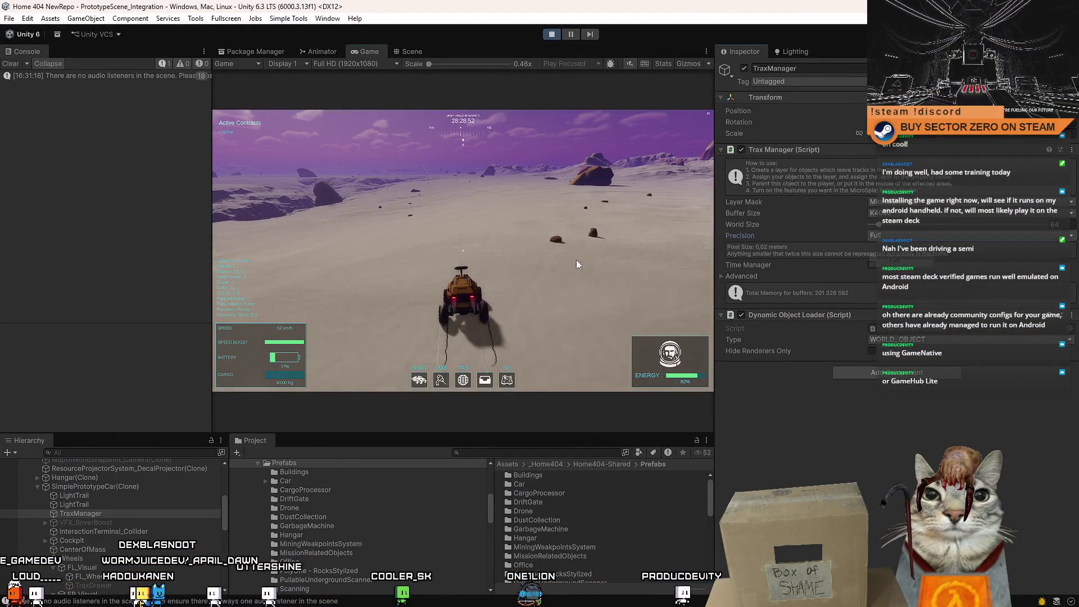
pyautogui.click(577, 263)
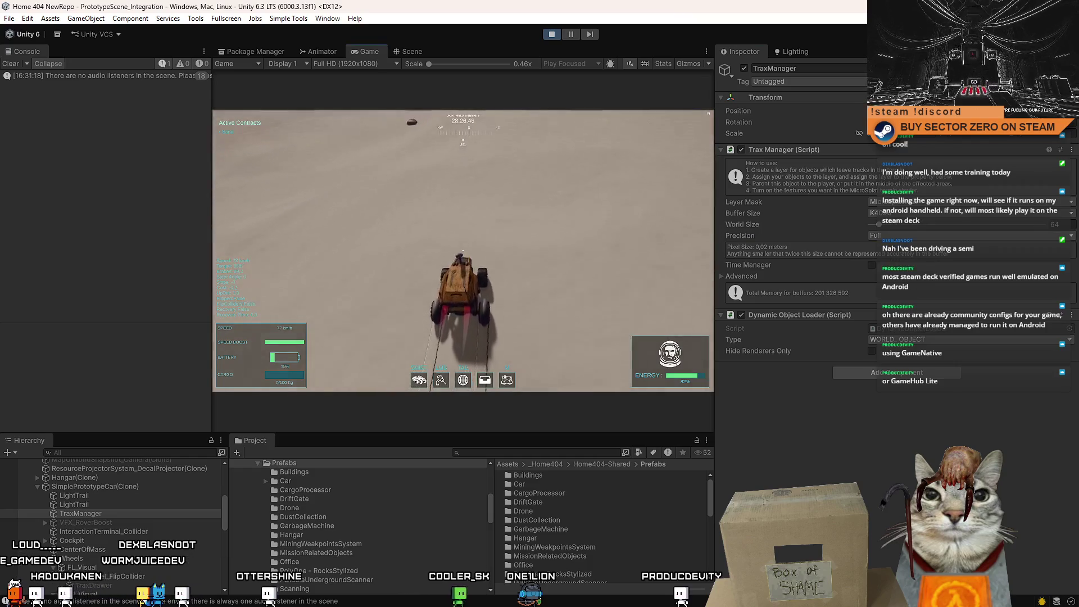
pyautogui.press('F10')
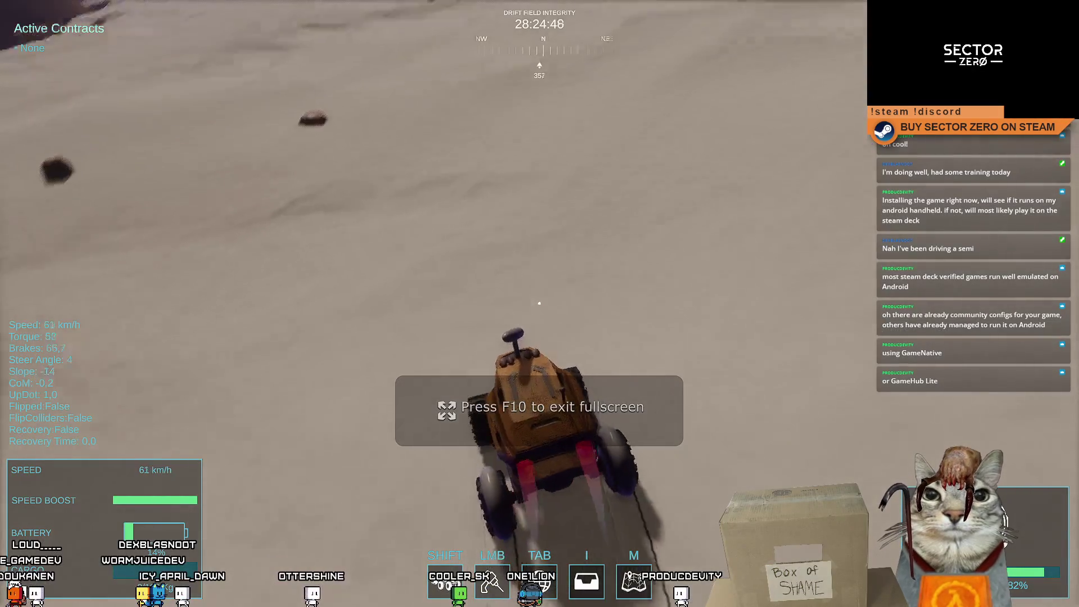
pyautogui.press('d')
pyautogui.press('w')
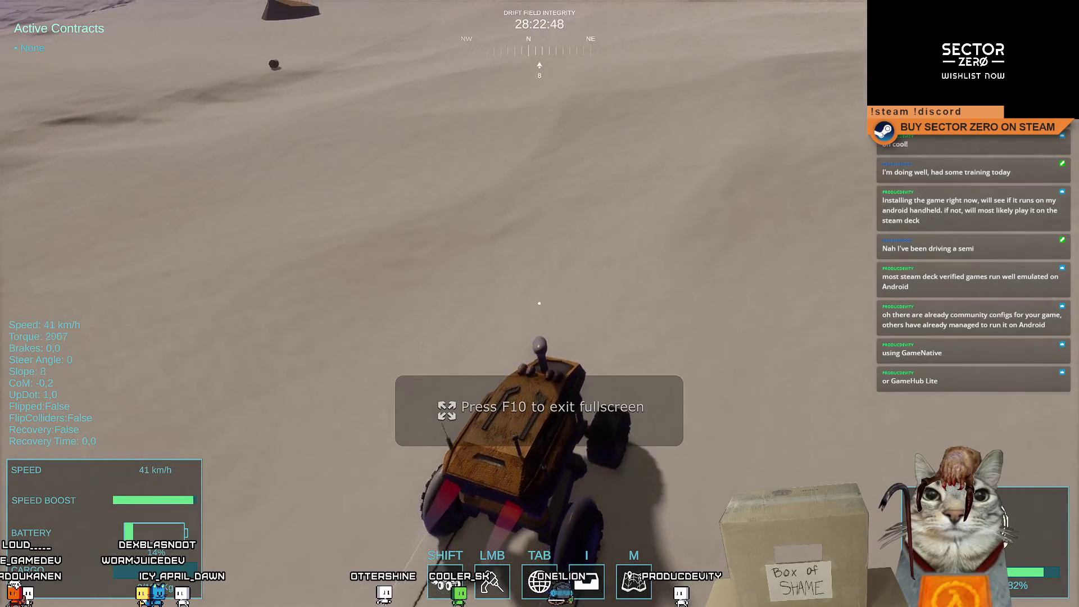
pyautogui.press('d')
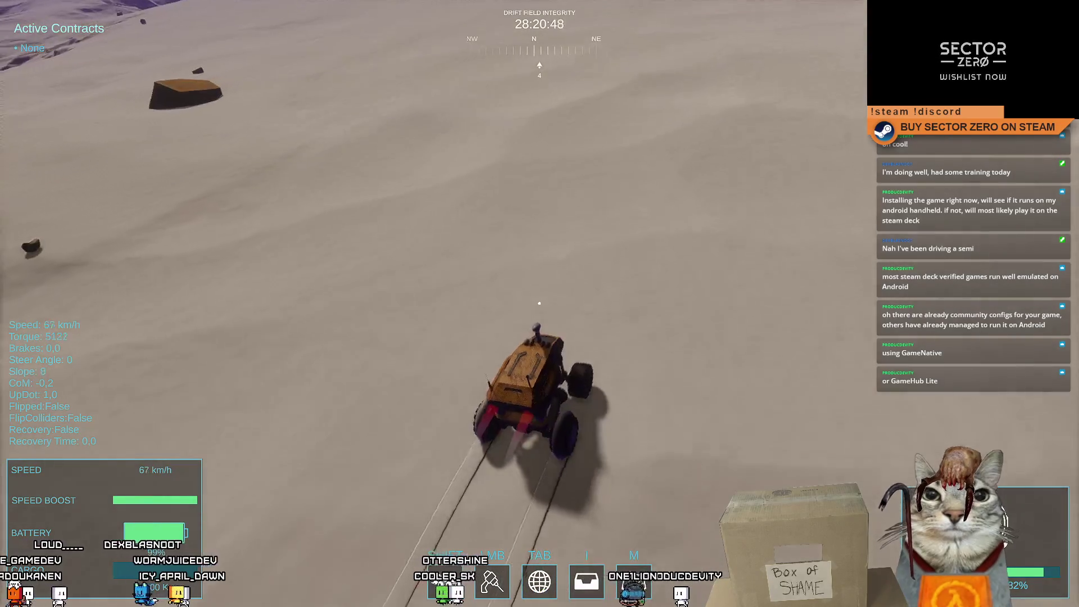
pyautogui.press('d')
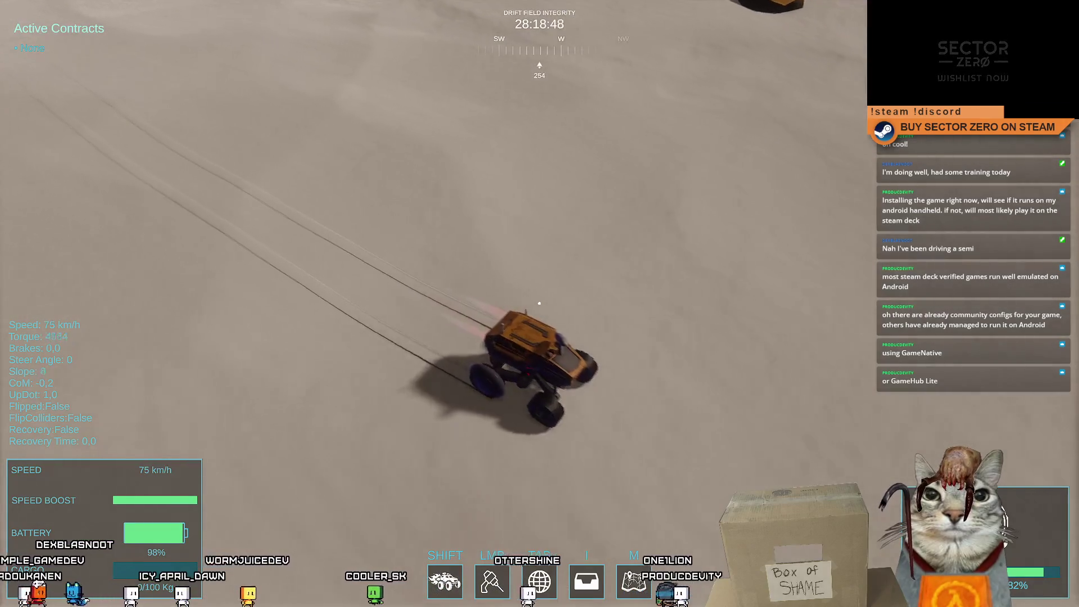
pyautogui.press('d')
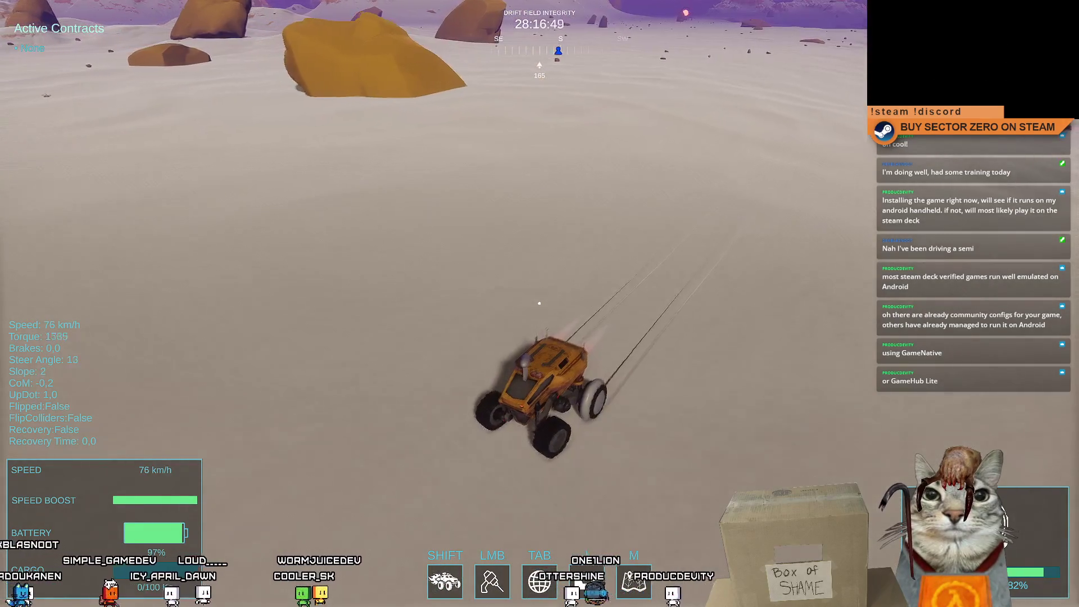
pyautogui.press('w')
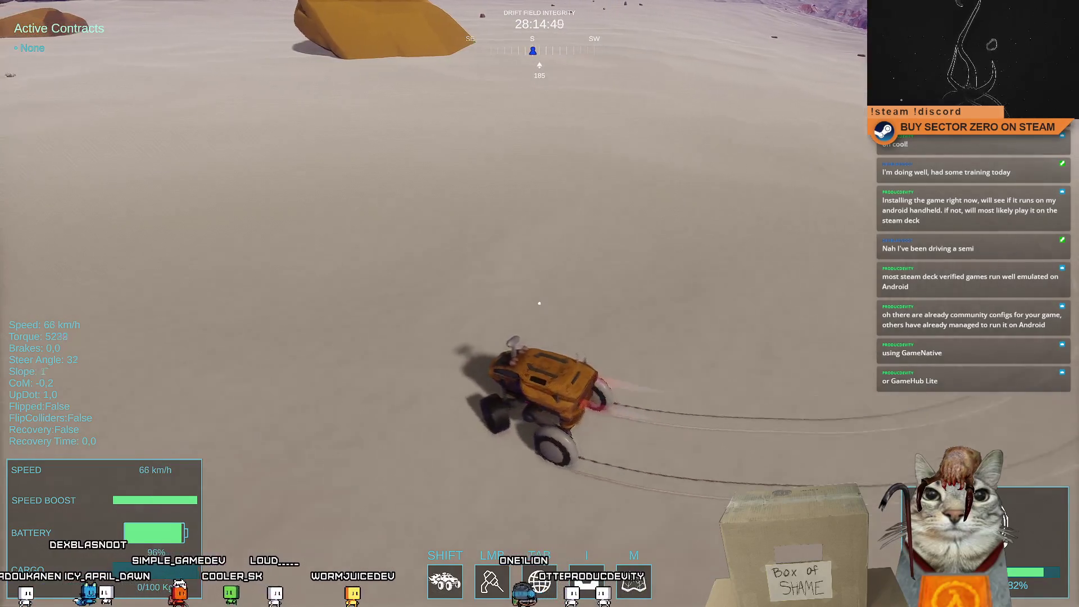
pyautogui.press('a')
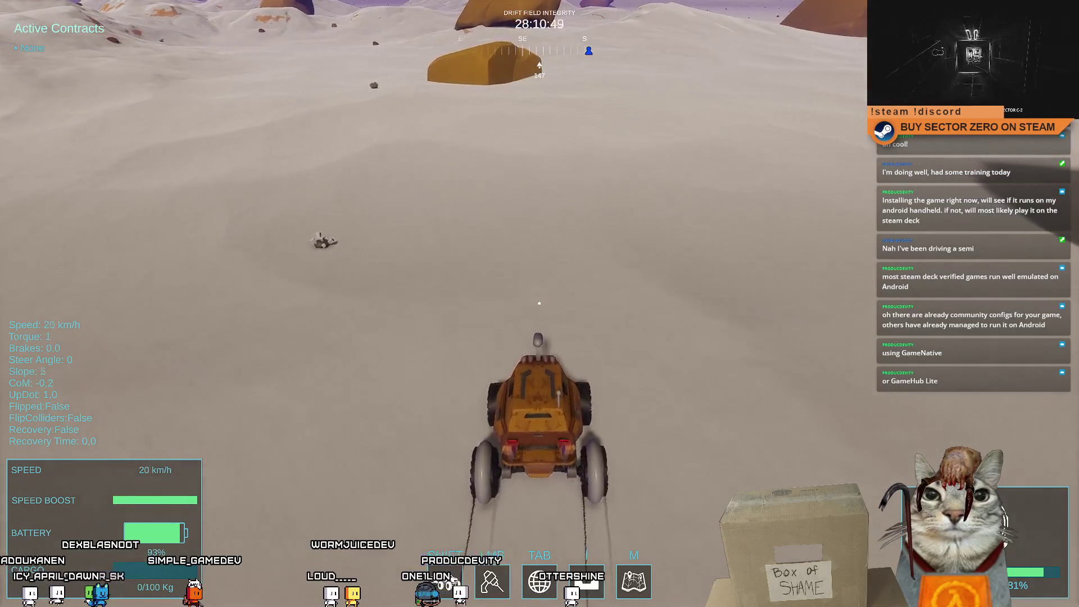
pyautogui.press('Escape')
pyautogui.press('Escape')
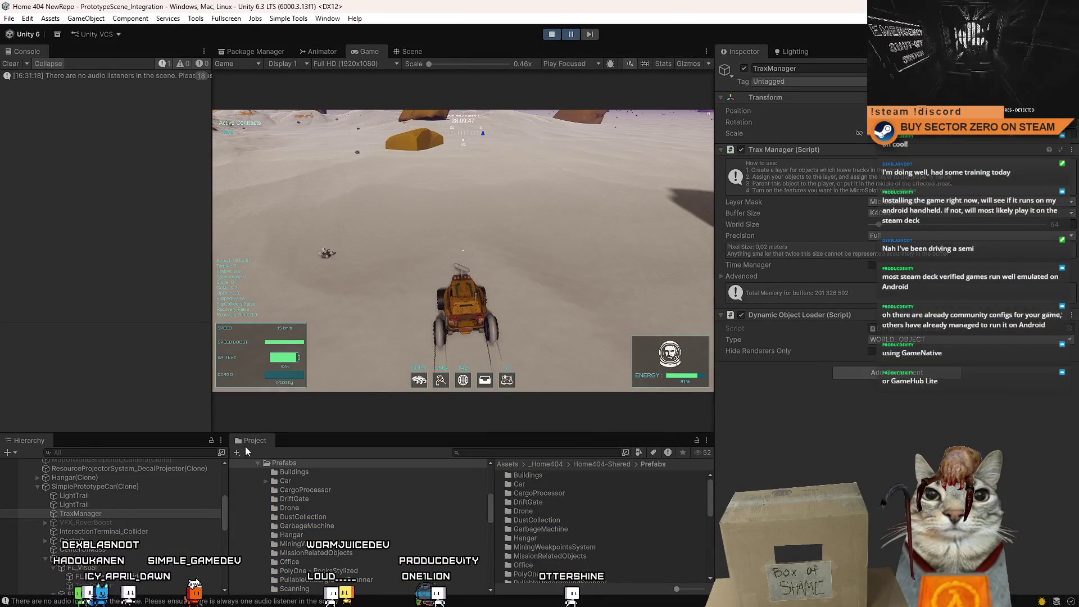
# Expand the Trax Manager's Advanced settings, raise Buffer Bits, unpause, and drive fullscreen briefly
pyautogui.scroll(-3, 119, 527)
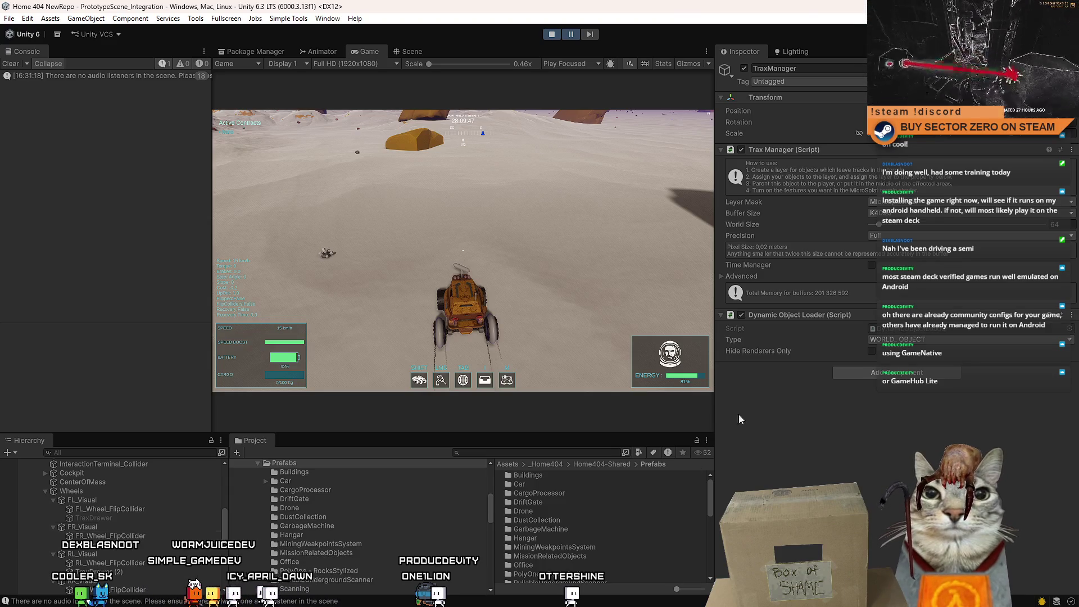
pyautogui.click(723, 276)
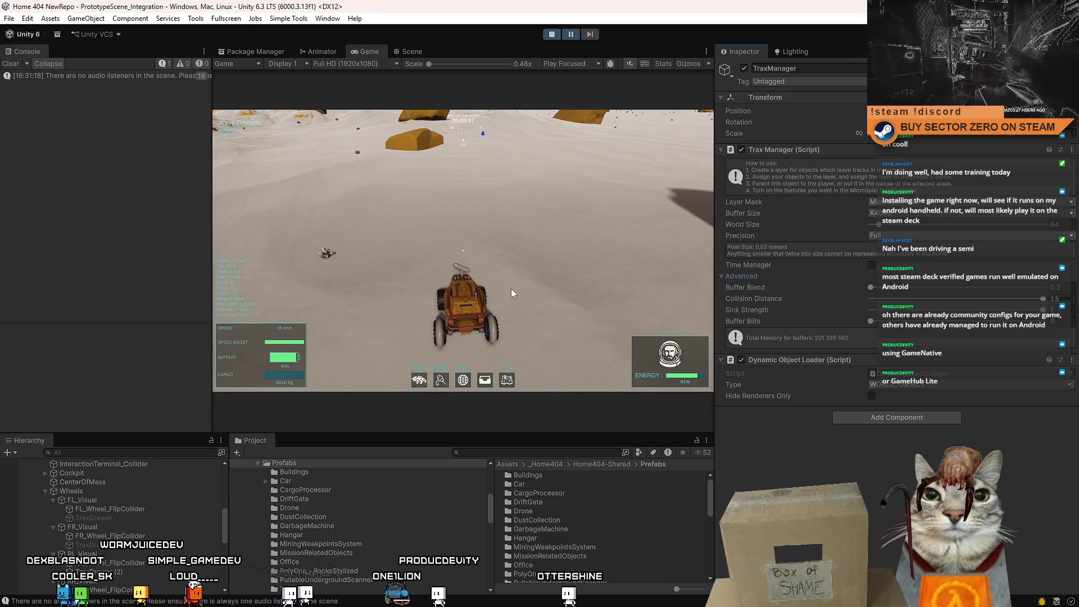
pyautogui.moveTo(871, 321); pyautogui.dragTo(1067, 325)
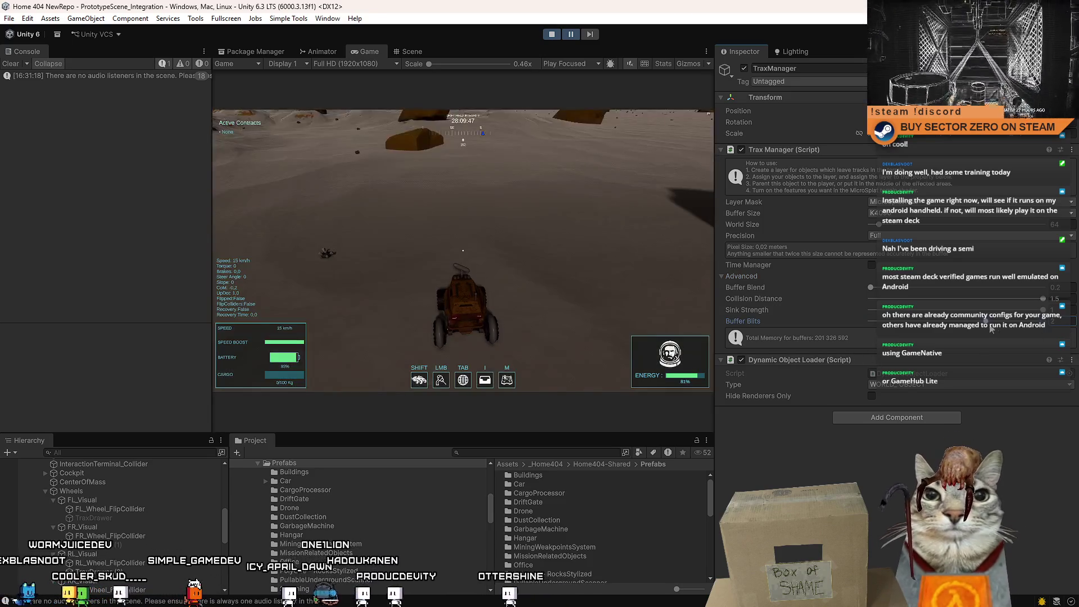
pyautogui.click(571, 34)
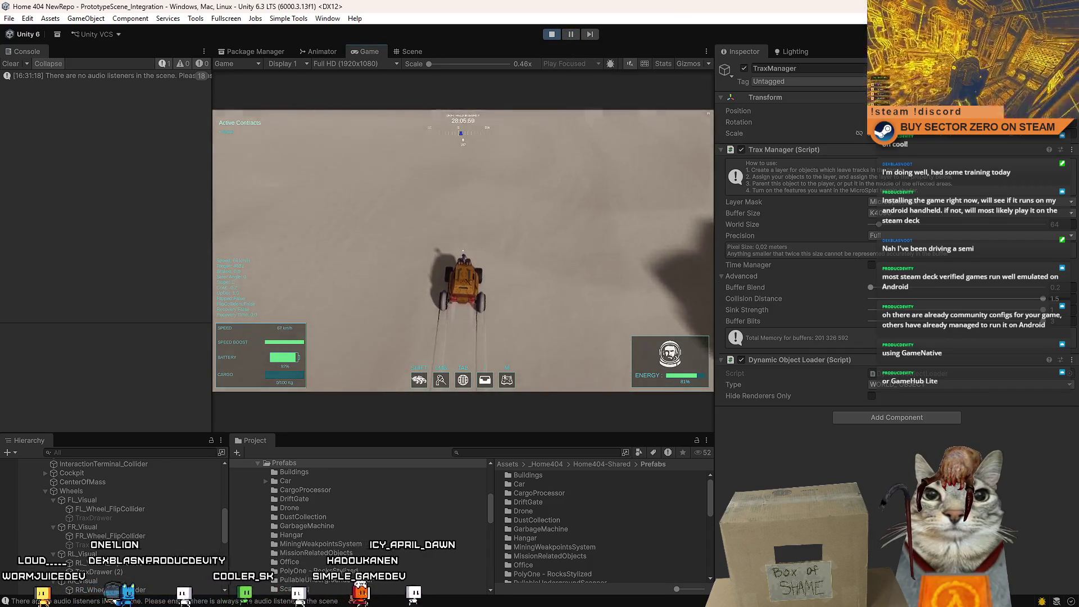
pyautogui.press('F10')
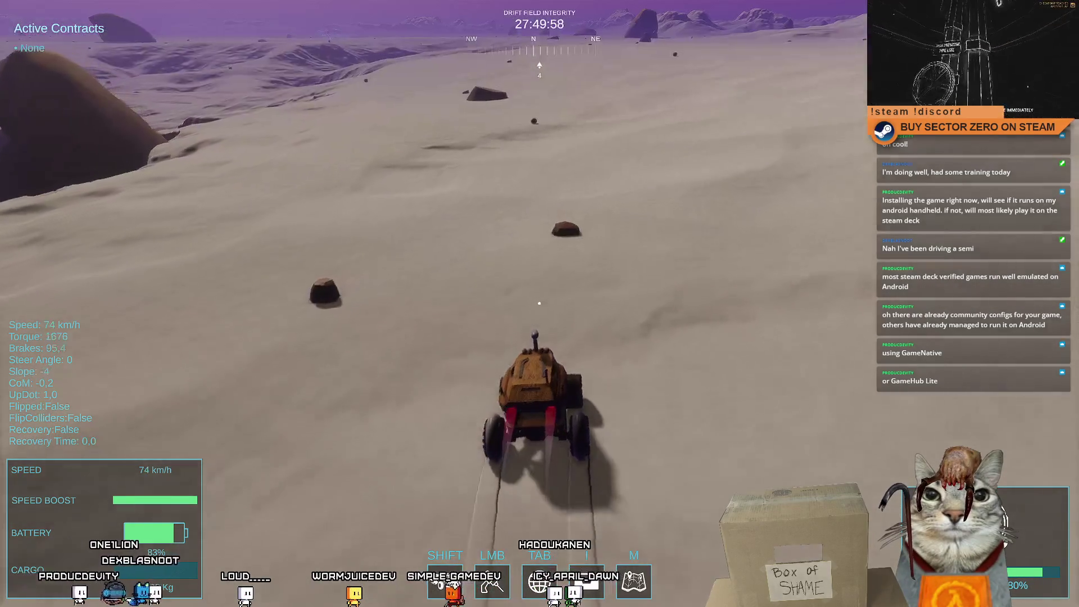
pyautogui.press('Escape')
pyautogui.press('Escape')
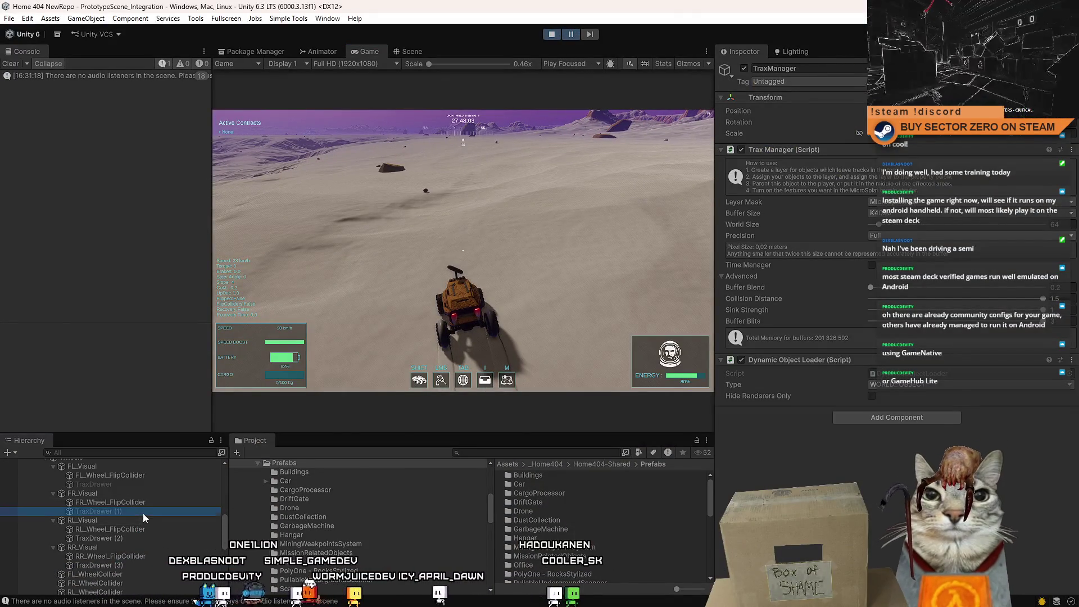
# Resume the test run, return to the editor with the pause menu up, and show prefab assets as icons
pyautogui.keyDown('ctrl'); pyautogui.click(127, 484); pyautogui.keyUp('ctrl')
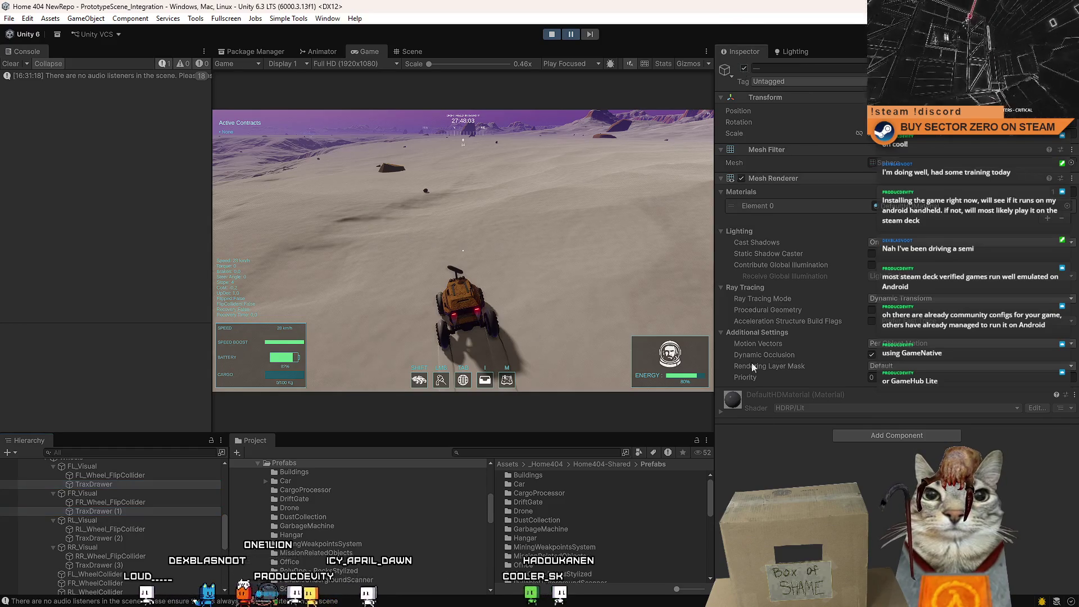
pyautogui.click(571, 34)
pyautogui.click(570, 197)
pyautogui.press('F10')
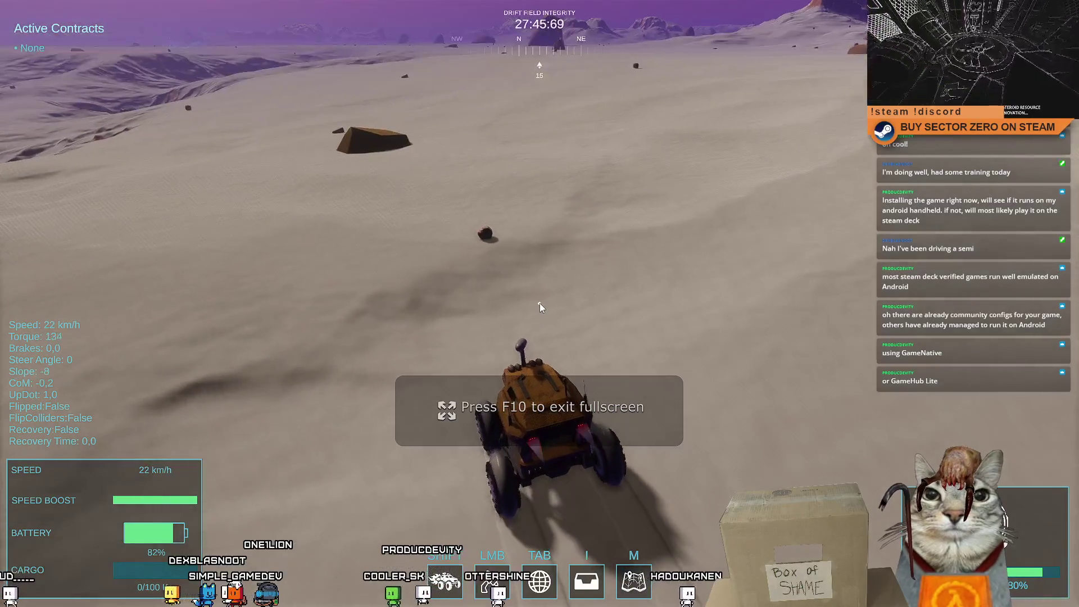
pyautogui.press('F10')
pyautogui.press('Escape')
pyautogui.scroll(2, 656, 559)
pyautogui.click(699, 567)
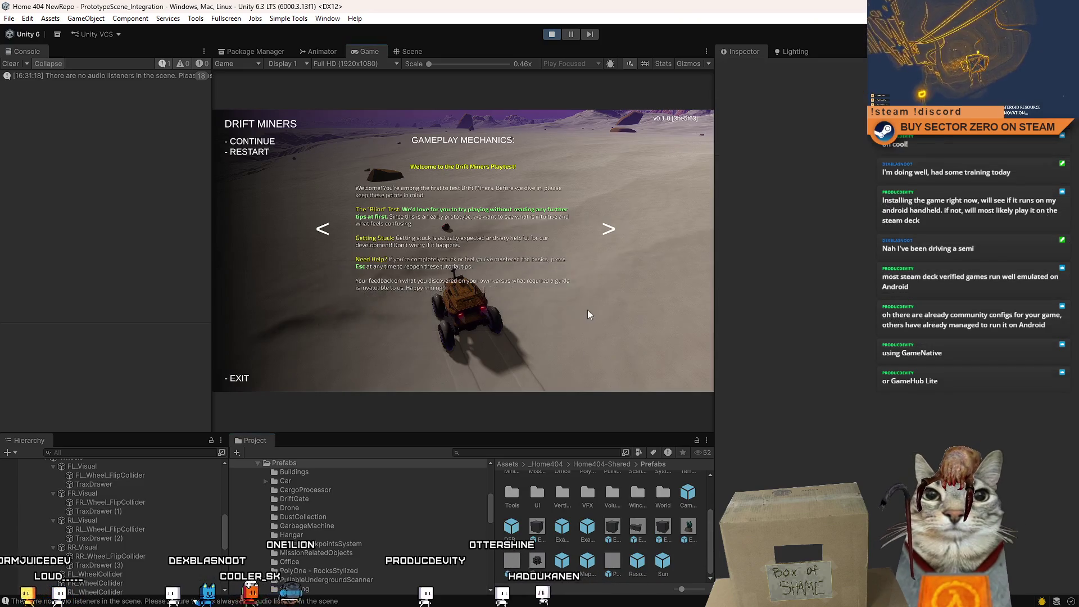
# Resume fullscreen, cycle between chase and top-down cameras, and turn the rover around
pyautogui.press('Escape')
pyautogui.press('F10')
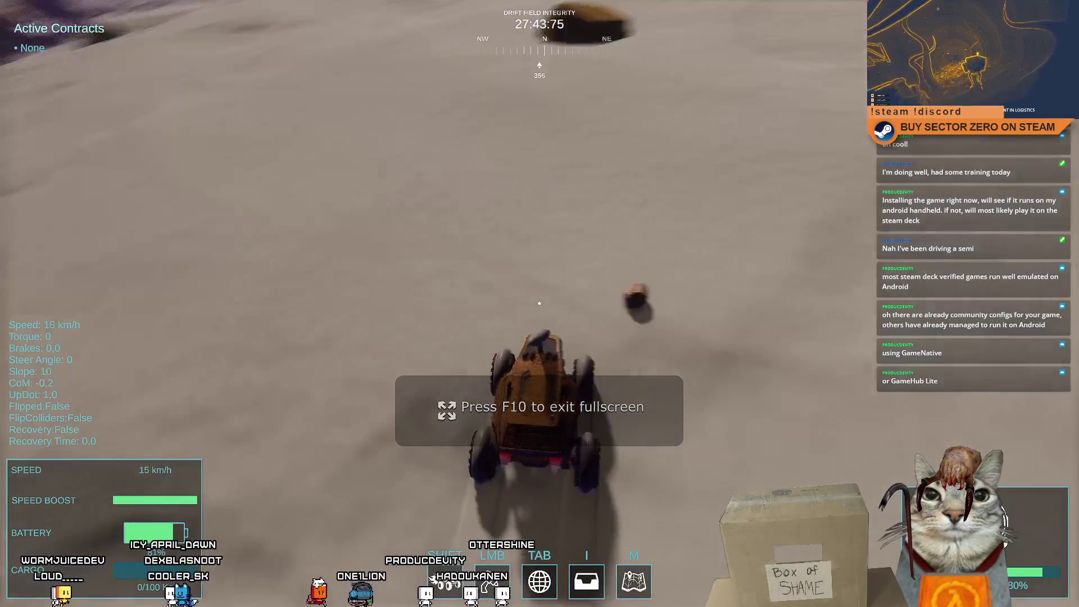
pyautogui.press('c')
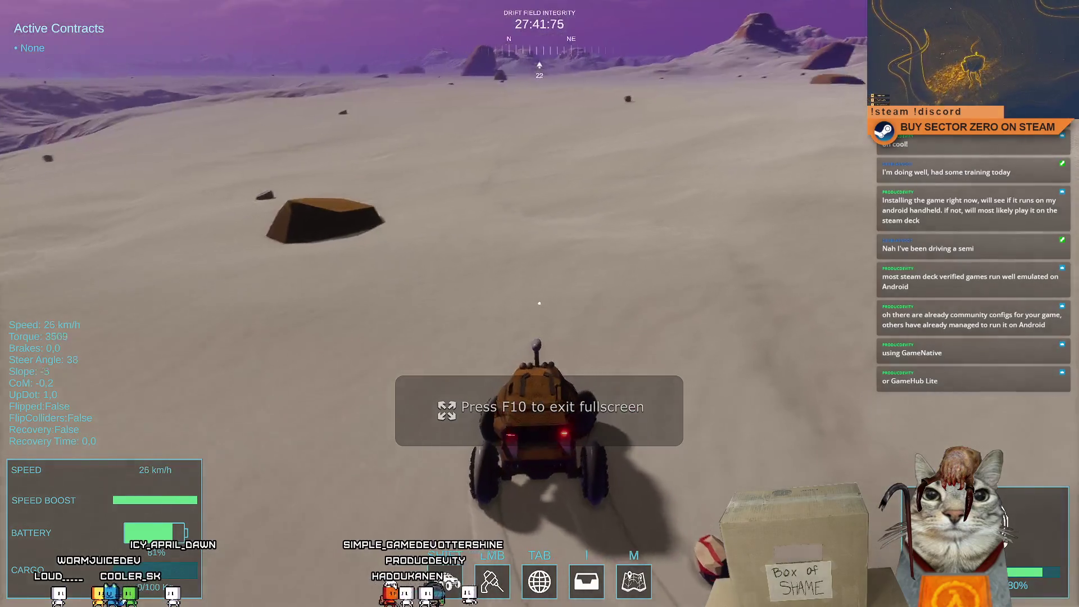
pyautogui.press('c')
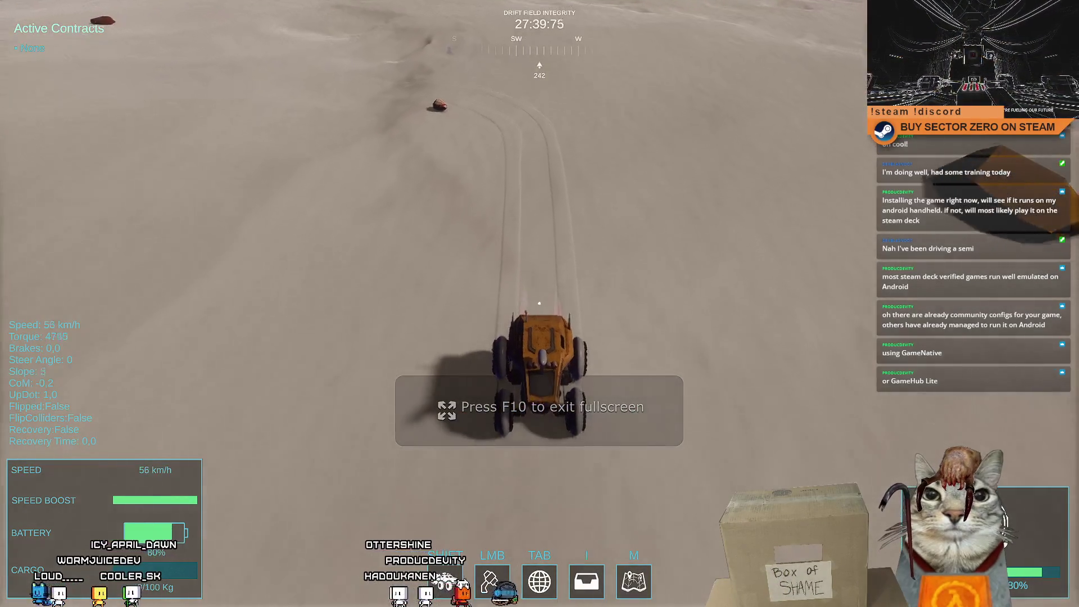
pyautogui.press('a')
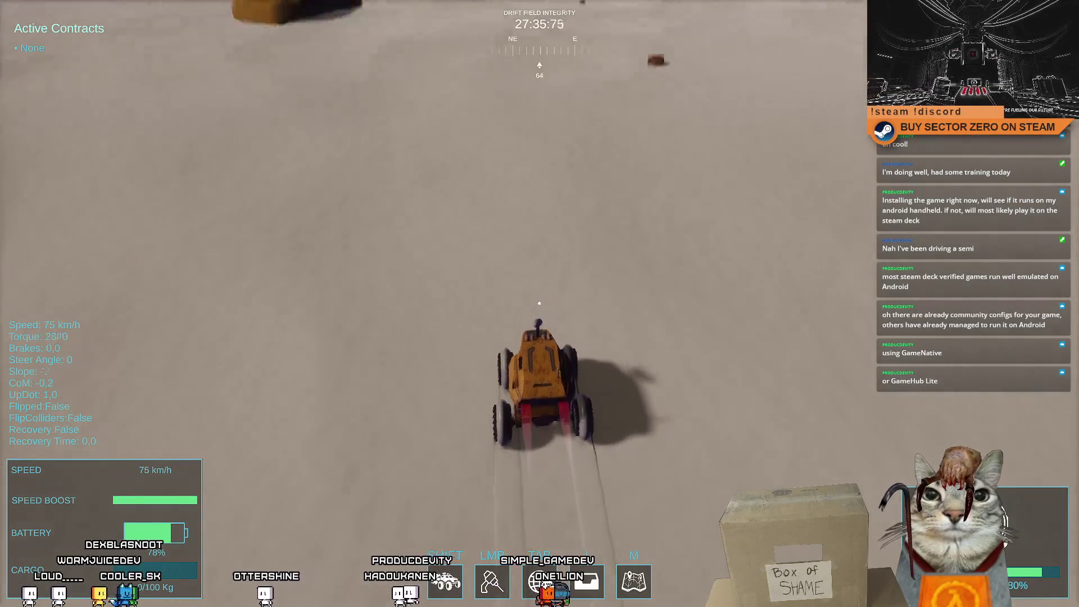
pyautogui.press('c')
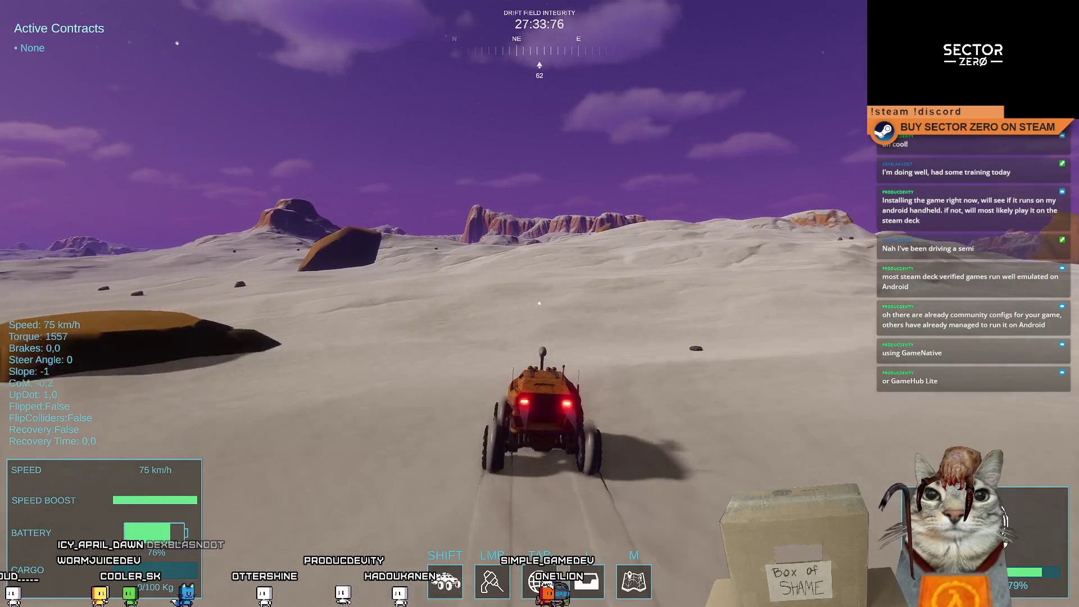
pyautogui.press('c')
pyautogui.press('d')
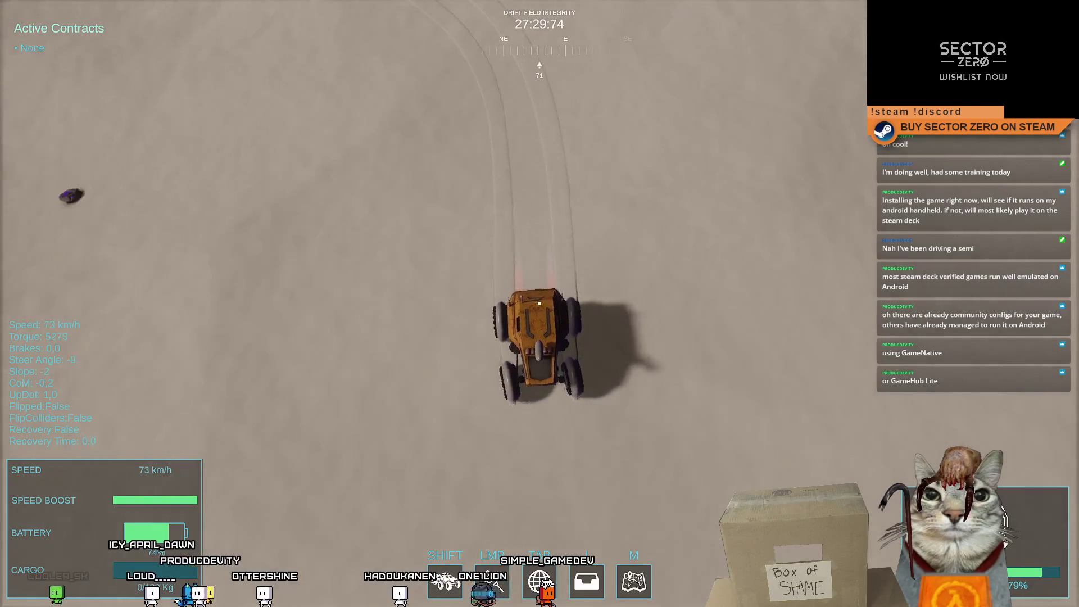
# Throw the rover into a sideways drift and carve alternating left and right turns
pyautogui.press('s')
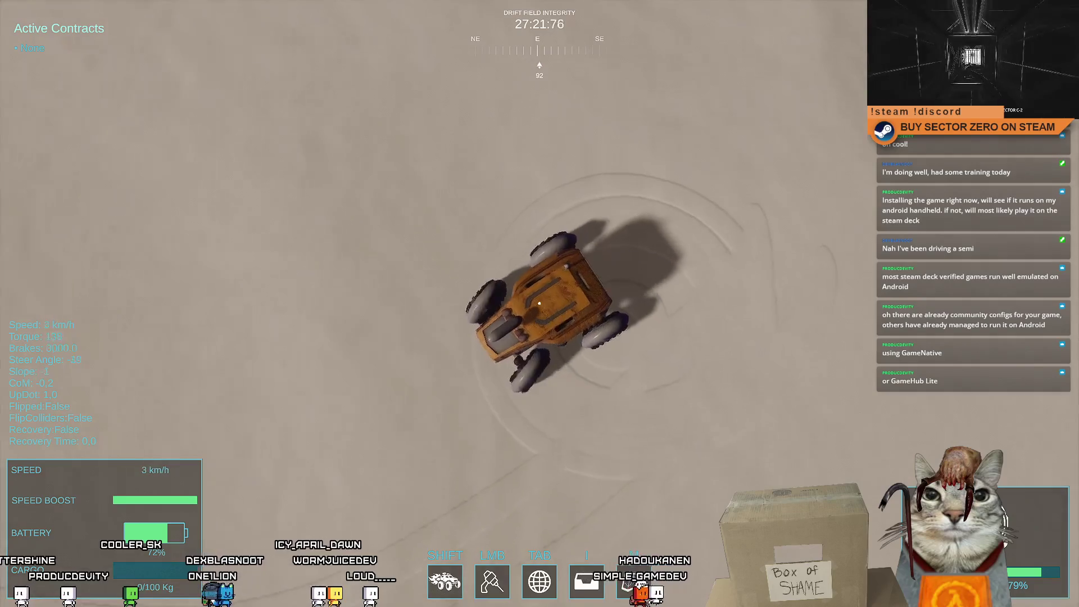
pyautogui.press('a')
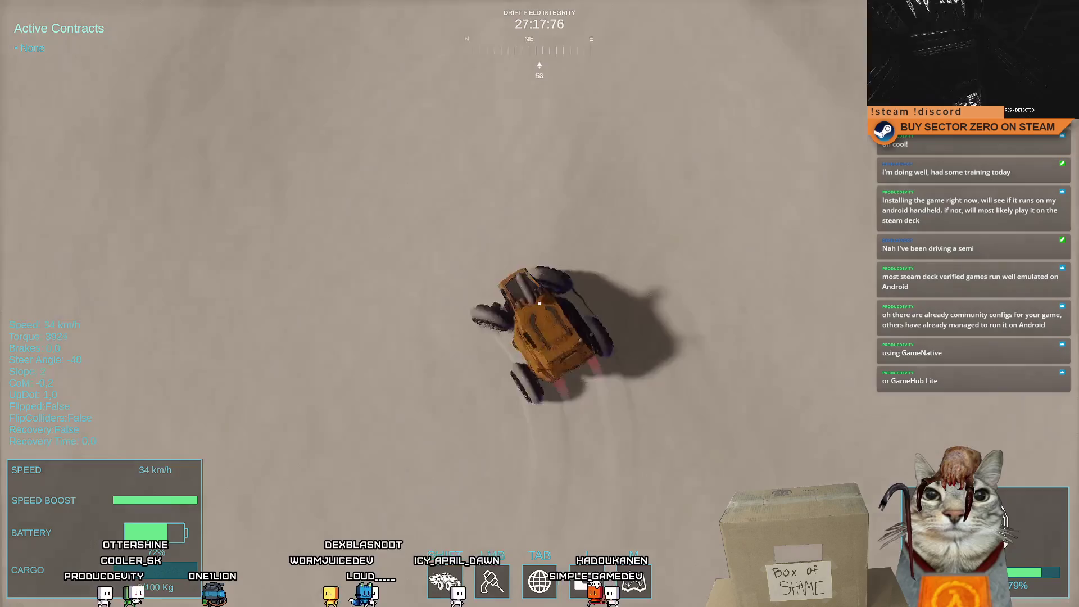
pyautogui.press('d')
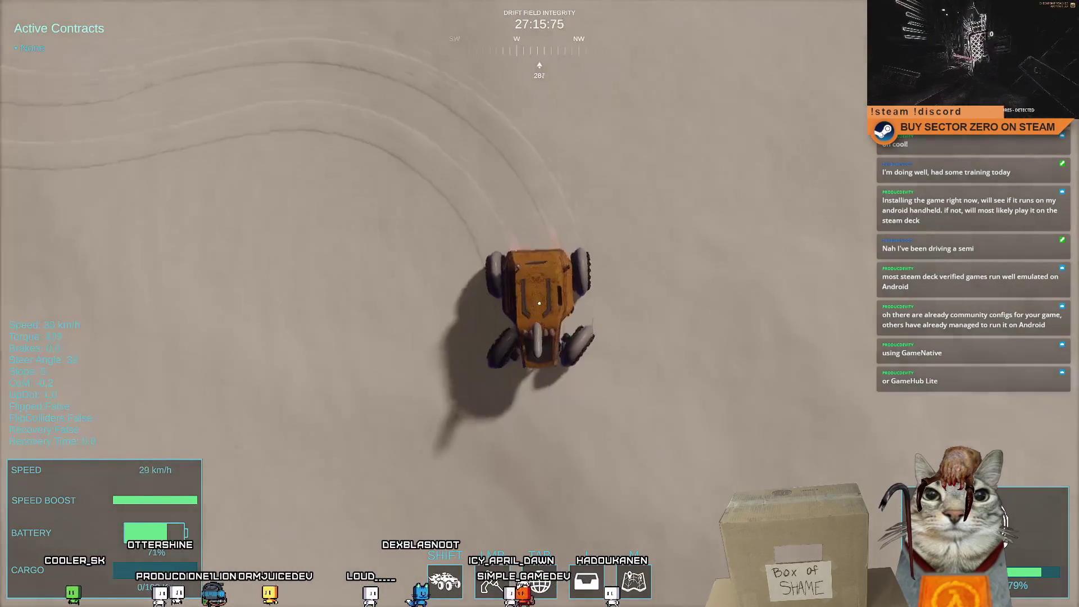
pyautogui.press('w')
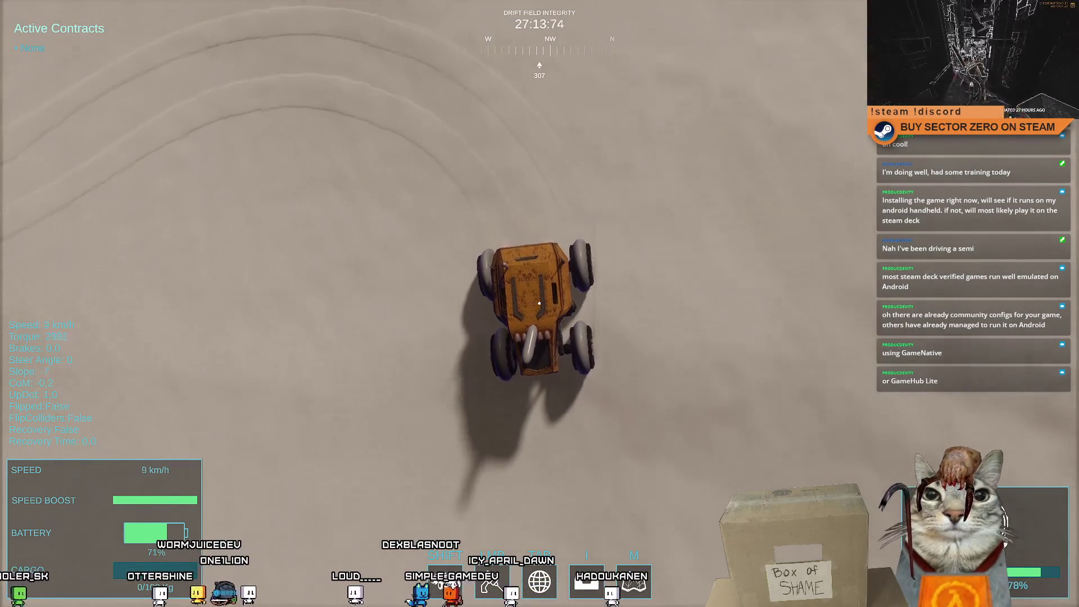
pyautogui.press('a')
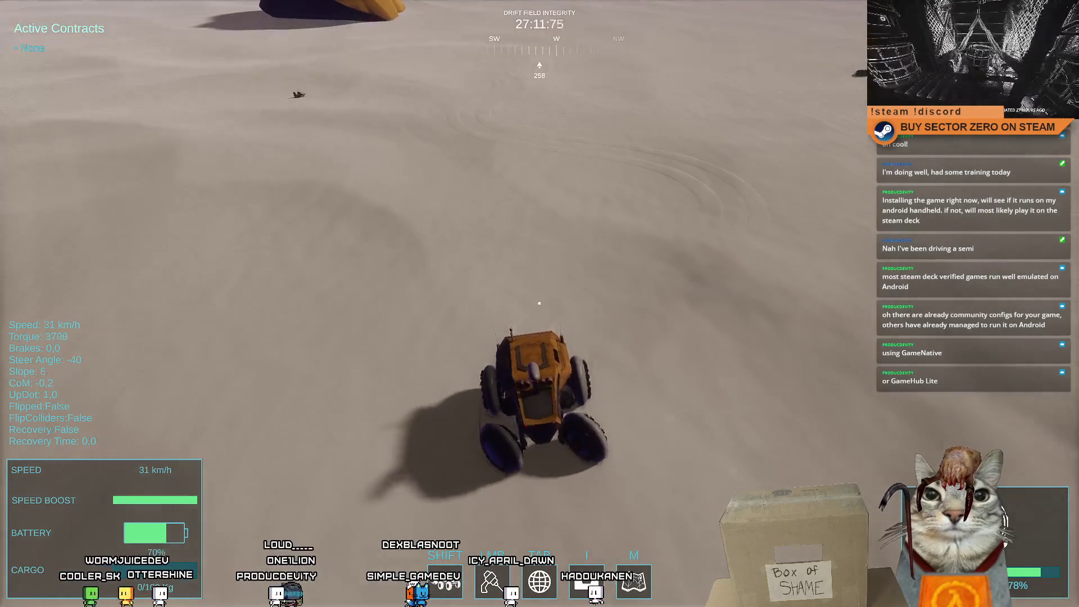
pyautogui.press('d')
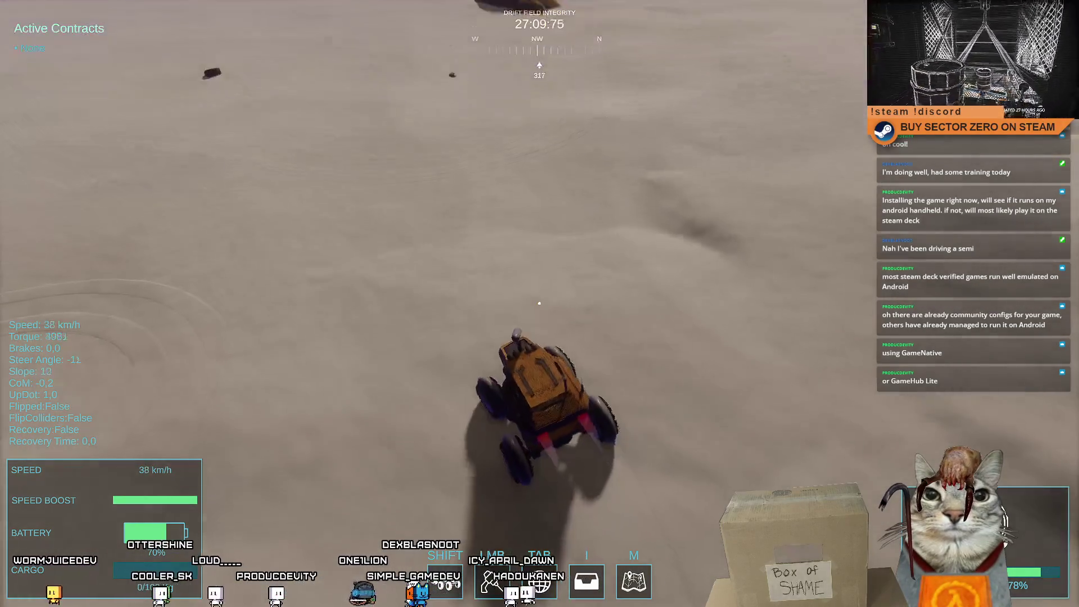
pyautogui.press('a')
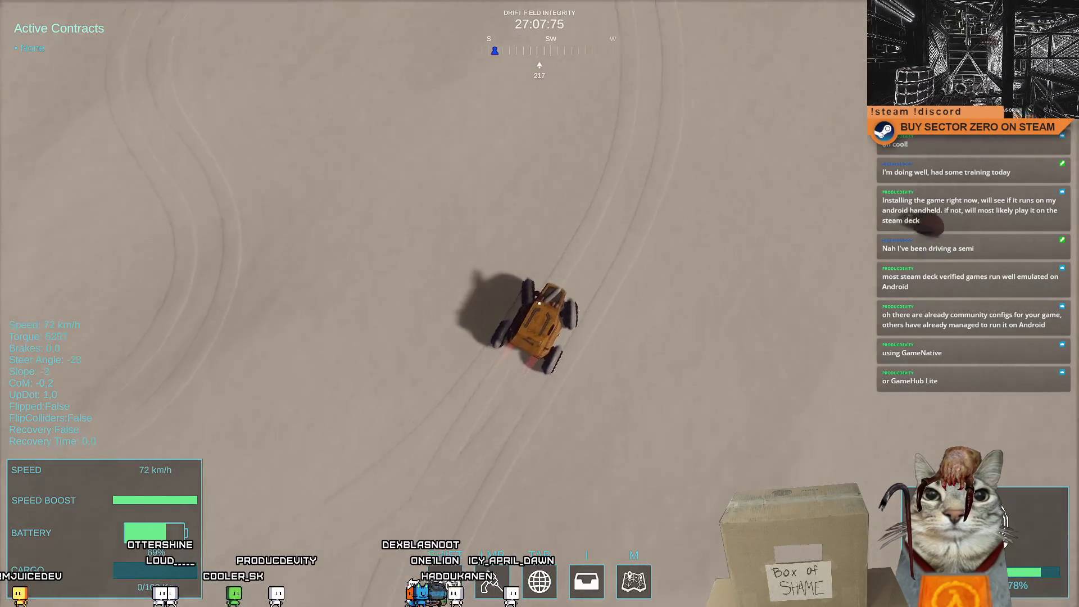
pyautogui.press('d')
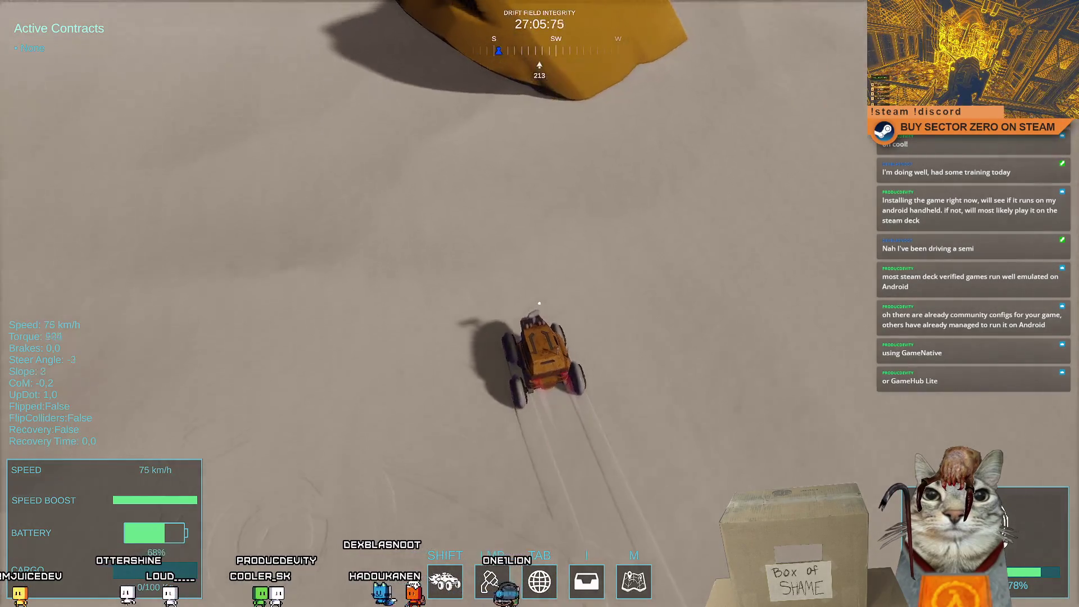
pyautogui.press('a')
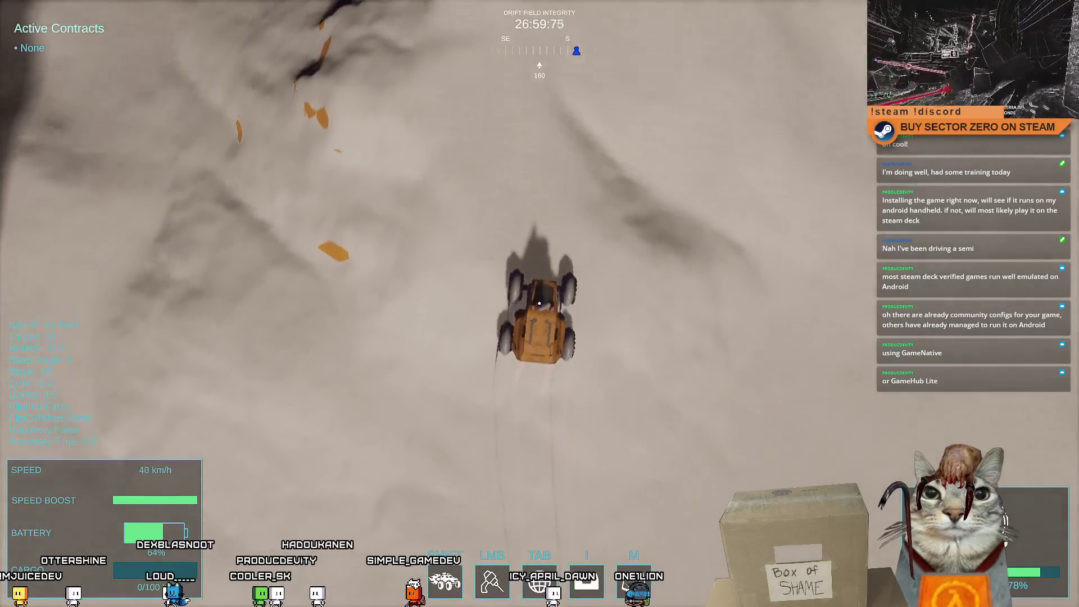
pyautogui.press('d')
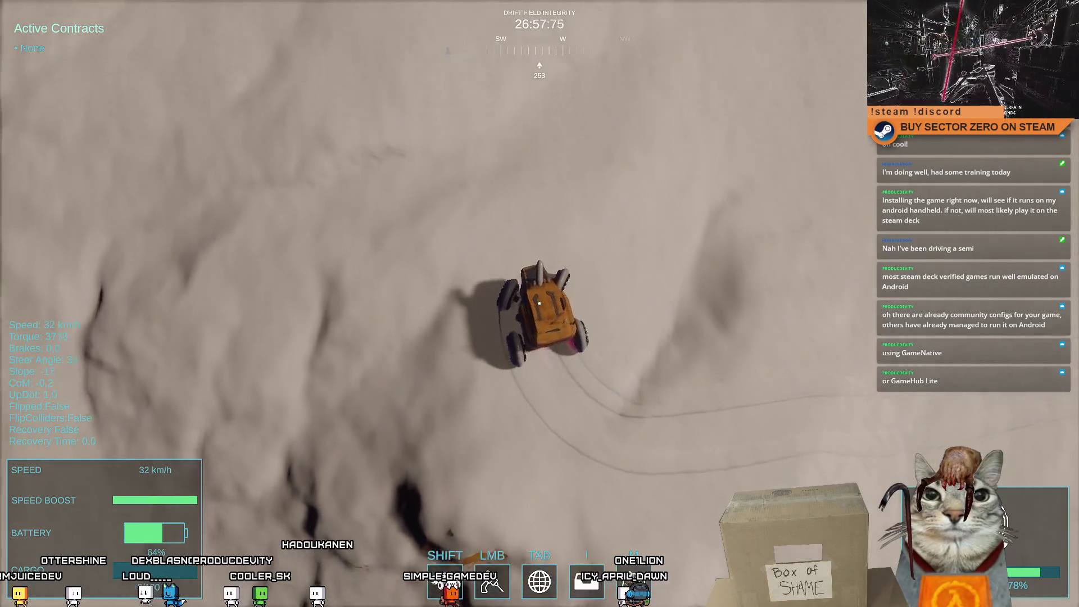
pyautogui.press('w')
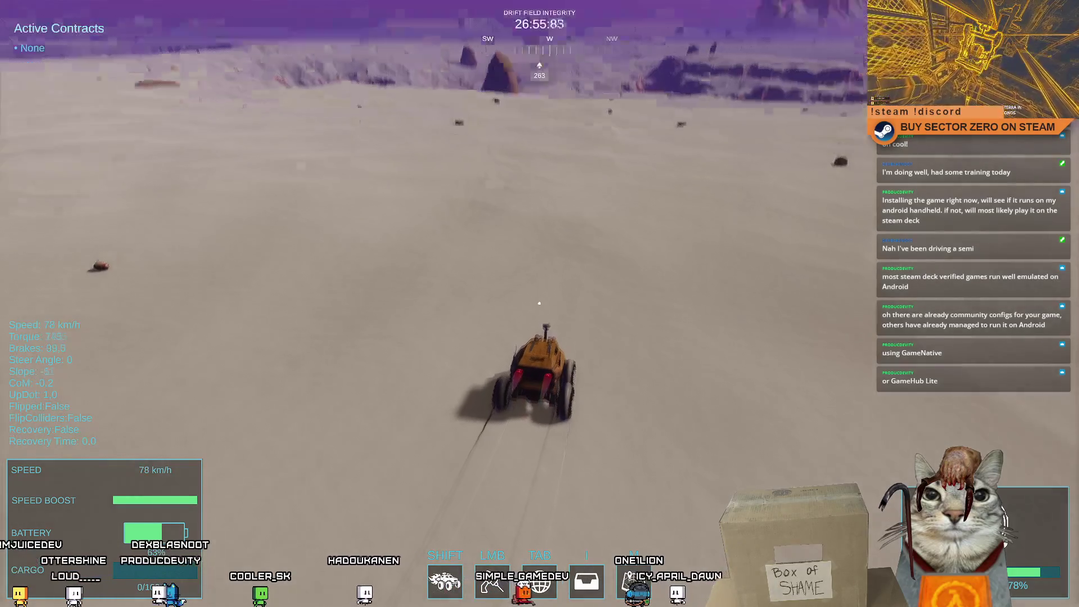
# Drift right and left, brake to a stop, then exit fullscreen with the pause menu up
pyautogui.press('d')
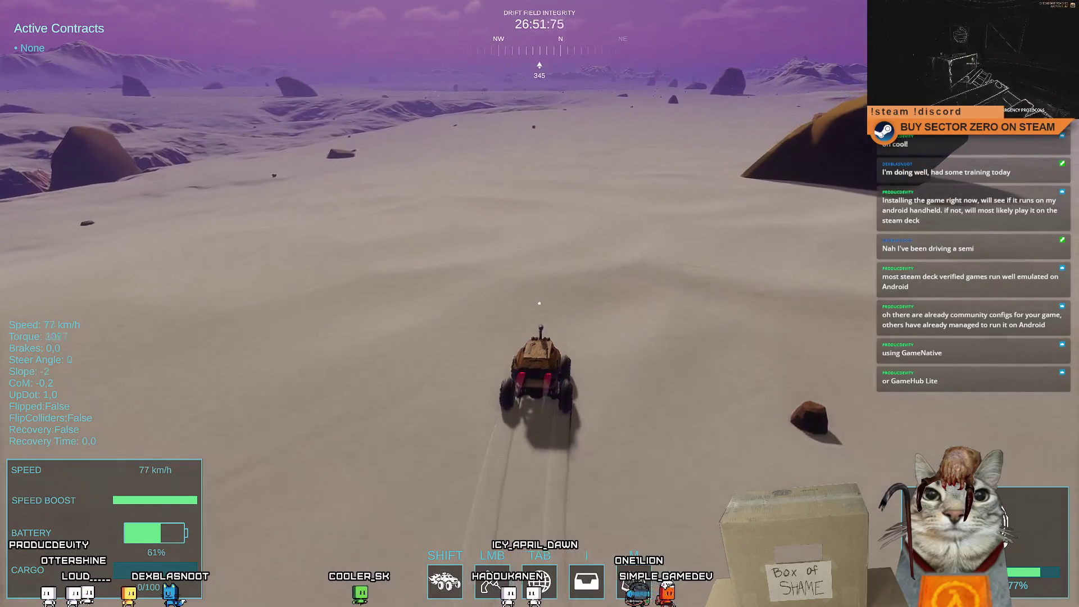
pyautogui.press('a')
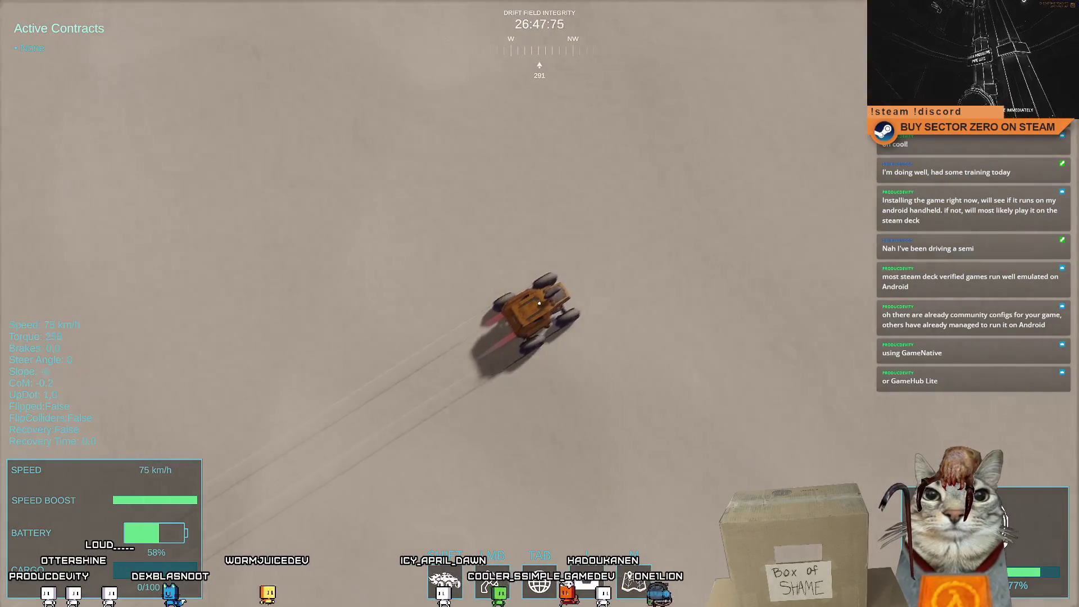
pyautogui.press('d')
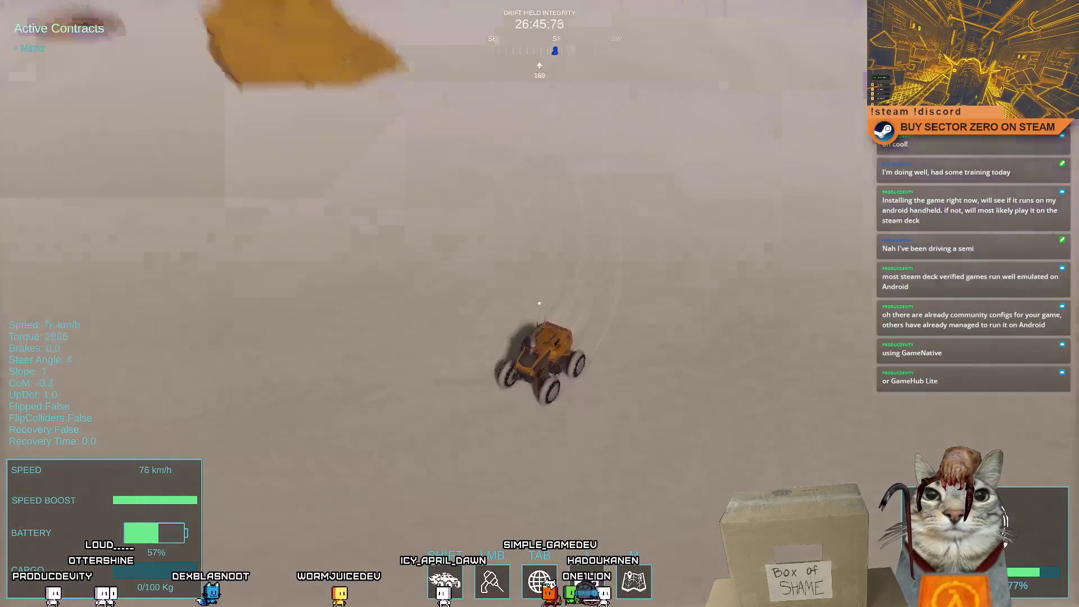
pyautogui.press('s')
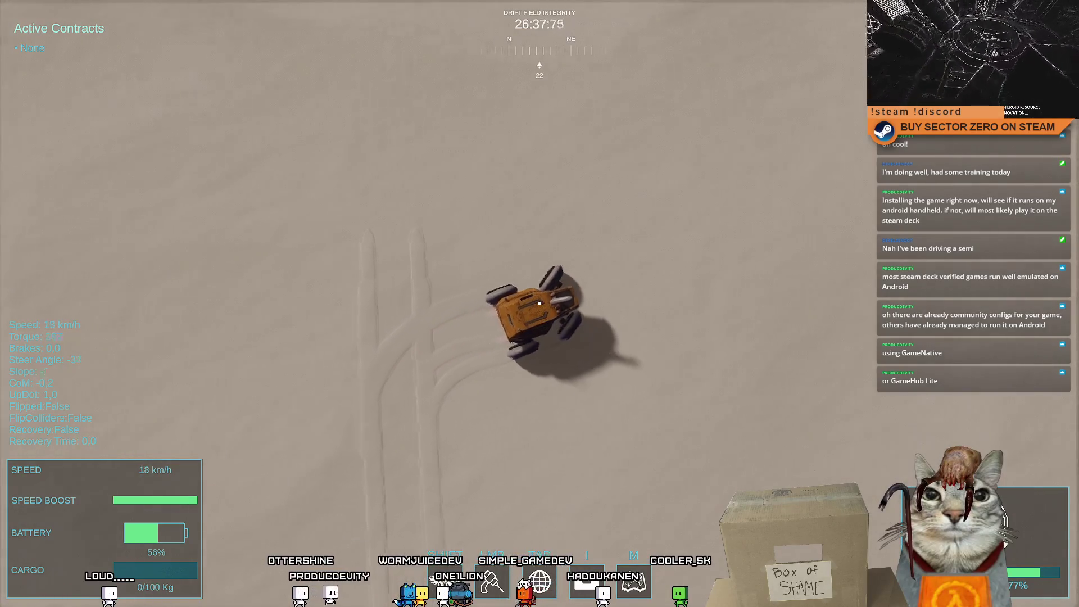
pyautogui.press('d')
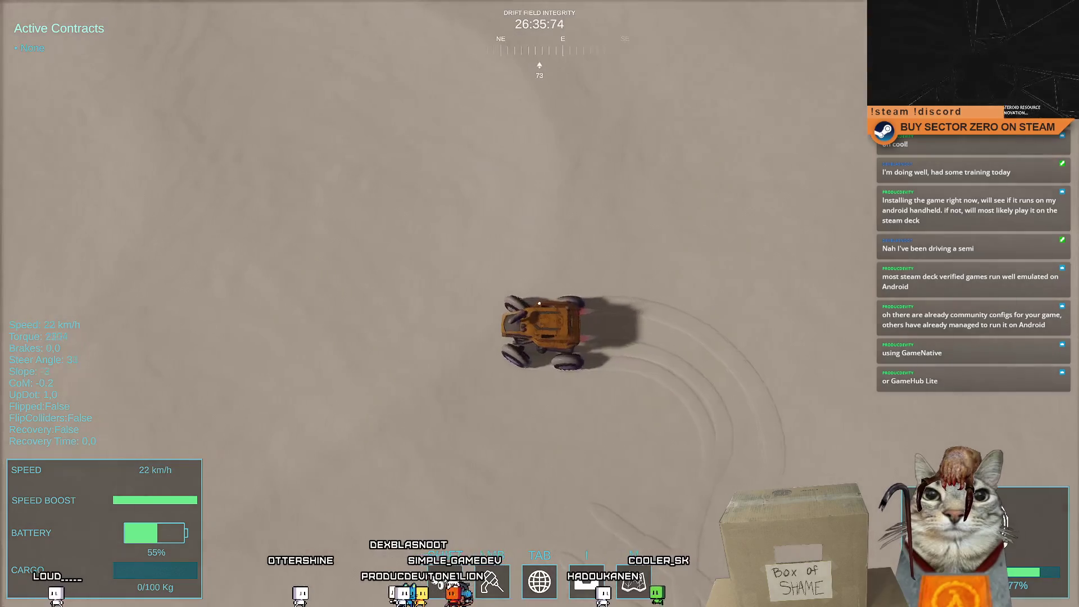
pyautogui.press('a')
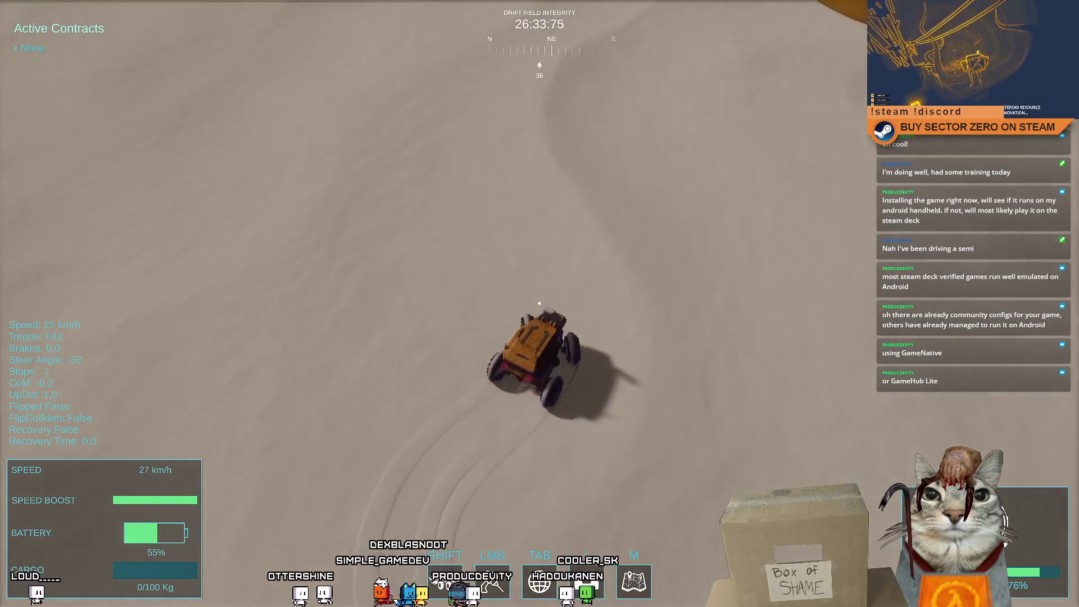
pyautogui.press('w')
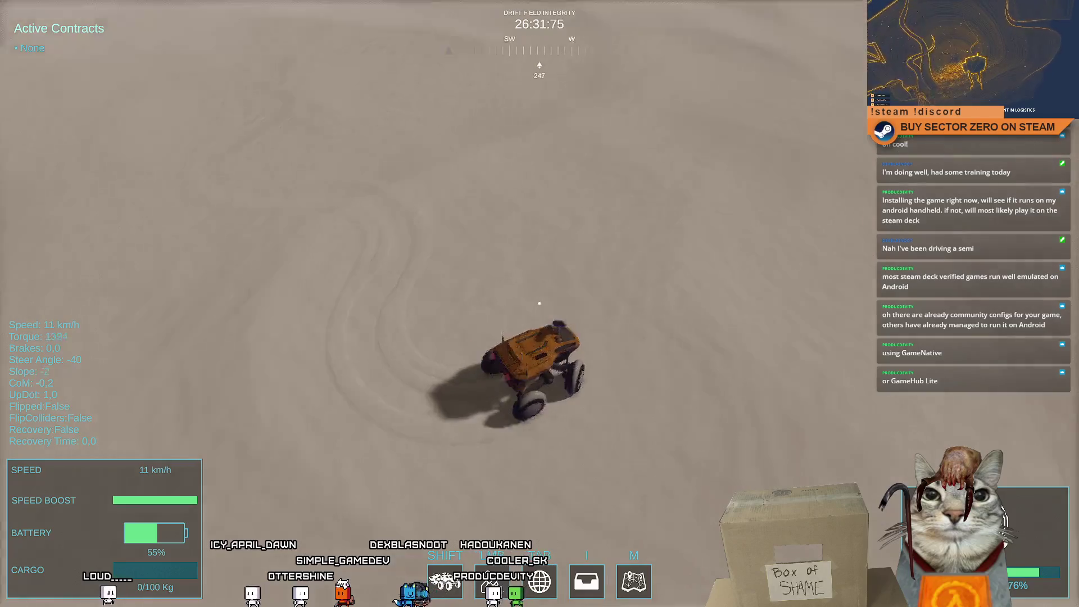
pyautogui.press('s')
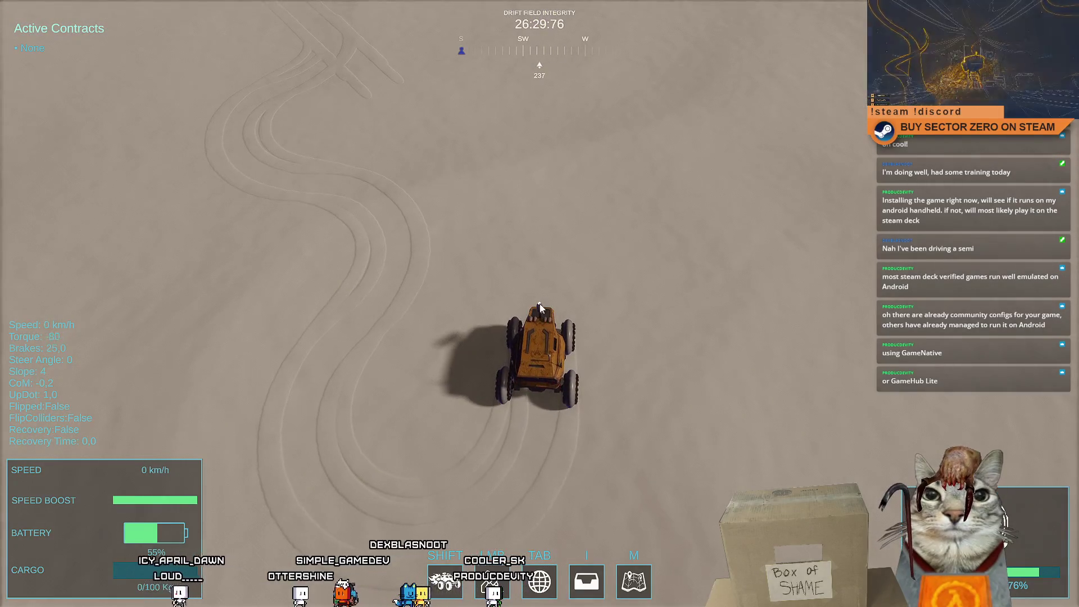
pyautogui.press('Escape')
pyautogui.press('Escape')
pyautogui.press('Escape')
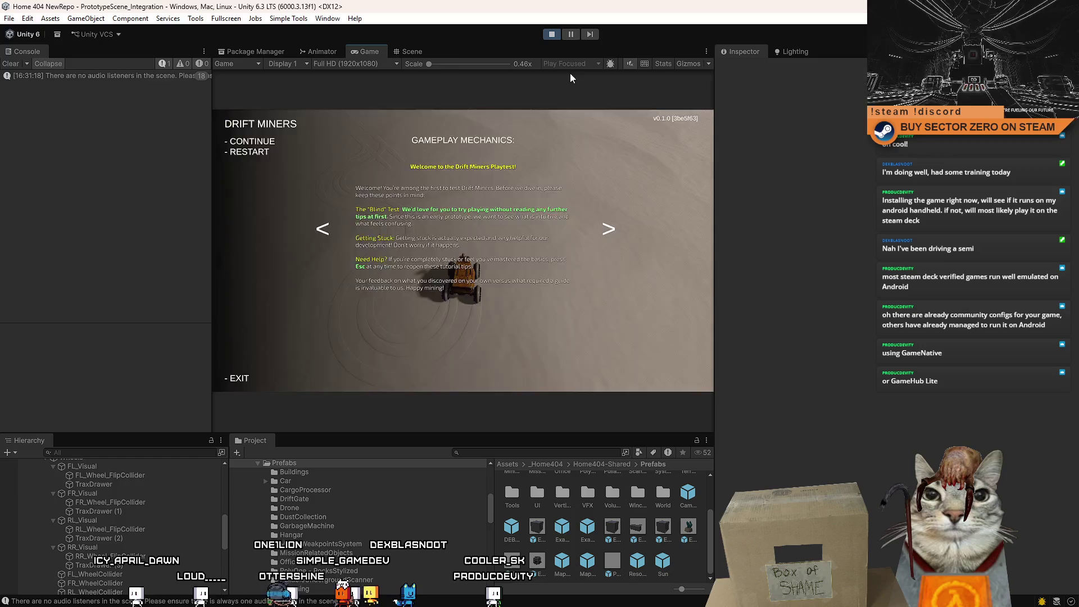
pyautogui.press('Escape')
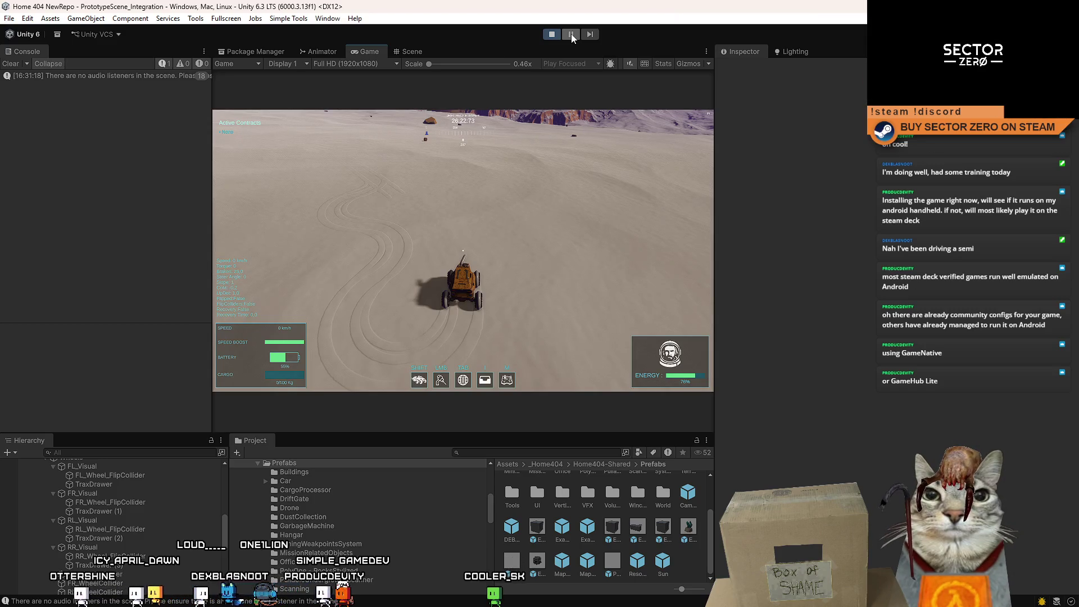
# Switch to the top-down camera, dismiss the pause menu, and browse the rover's Hierarchy objects
pyautogui.press('c')
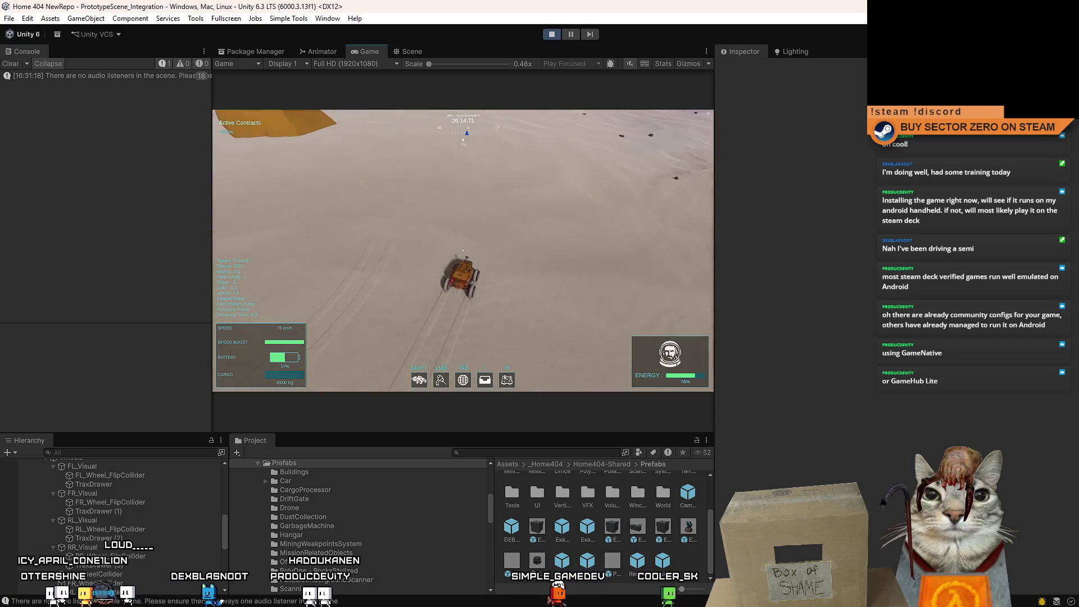
pyautogui.press('Escape')
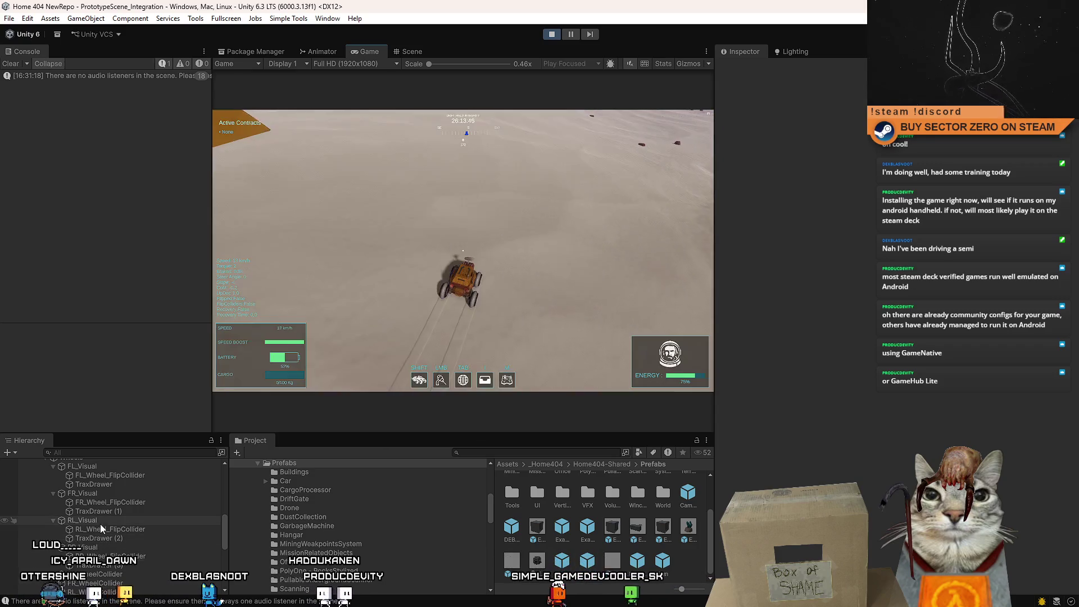
pyautogui.click(99, 520)
pyautogui.scroll(2, 106, 500)
pyautogui.scroll(-5, 118, 493)
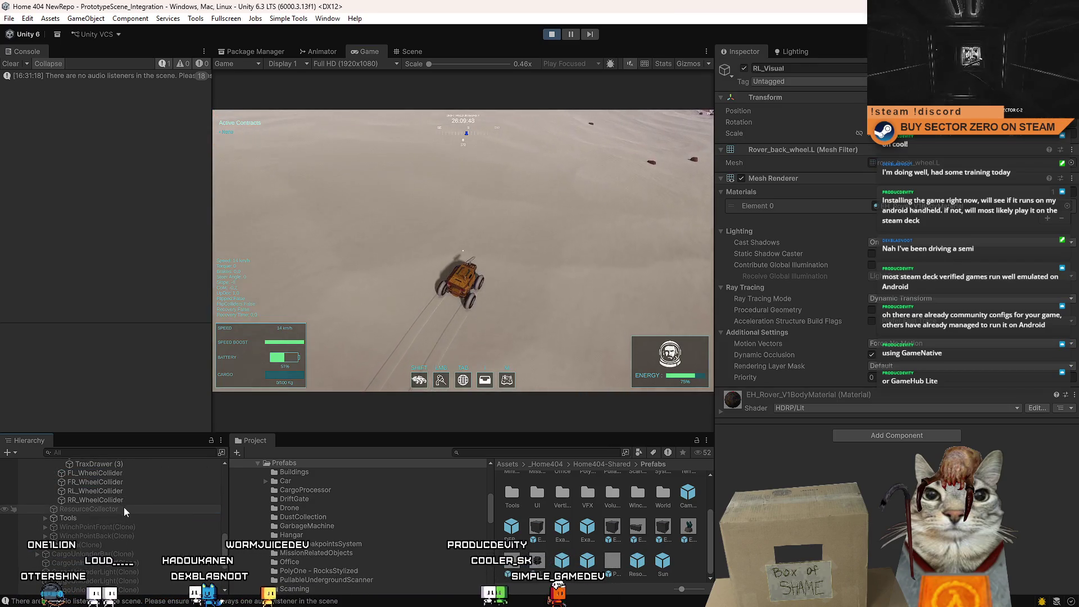
pyautogui.click(124, 508)
pyautogui.scroll(1, 124, 530)
pyautogui.scroll(4, 124, 530)
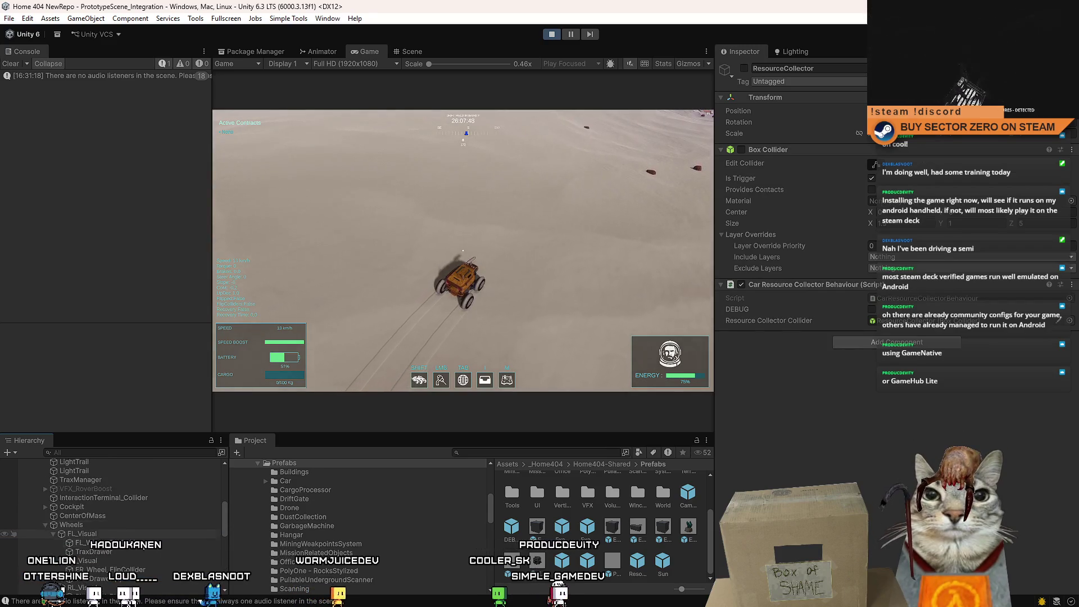
pyautogui.scroll(3, 118, 531)
# Select TraxManager, expand its Advanced settings, and enable Time Manager for track repair
pyautogui.click(138, 567)
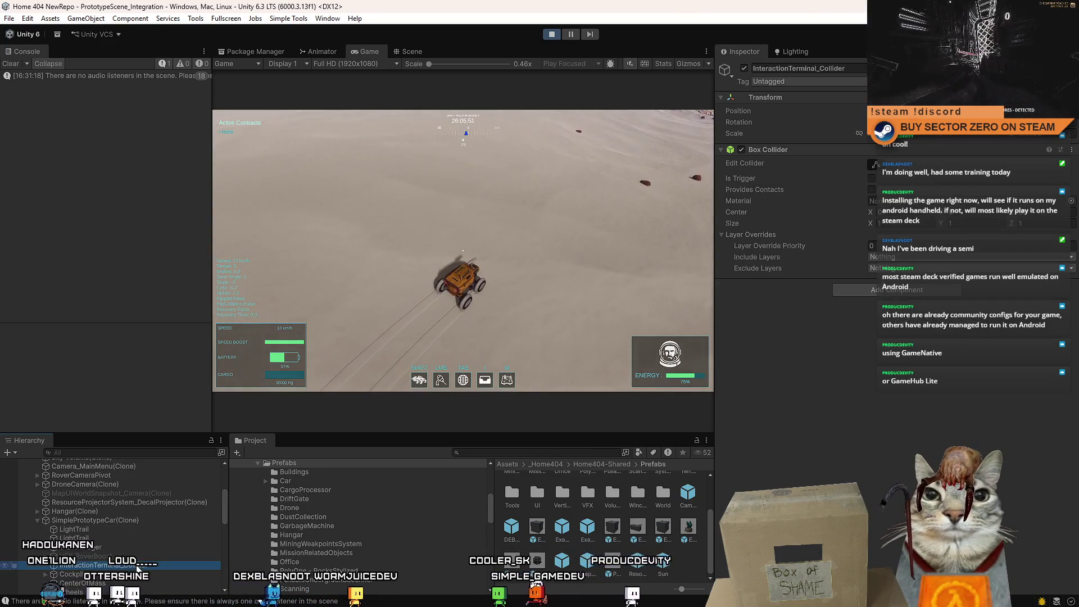
pyautogui.click(121, 547)
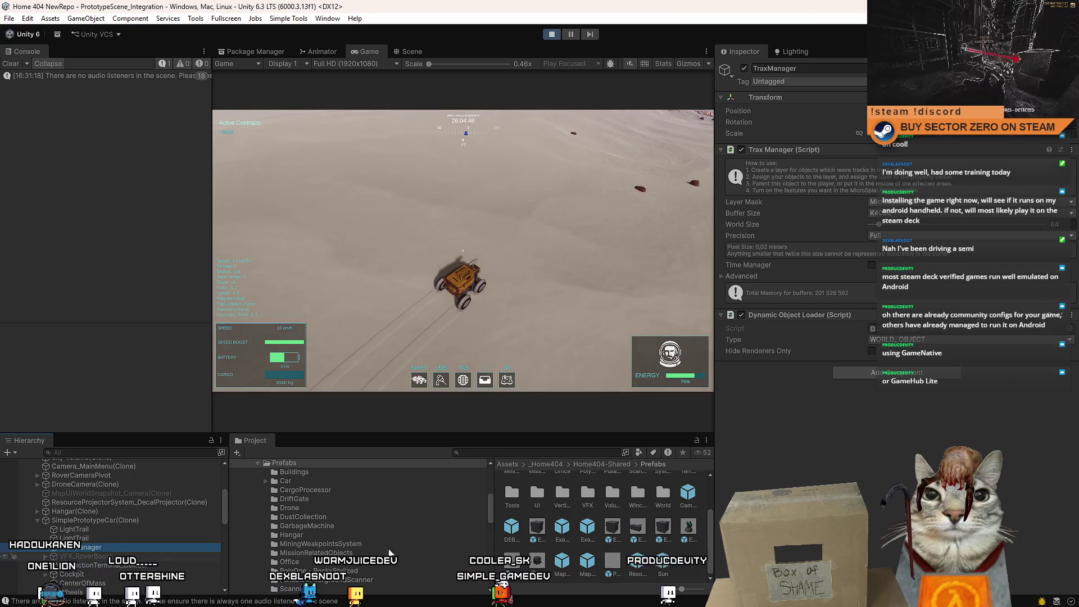
pyautogui.click(727, 277)
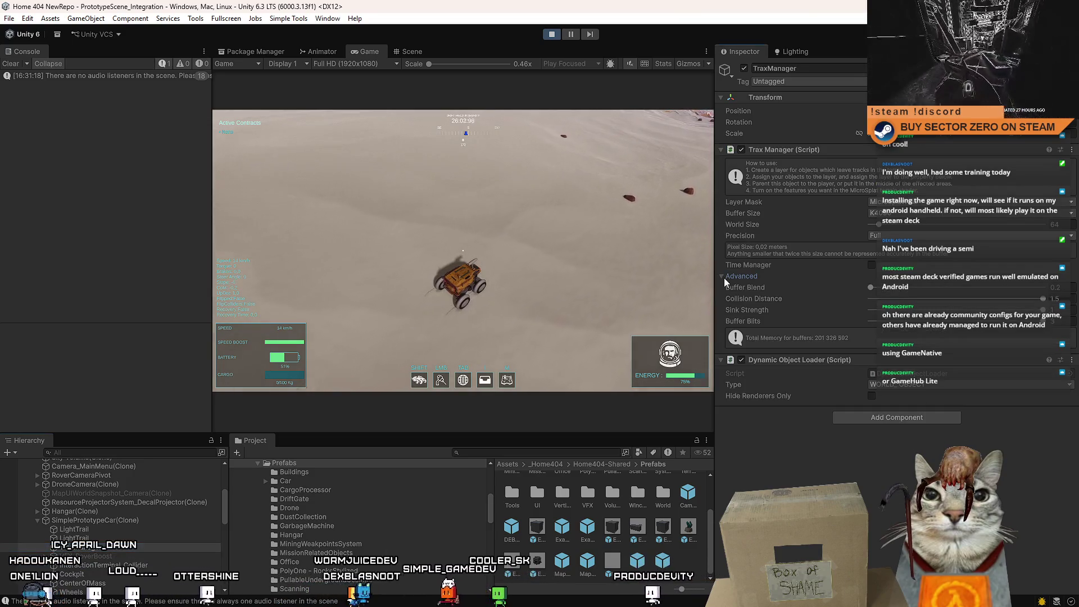
pyautogui.click(872, 266)
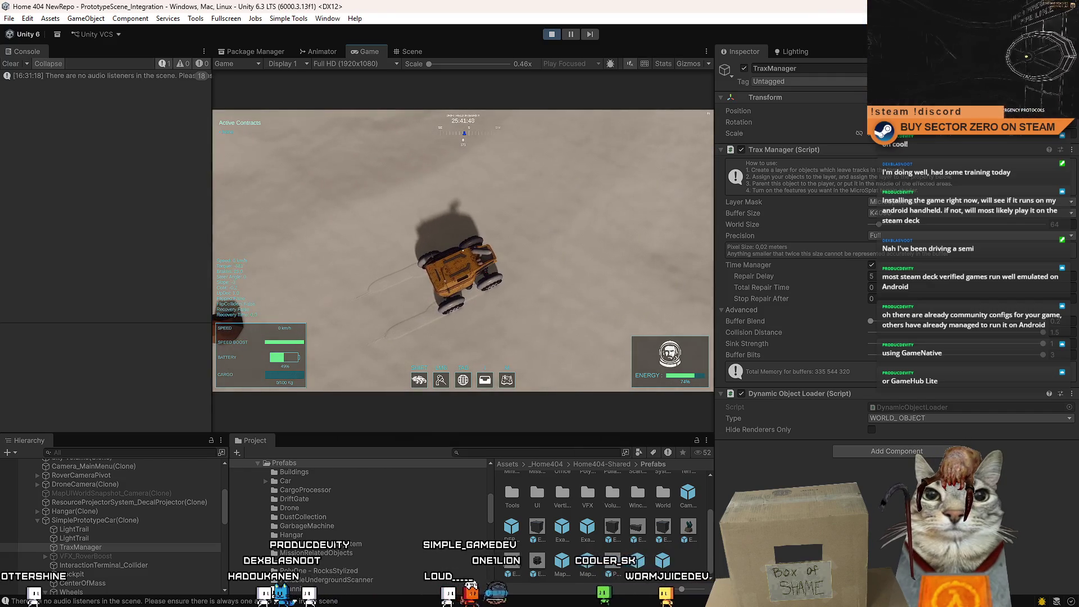
pyautogui.press('Escape')
pyautogui.press('Escape')
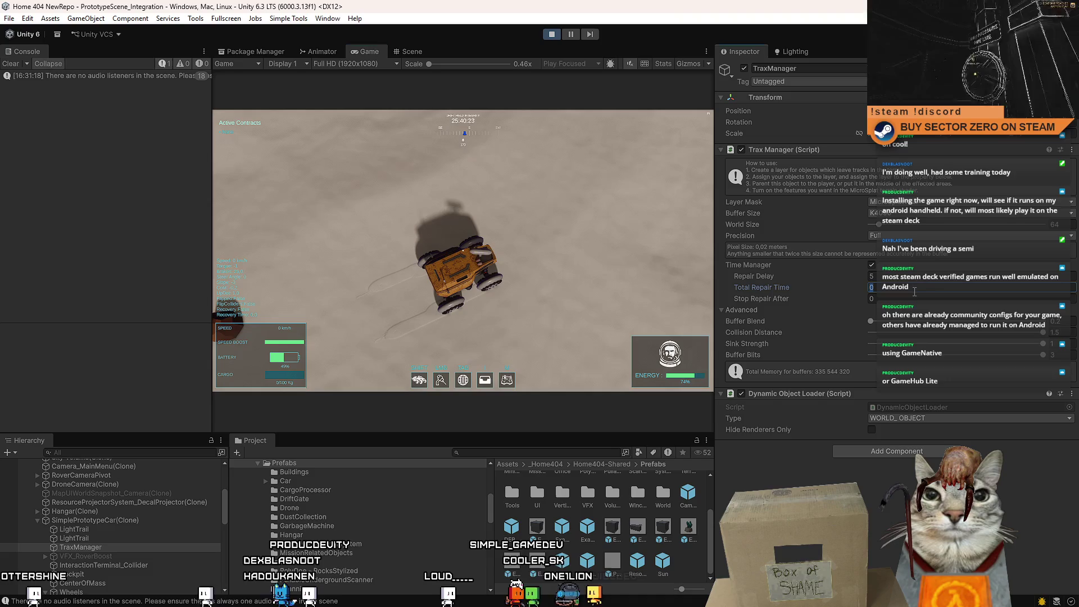
# Drive the rover forward and left across the sand to 31 km/h, then go fullscreen
pyautogui.click(557, 275)
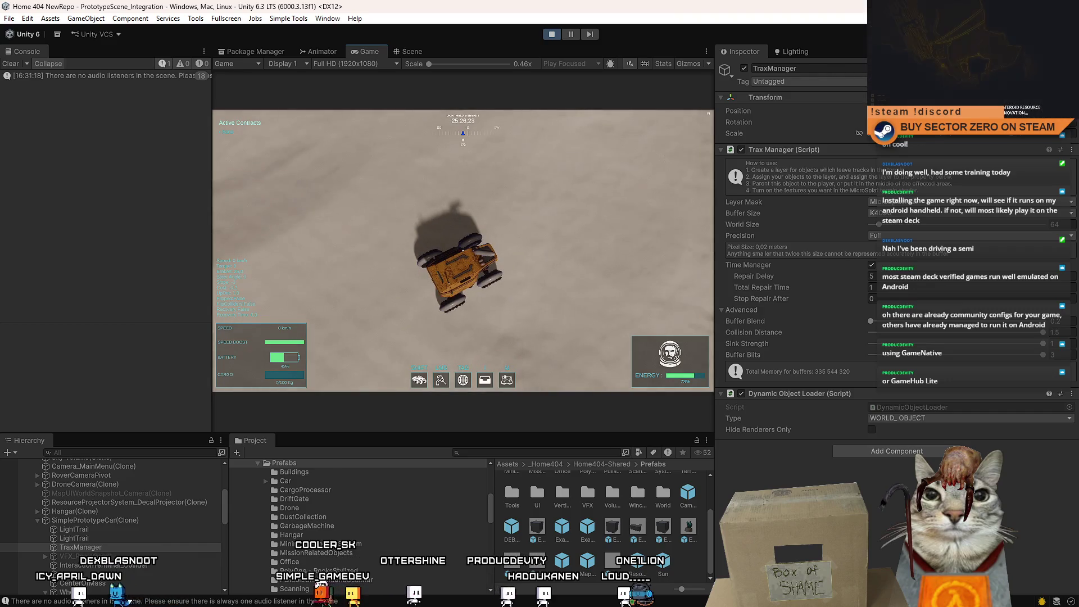
pyautogui.press('w')
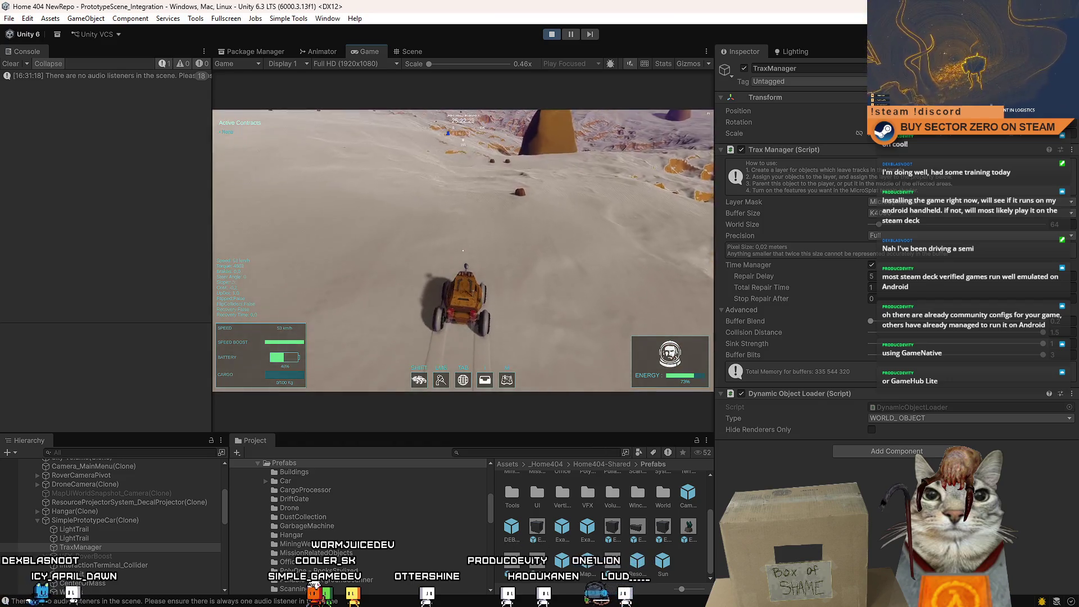
pyautogui.press('a')
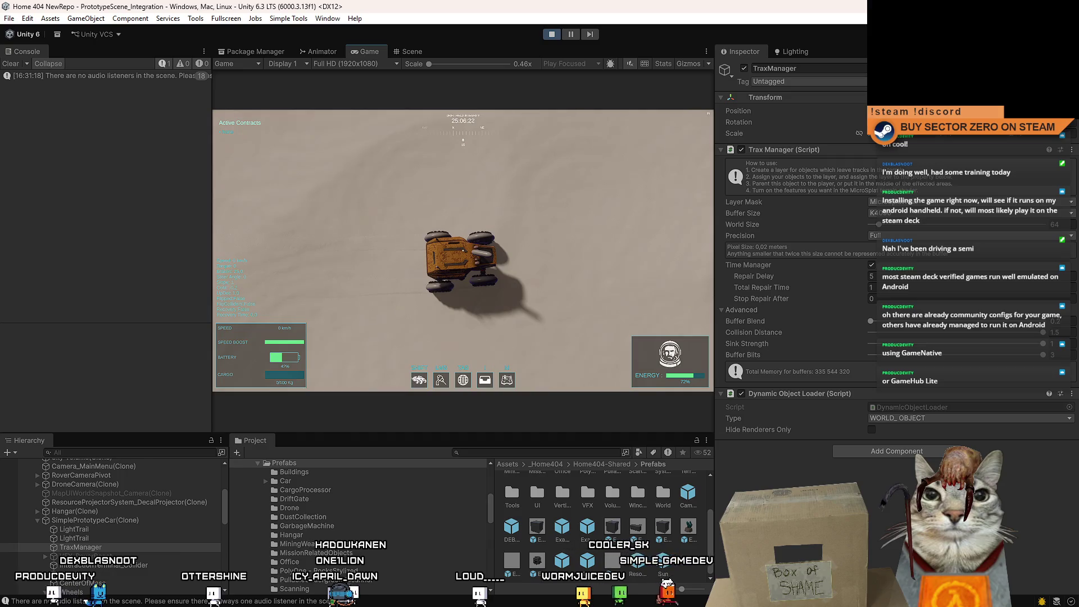
pyautogui.press('F10')
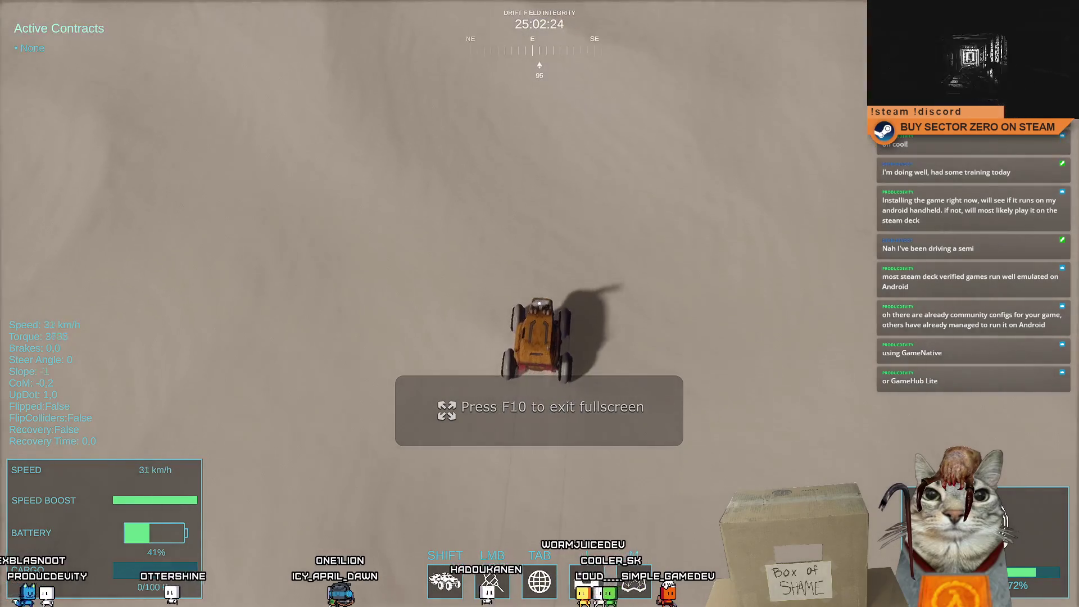
# Weave the rover left and right across the dunes, then brake to a near stop
pyautogui.press('a')
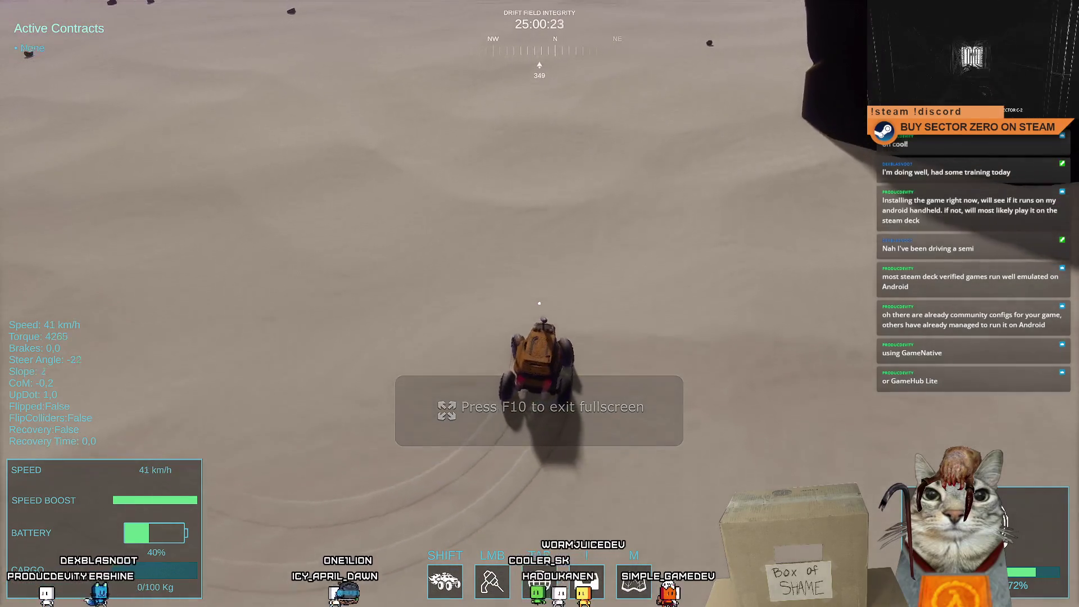
pyautogui.press('d')
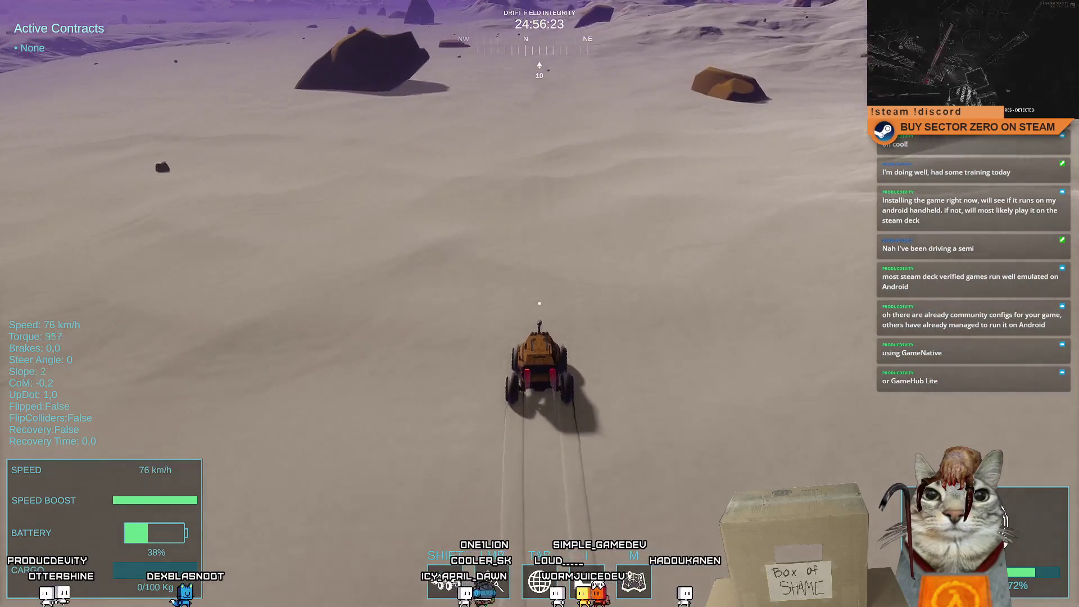
pyautogui.press('a')
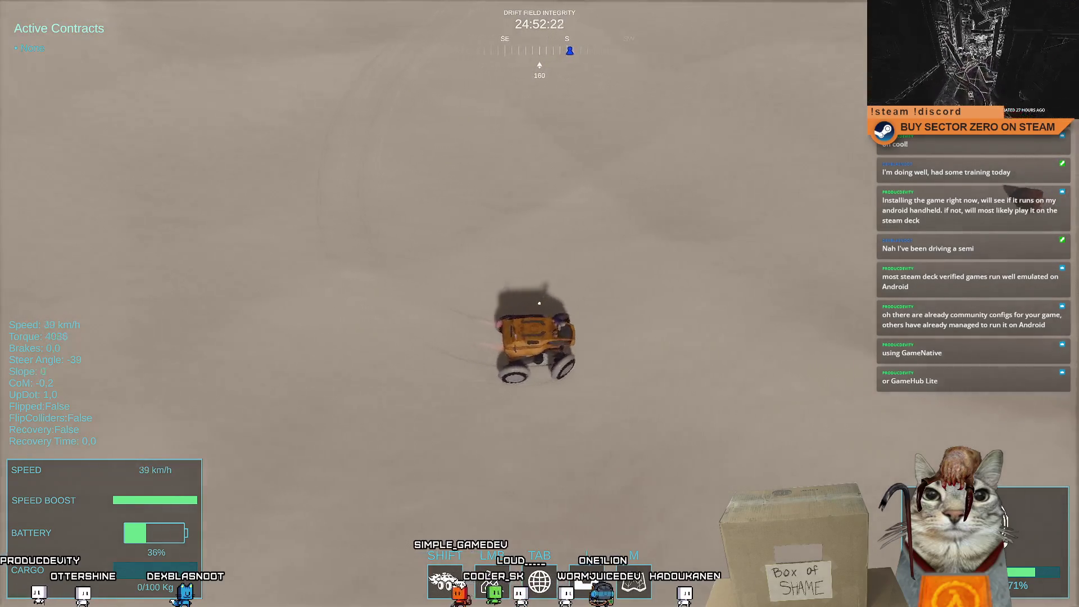
pyautogui.press('w')
pyautogui.press('d')
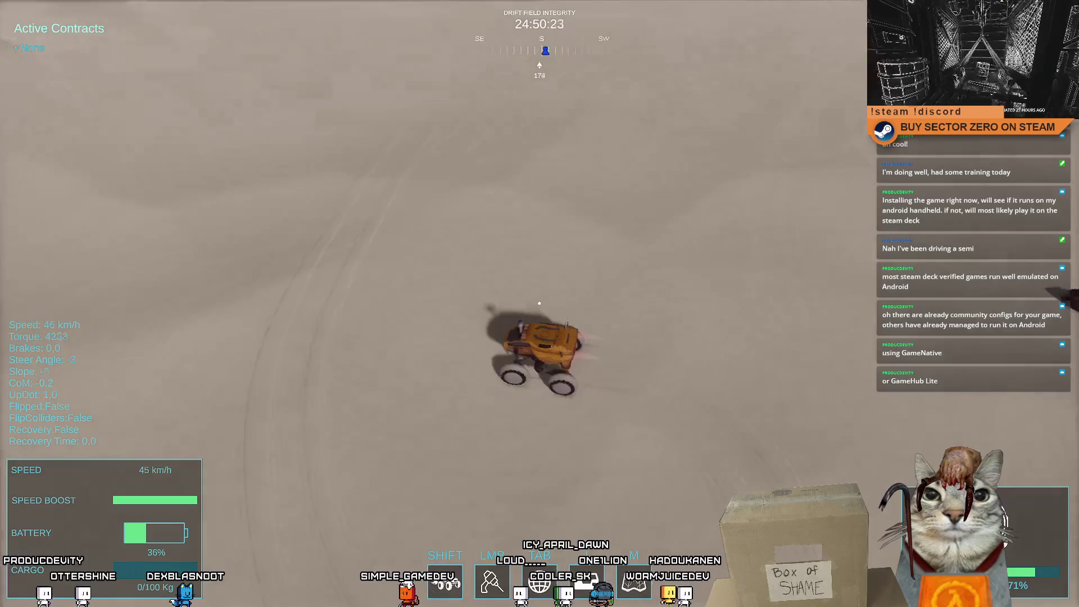
pyautogui.press('space')
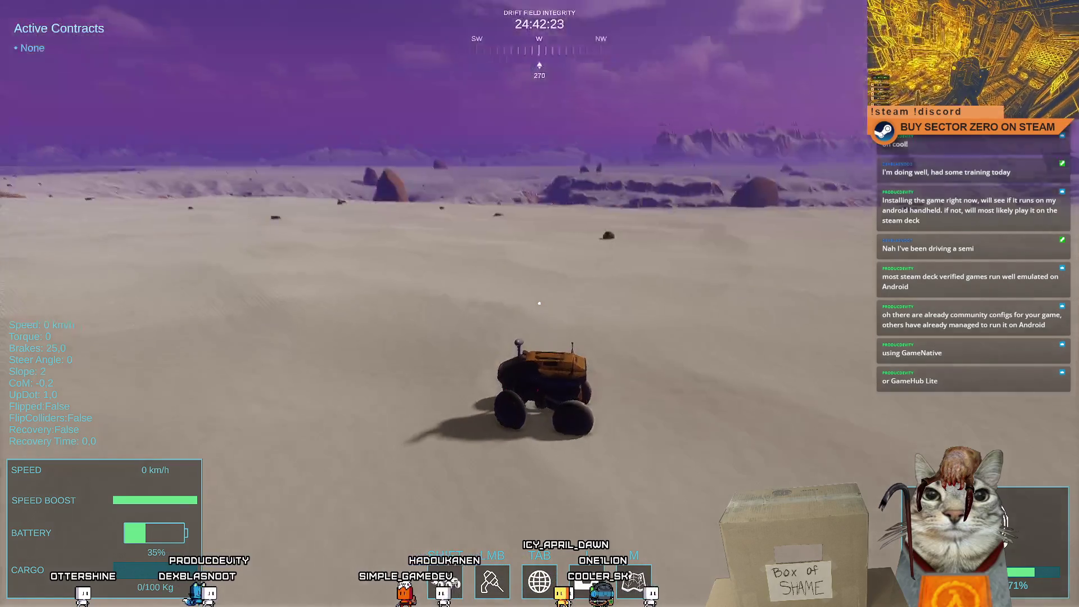
# Resume driving, boost past 105 km/h, brake to a full stop, drive on, and exit fullscreen
pyautogui.press('w')
pyautogui.press('a')
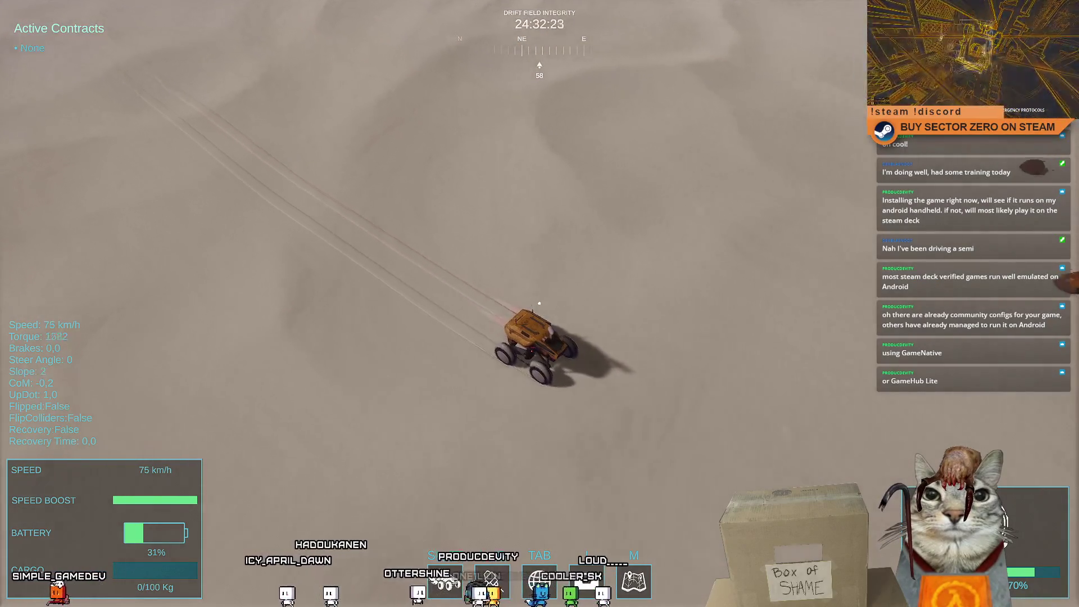
pyautogui.press('shift')
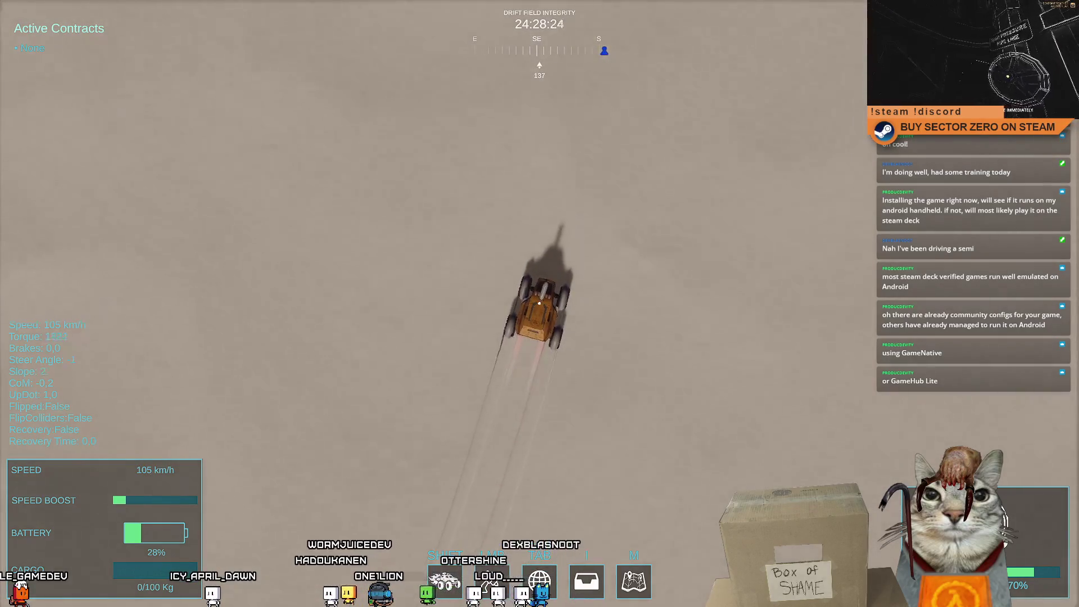
pyautogui.press('space')
pyautogui.press('a')
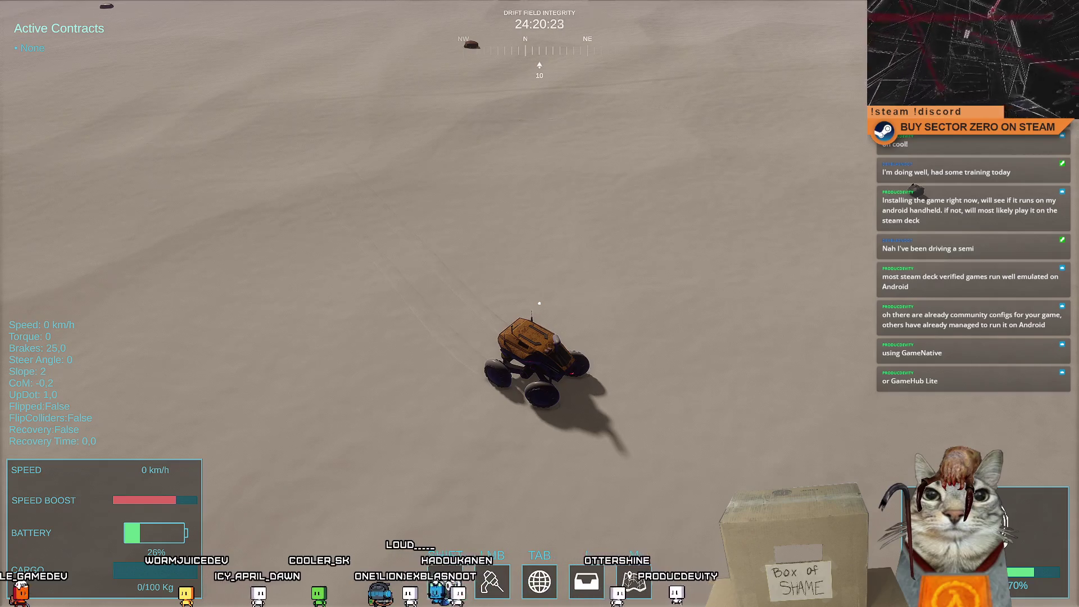
pyautogui.press('w')
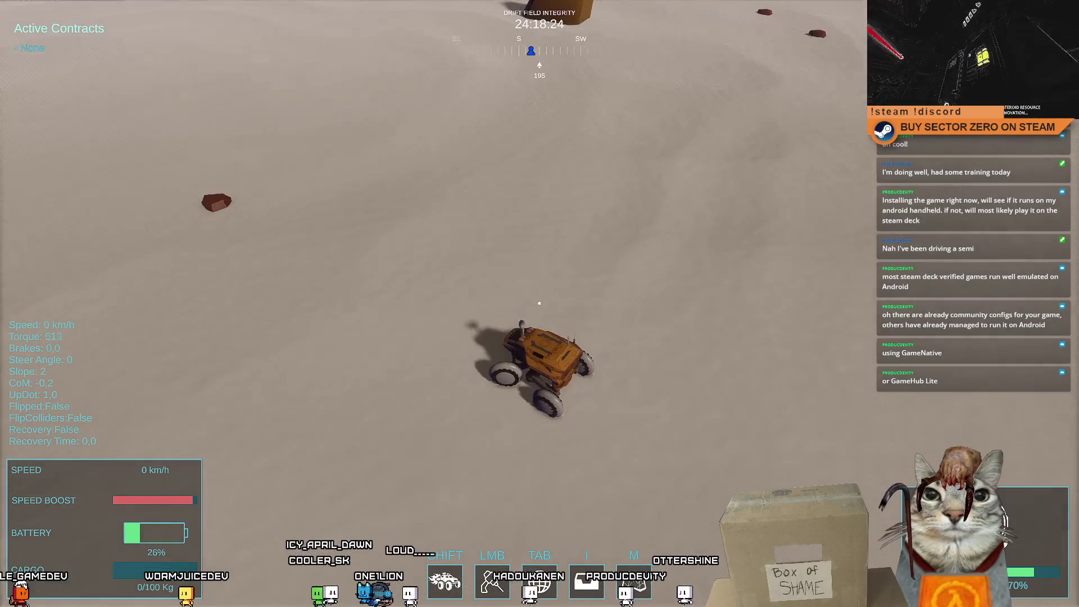
pyautogui.press('a')
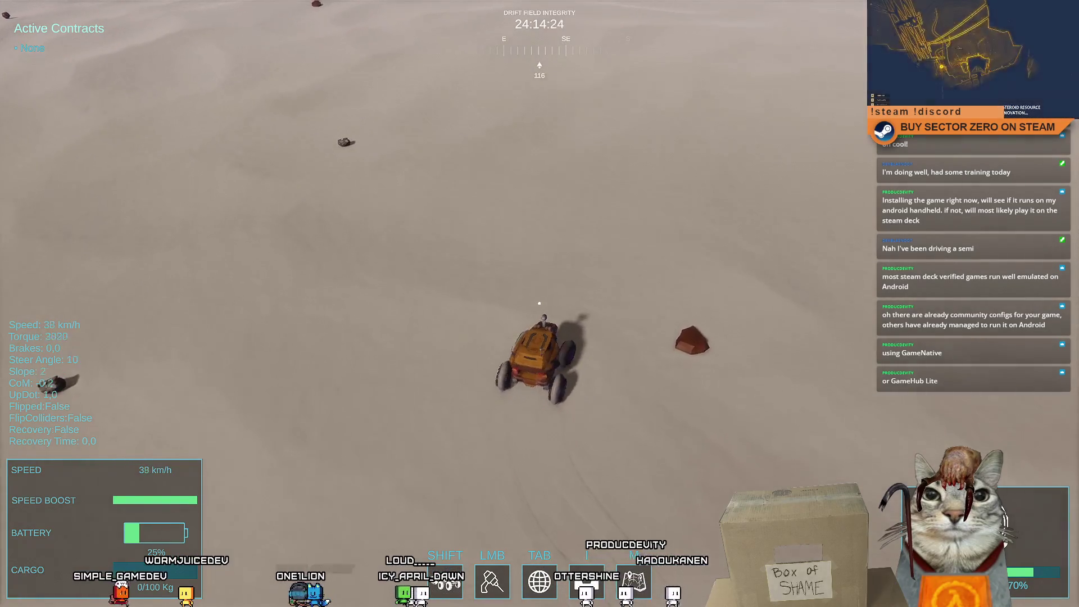
pyautogui.press('Escape')
pyautogui.press('Escape')
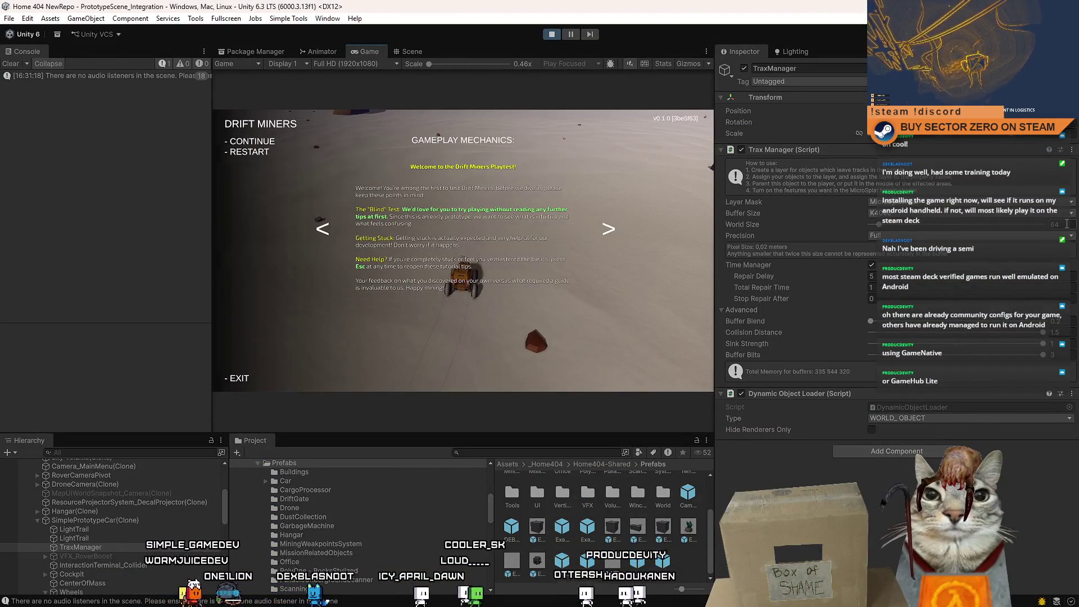
# Set the TraxManager World Size to 32 and Buffer Size to K2048, then return to fullscreen game
pyautogui.press('Escape')
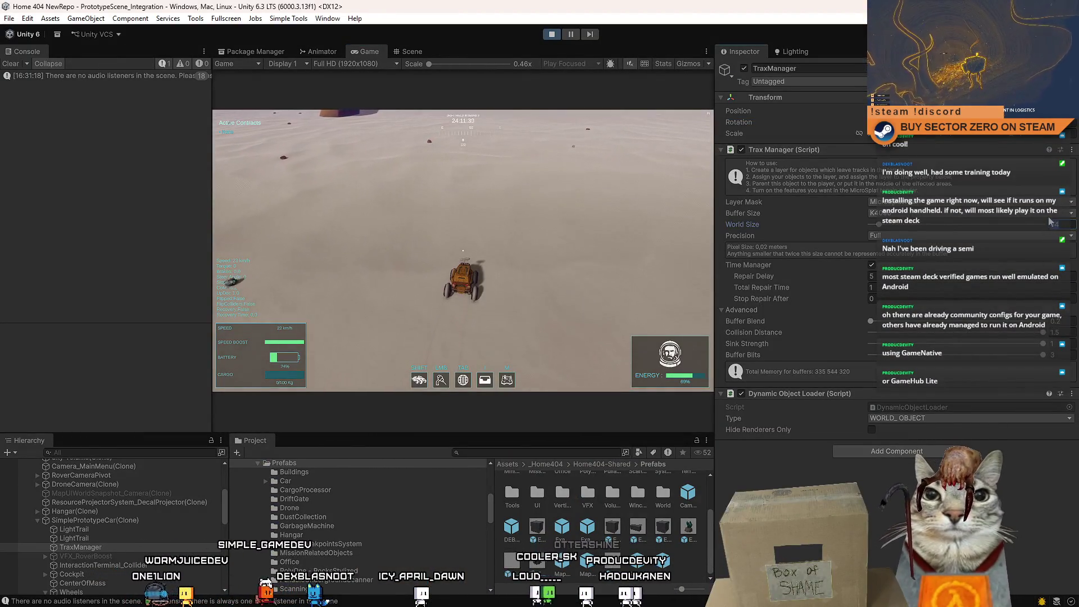
pyautogui.write('2')
pyautogui.click(1025, 214)
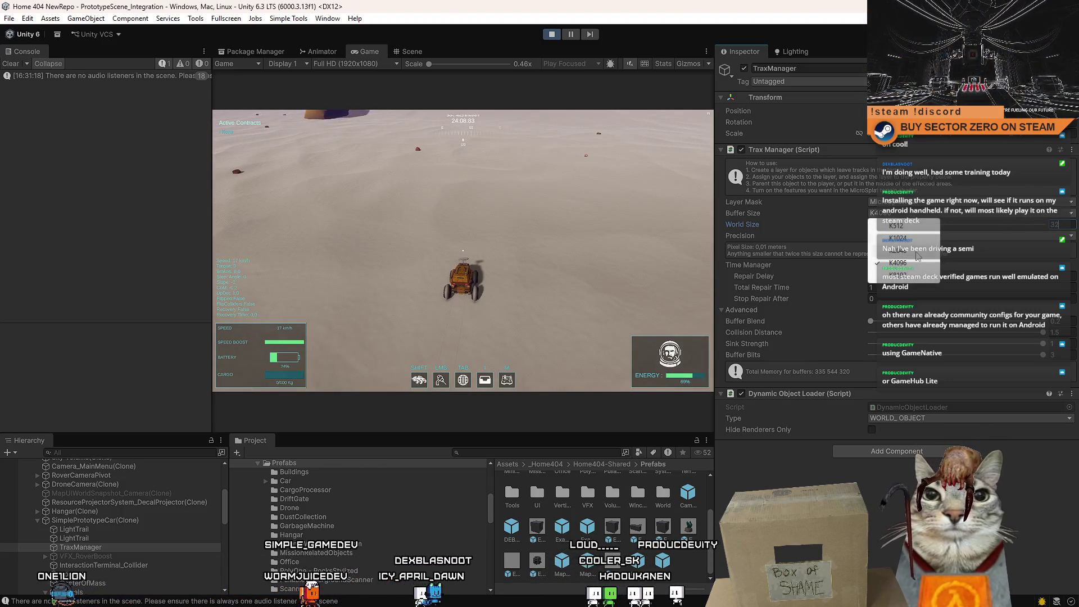
pyautogui.click(916, 252)
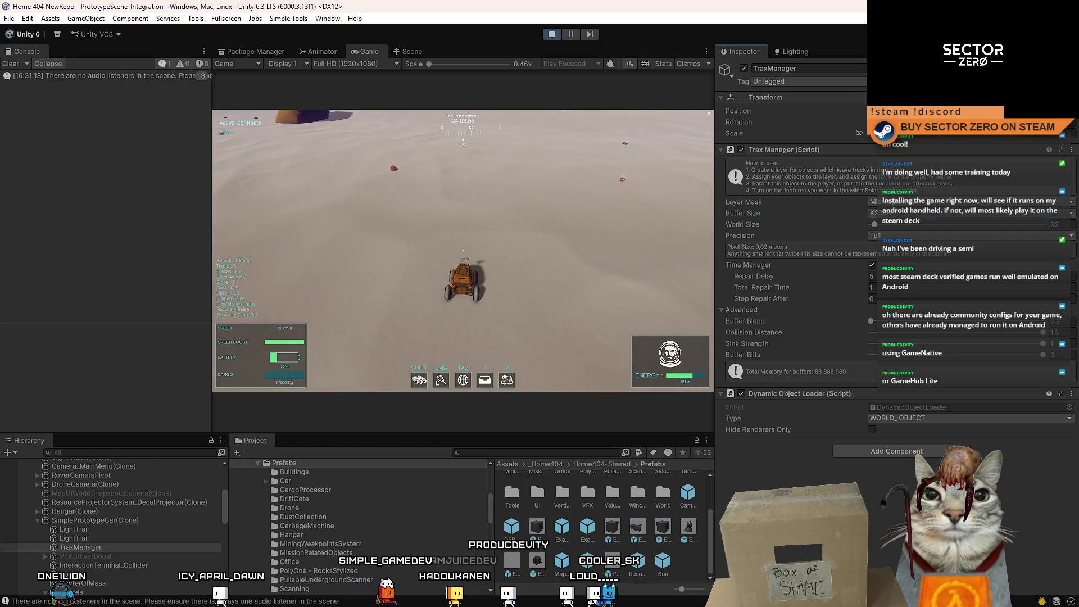
pyautogui.click(504, 270)
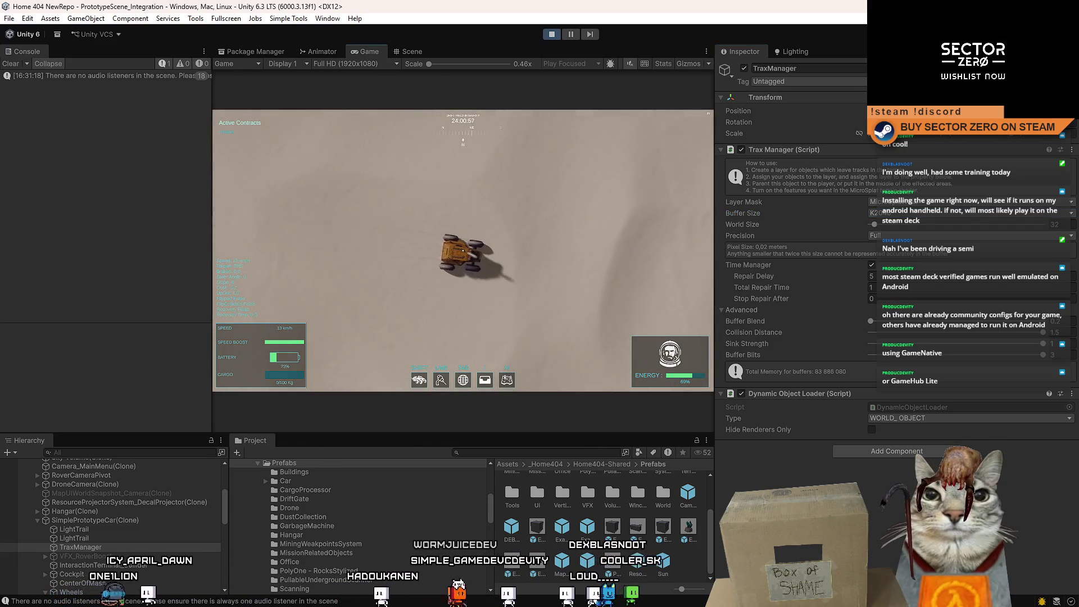
pyautogui.press('F10')
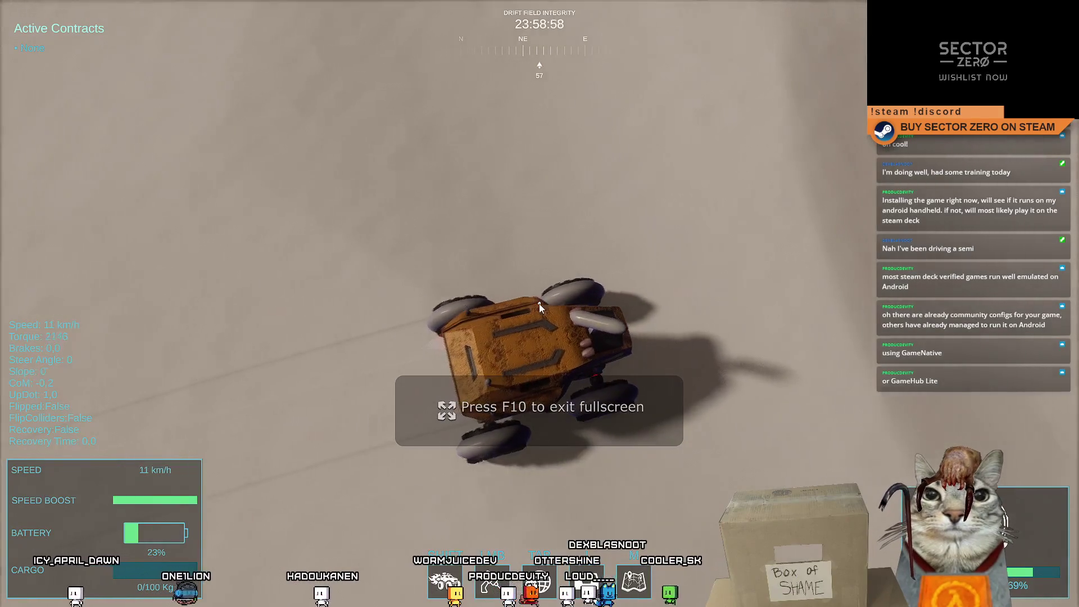
# Drive the rover forward with left and right turns, laying tyre tracks across the sand
pyautogui.press('w')
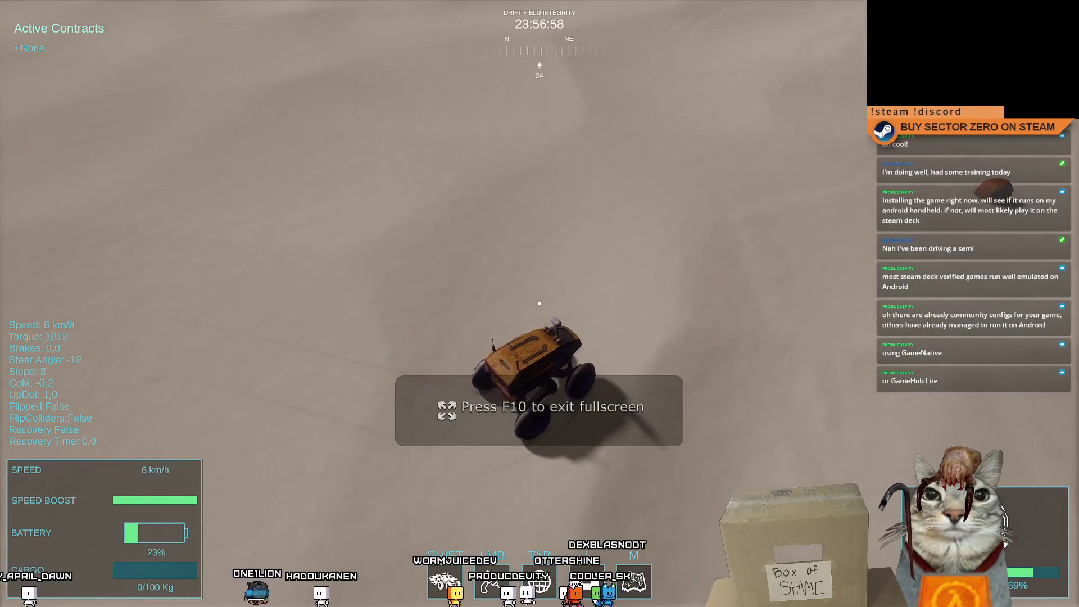
pyautogui.press('w')
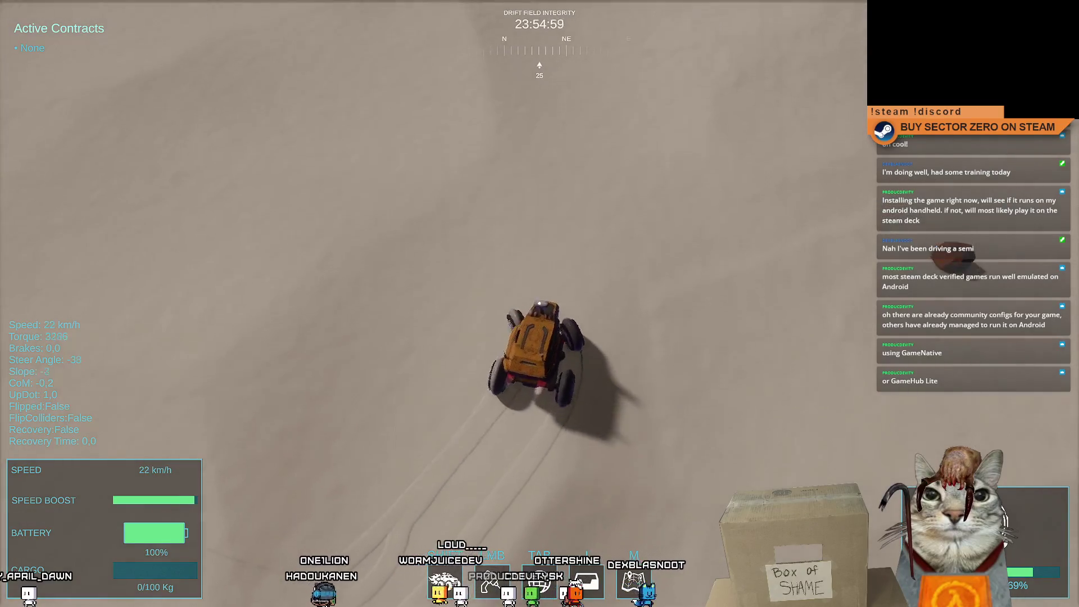
pyautogui.press('w')
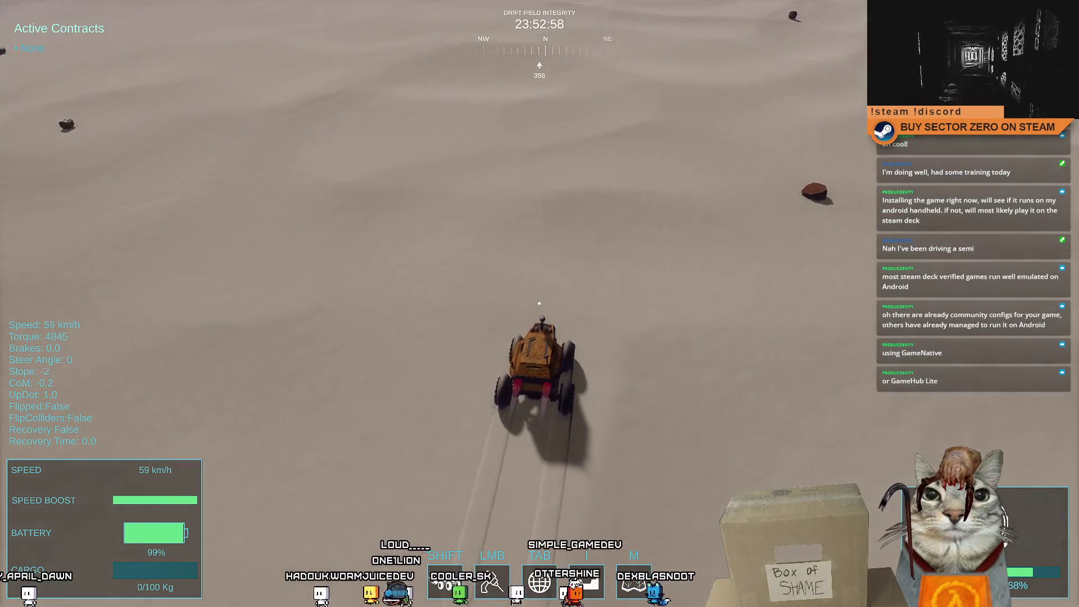
pyautogui.press('w')
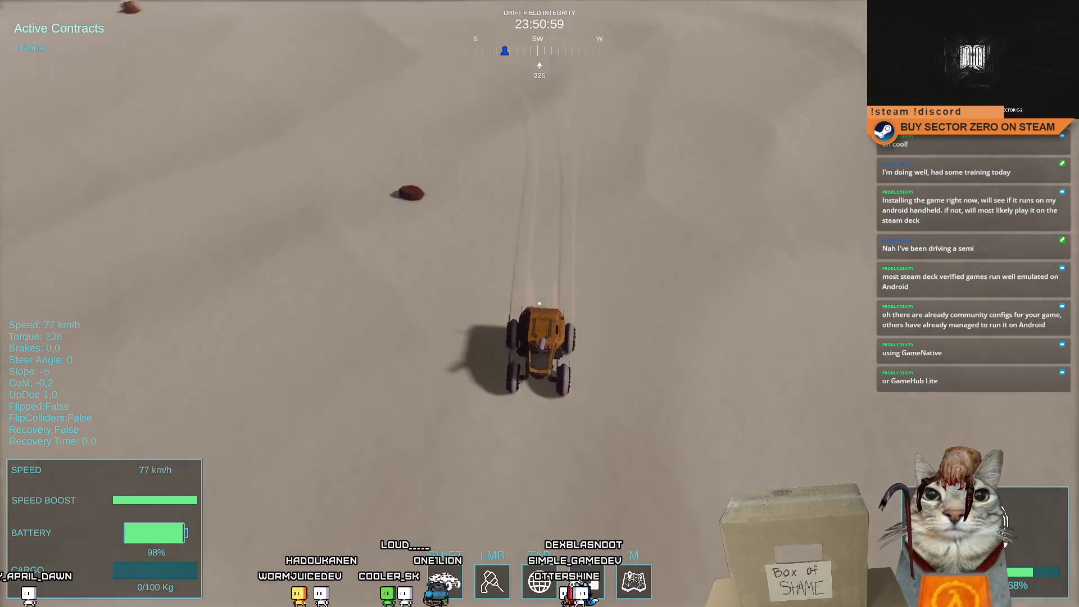
pyautogui.press('w')
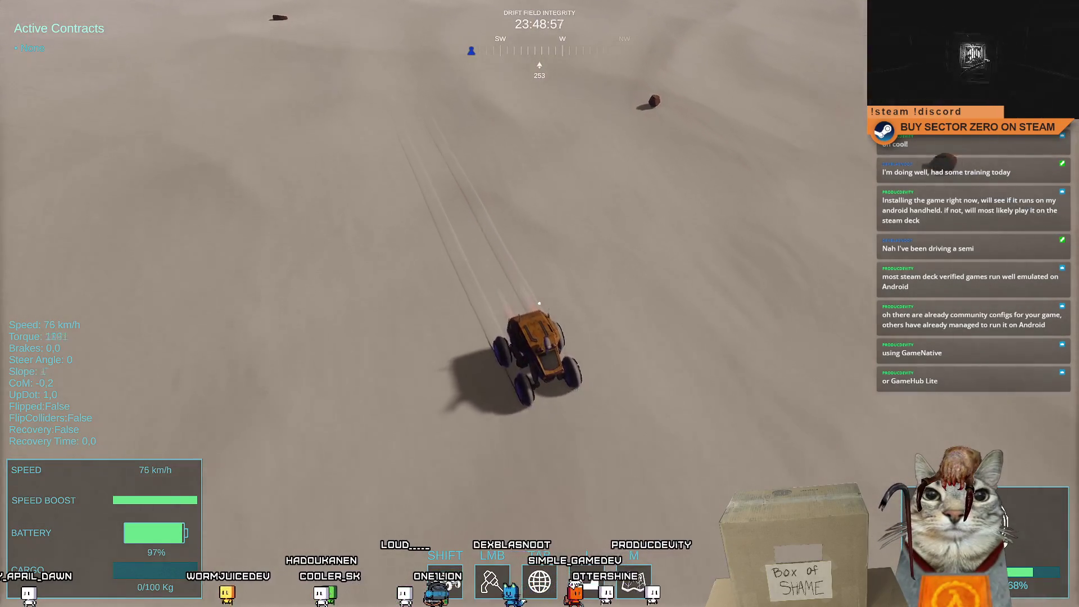
pyautogui.press('d')
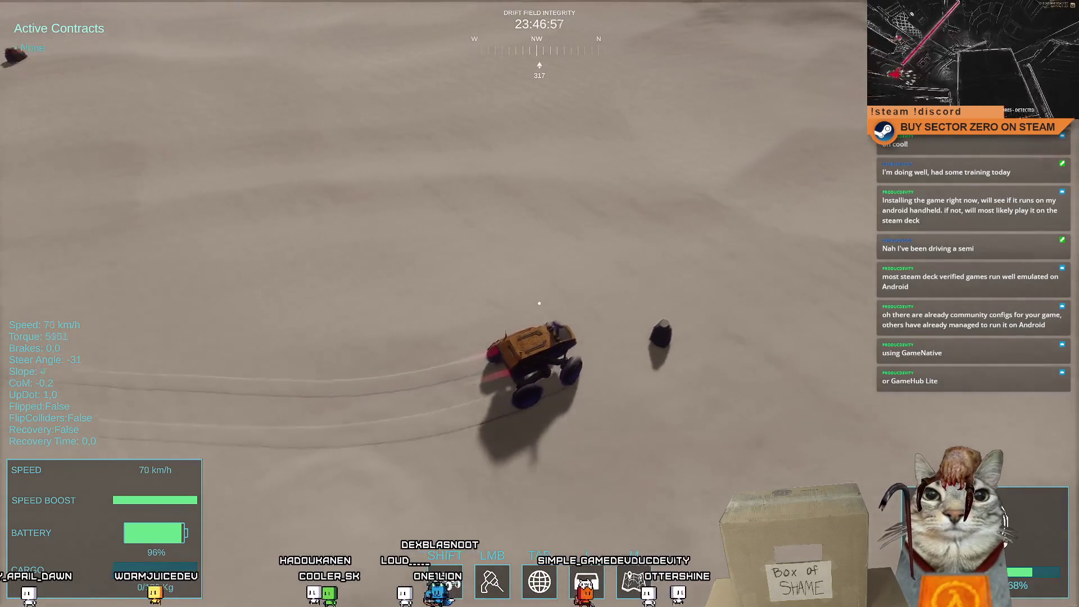
pyautogui.press('w')
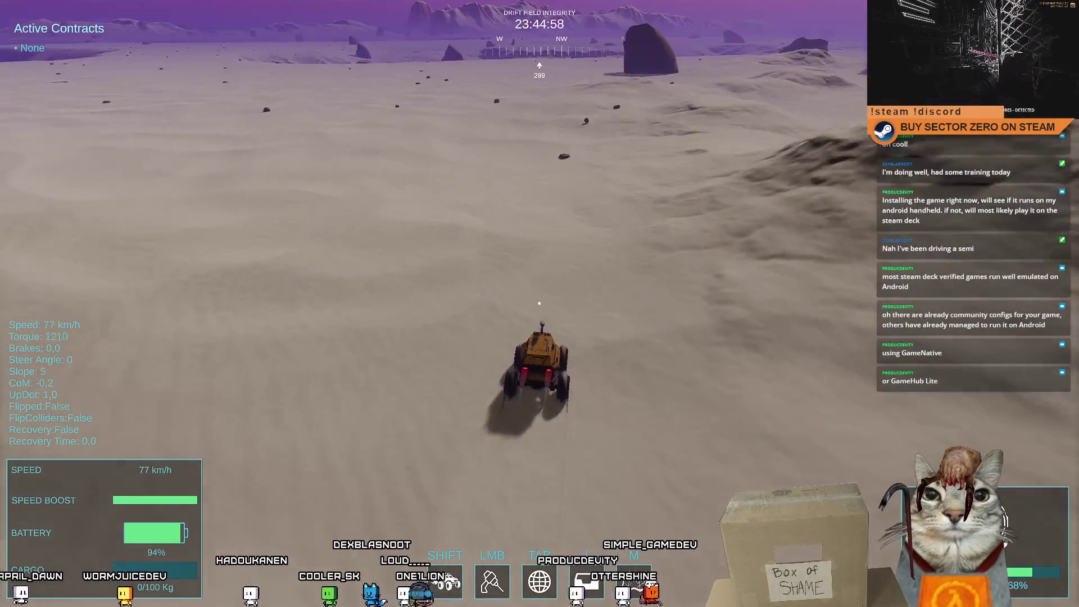
pyautogui.press('w')
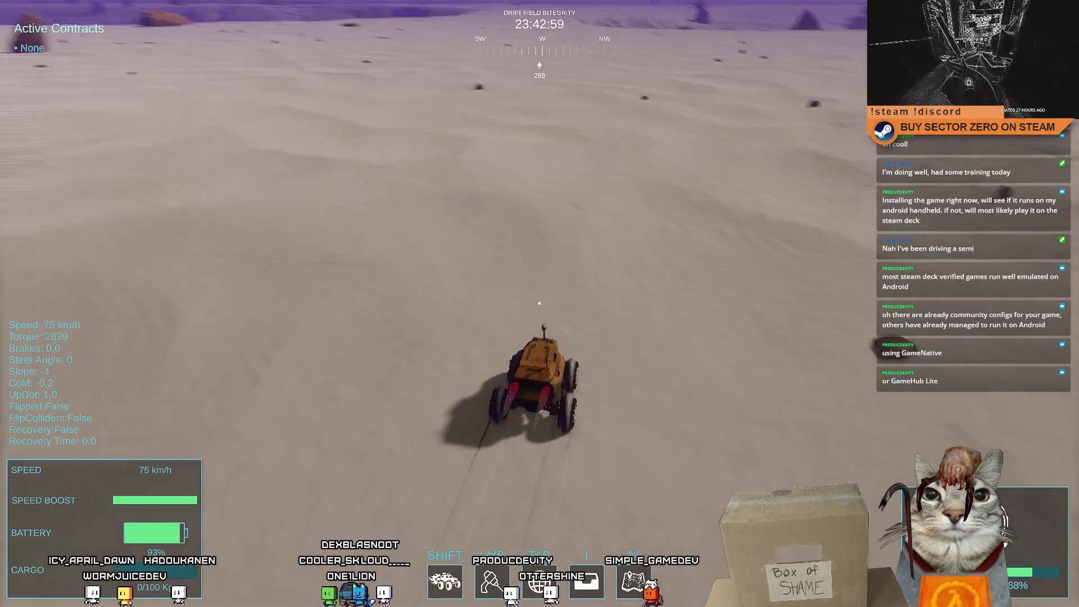
pyautogui.press('w')
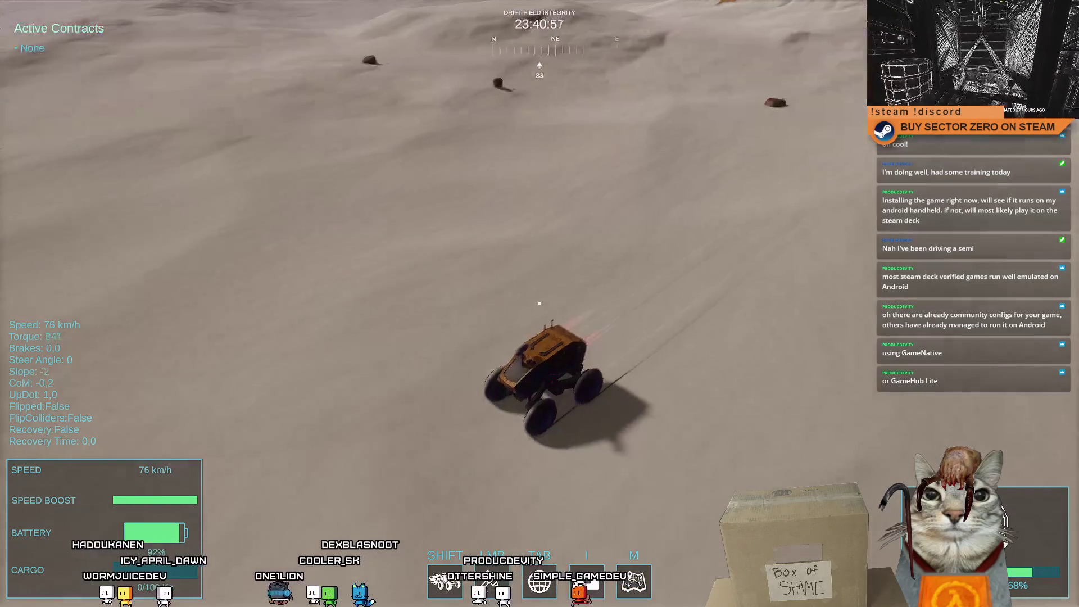
# Brake into a sliding right turn, resume driving, then leave fullscreen and select the World Size field
pyautogui.press('a')
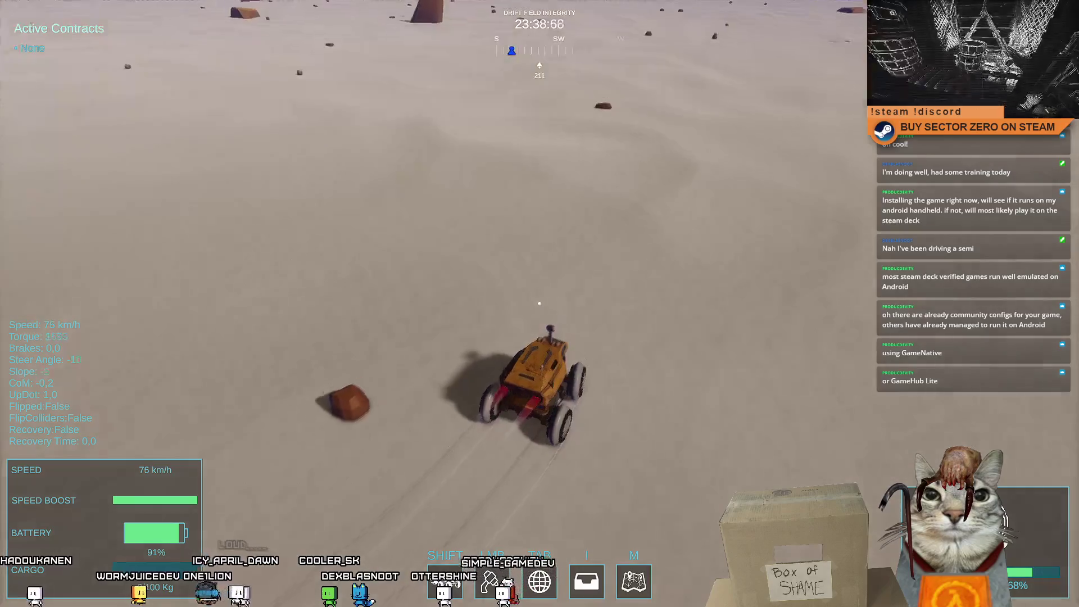
pyautogui.press('w')
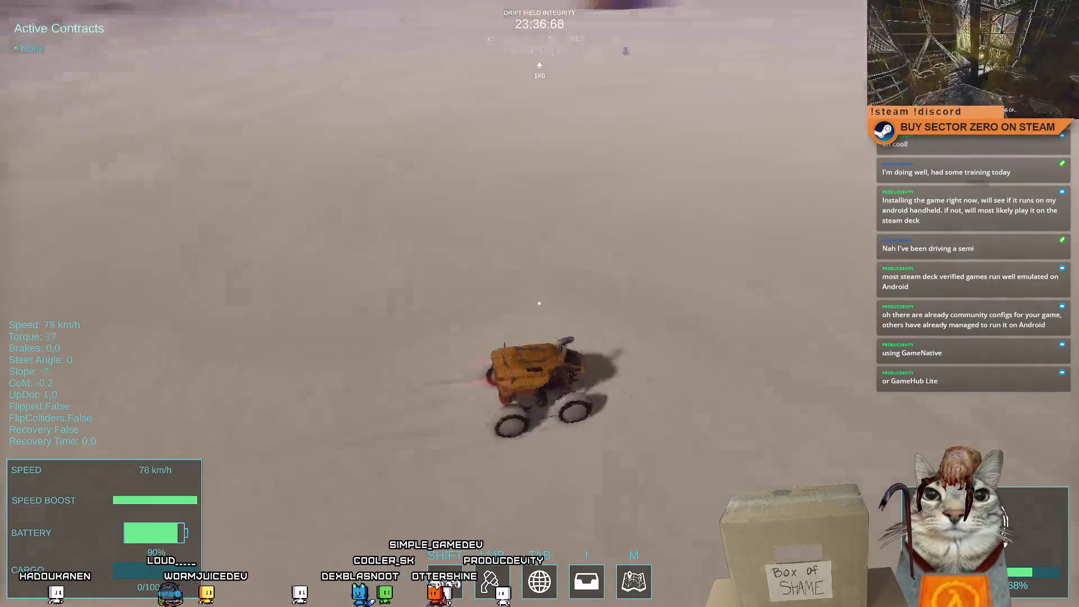
pyautogui.press('w')
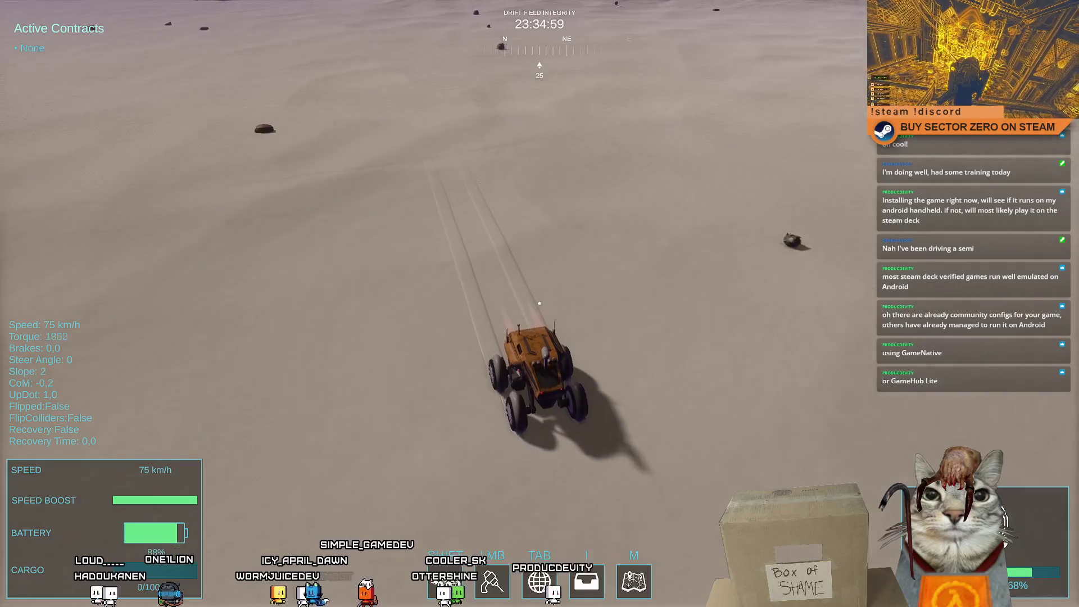
pyautogui.press('d')
pyautogui.press('space')
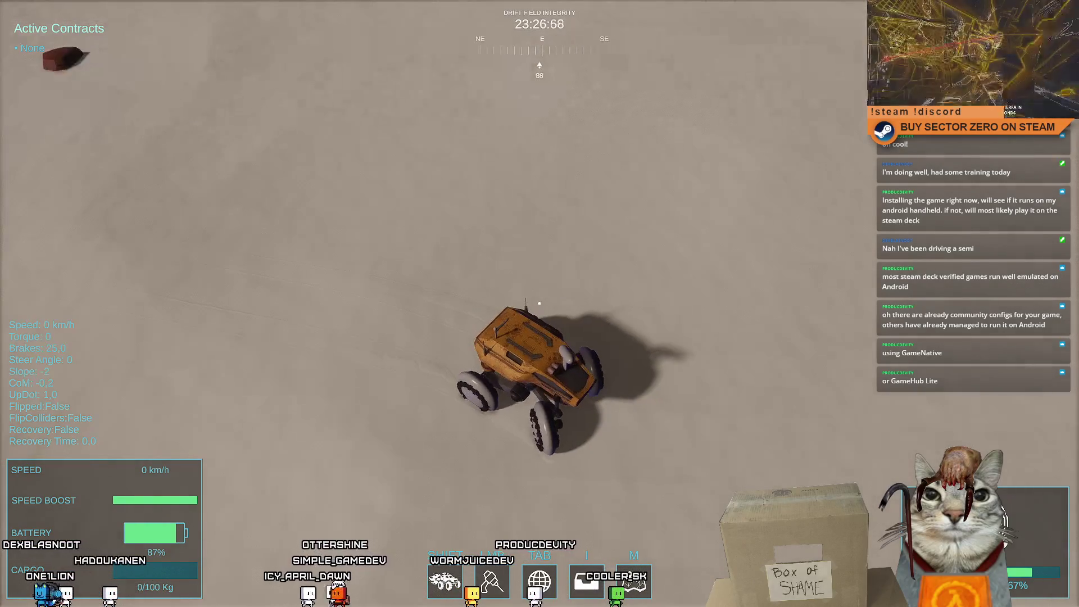
pyautogui.press('w')
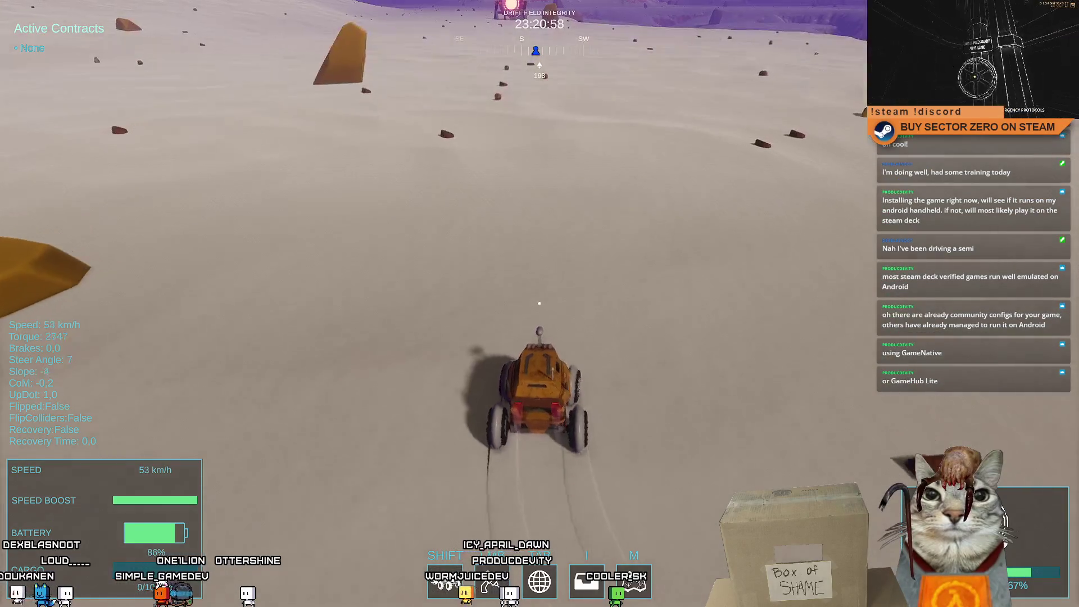
pyautogui.press('F11')
pyautogui.press('Escape')
pyautogui.doubleClick(1054, 223)
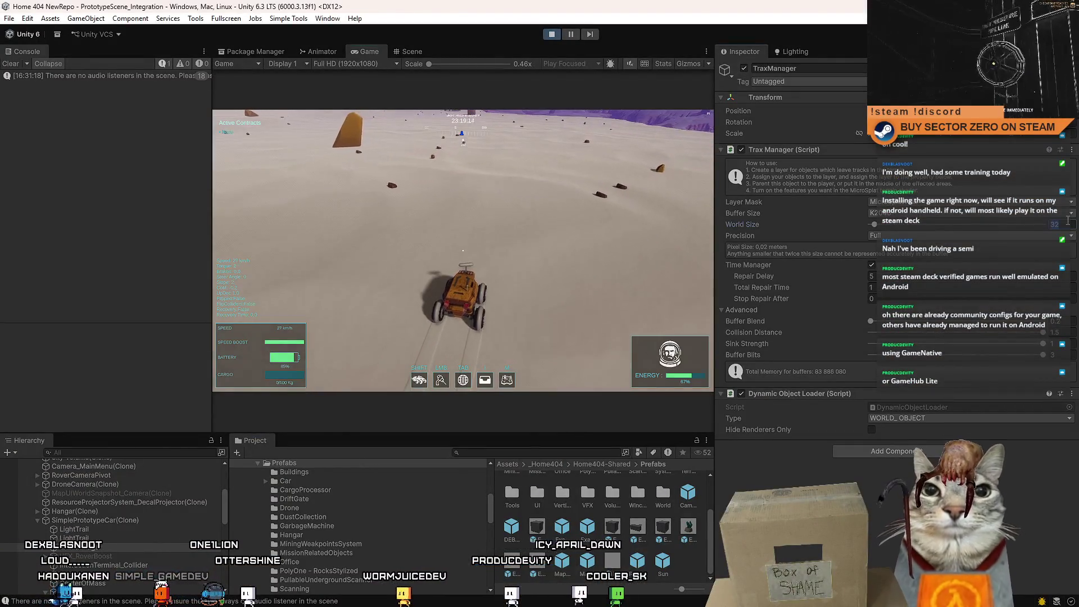
# Set the Trax Manager World Size to 64 and boost the rover forward to test
pyautogui.write('64')
pyautogui.press('Return')
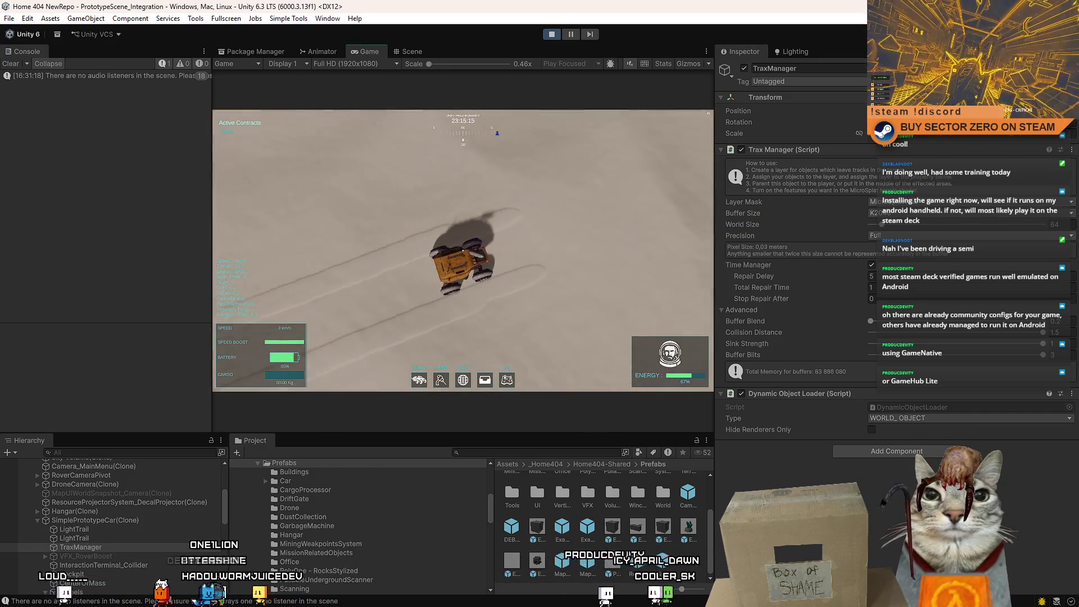
pyautogui.hotkey('shift', 'w')
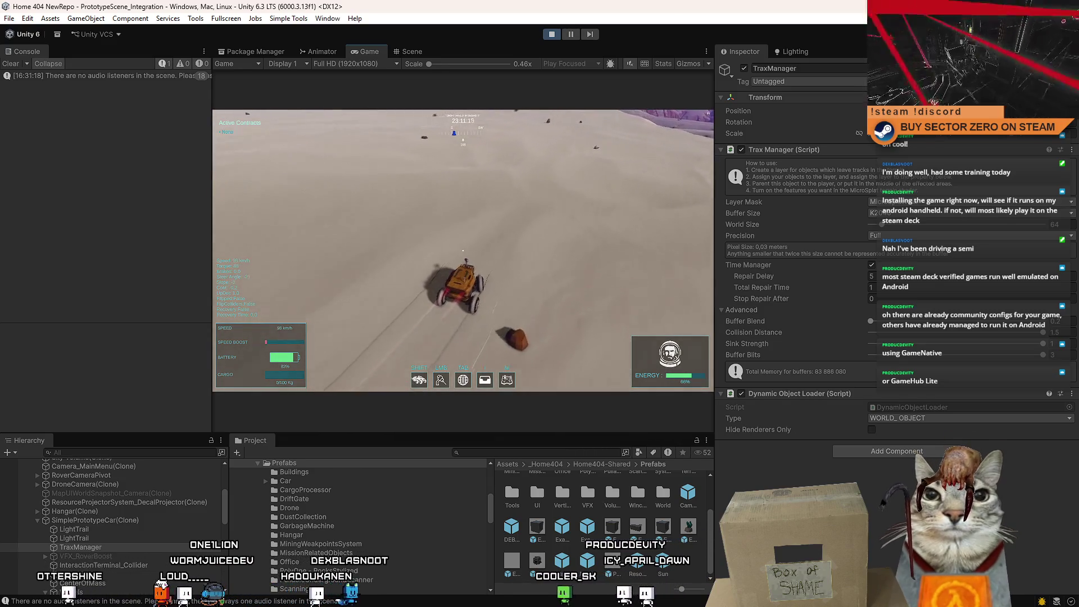
pyautogui.press('Escape')
pyautogui.press('Escape')
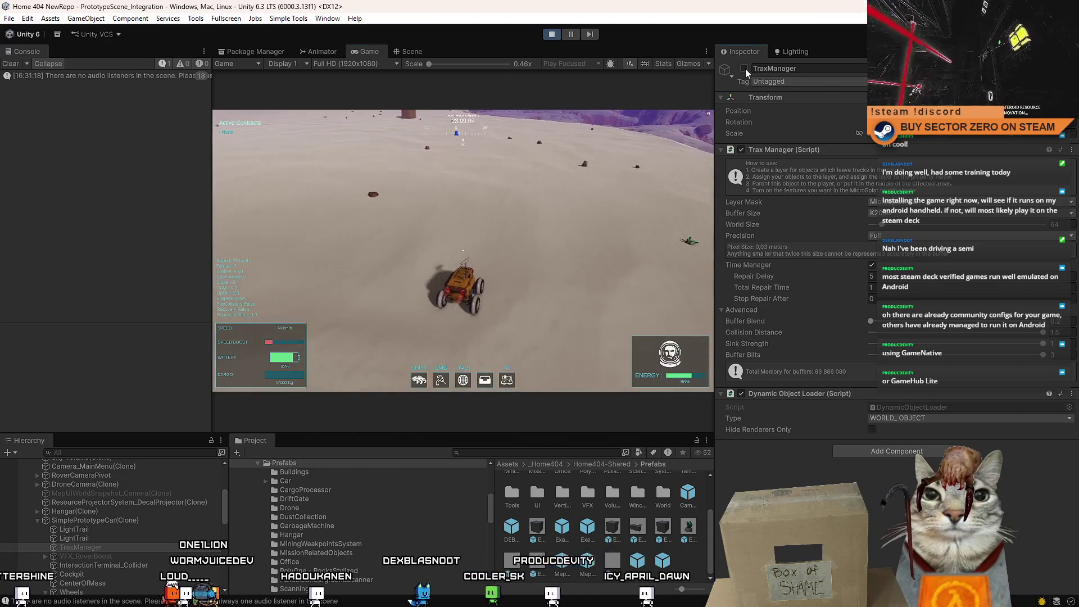
# Steer the rover left and right, slide it to a halt, then make the game fullscreen
pyautogui.press('a')
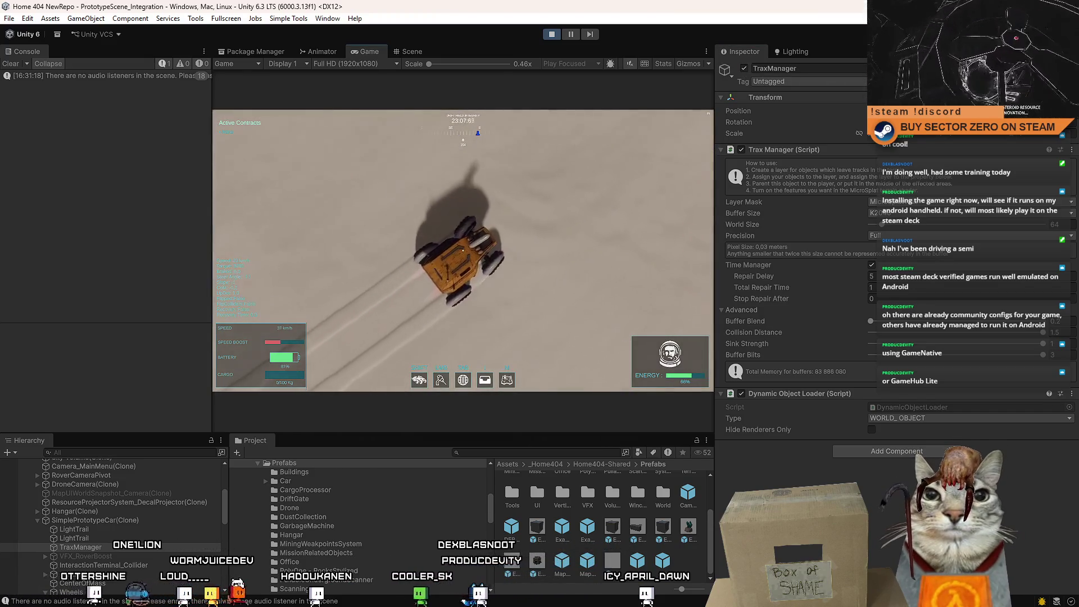
pyautogui.press('d')
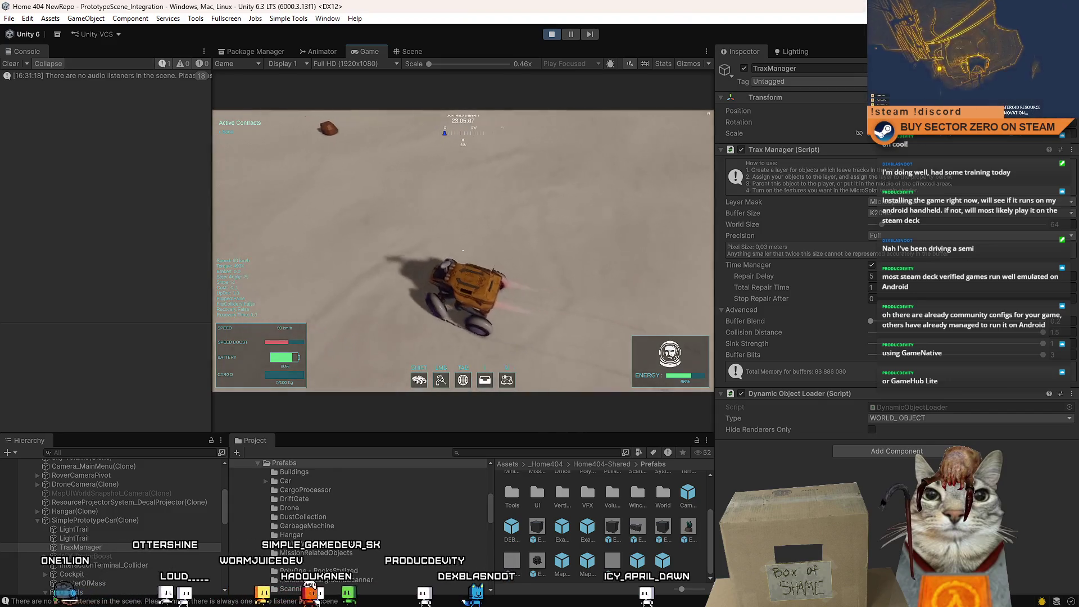
pyautogui.press('a')
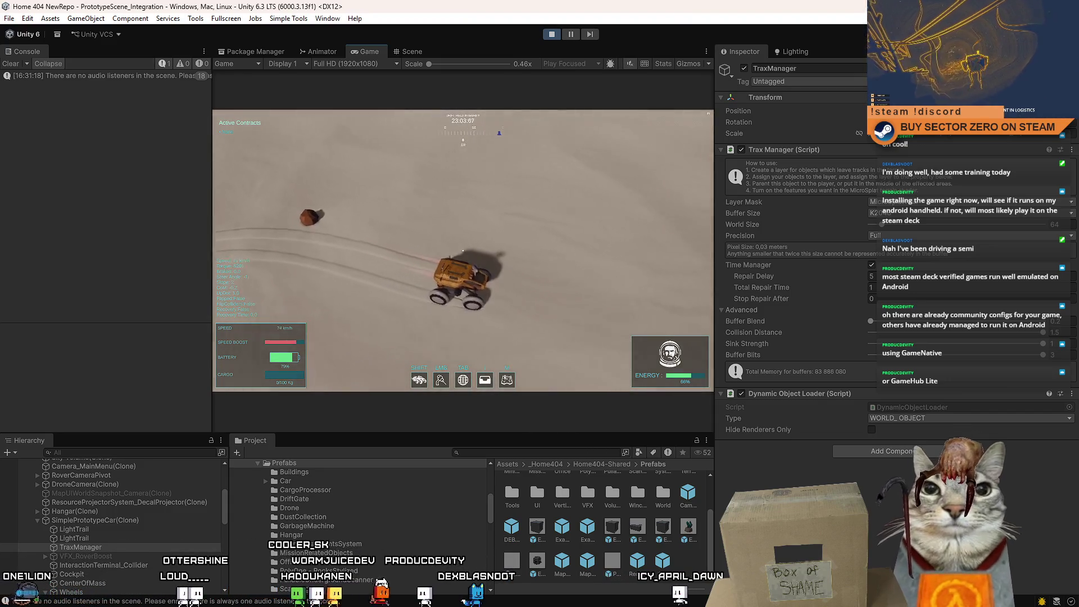
pyautogui.press('w')
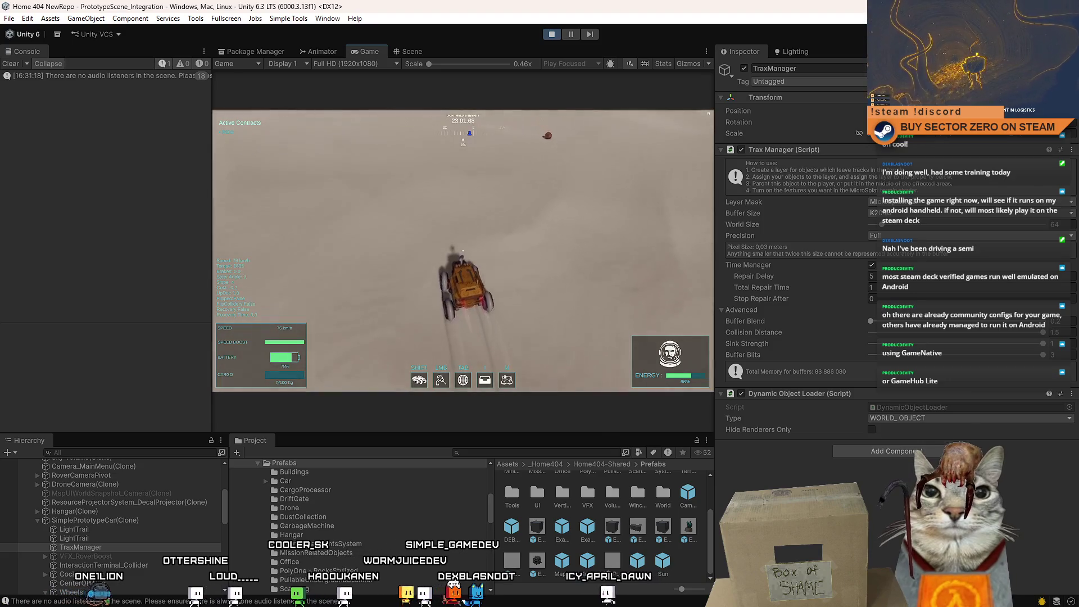
pyautogui.press('s')
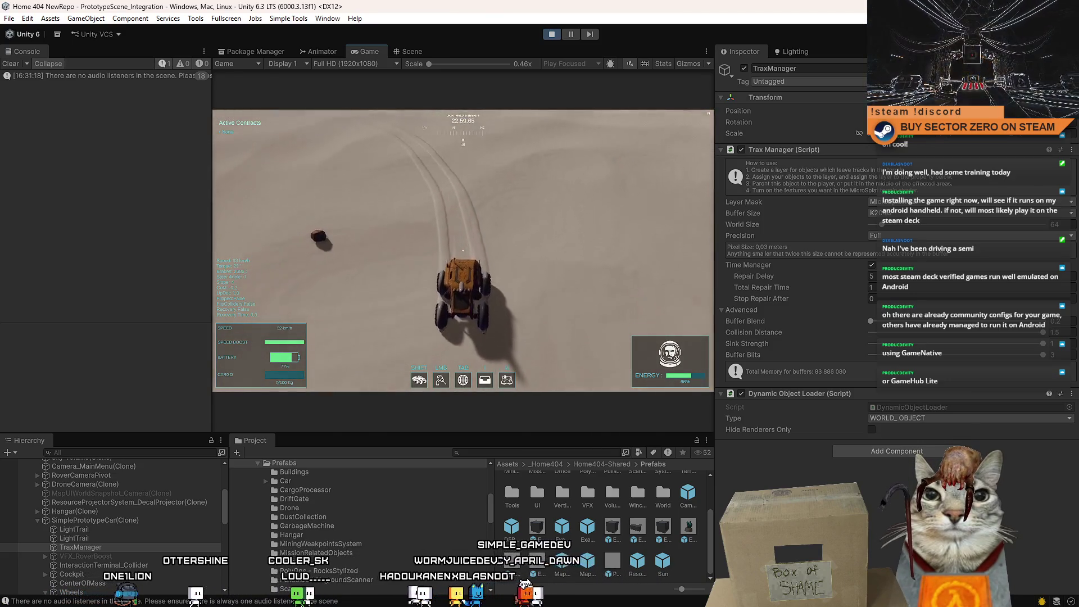
pyautogui.press('F10')
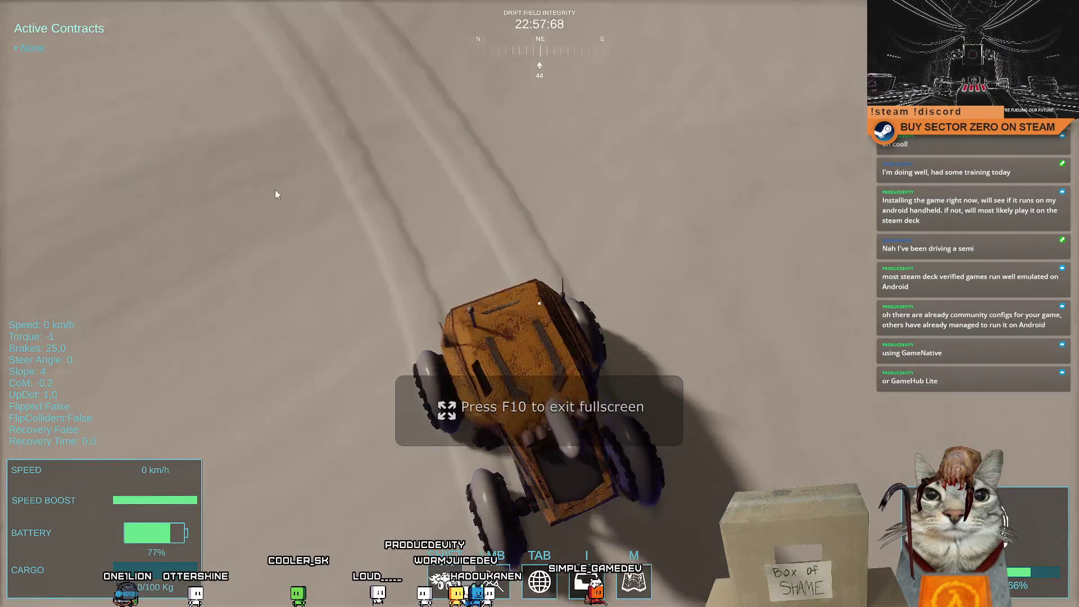
# Exit fullscreen, dismiss the pause menu, and drive the rover toward the glowing gate
pyautogui.press('F10')
pyautogui.press('Escape')
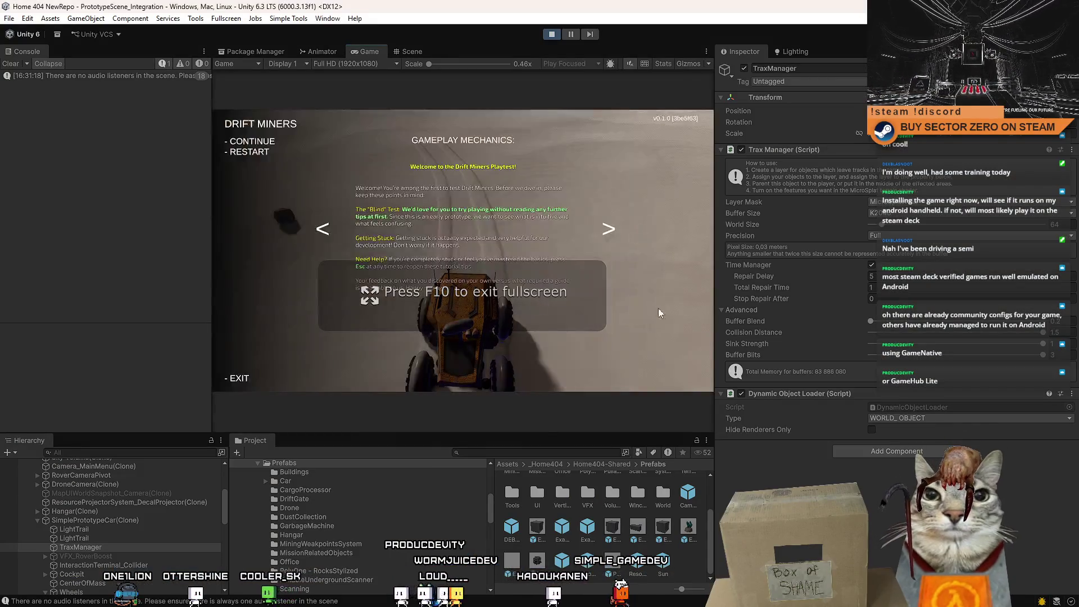
pyautogui.press('Escape')
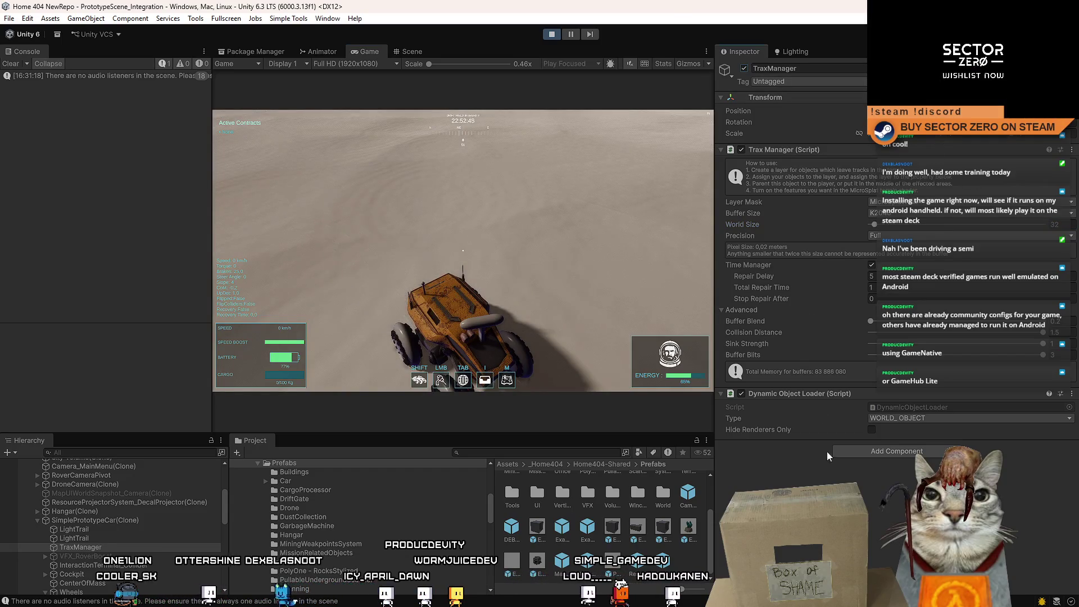
pyautogui.click(603, 339)
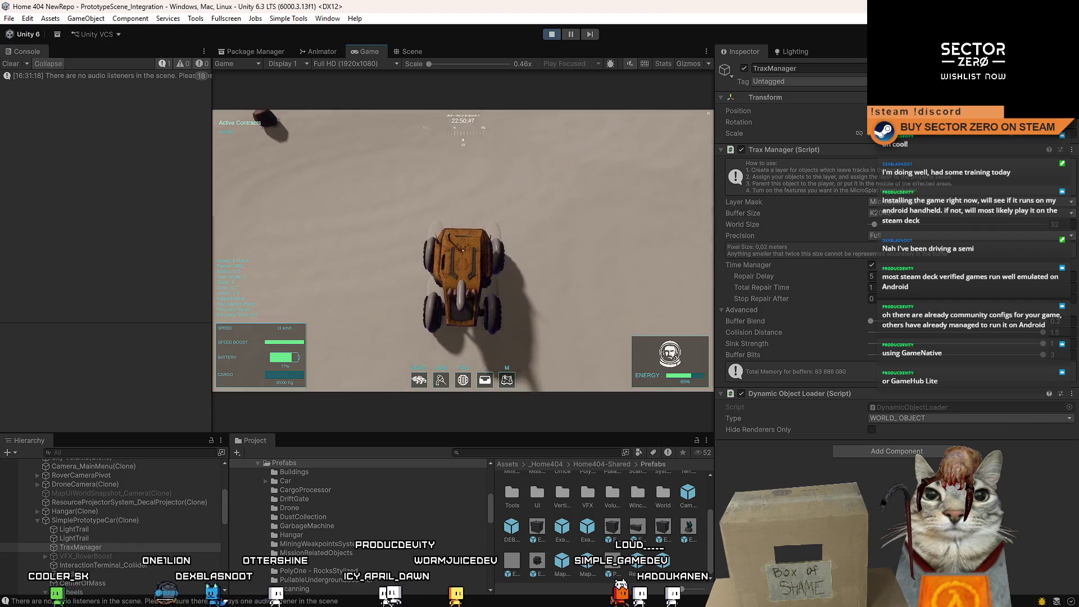
pyautogui.press('w')
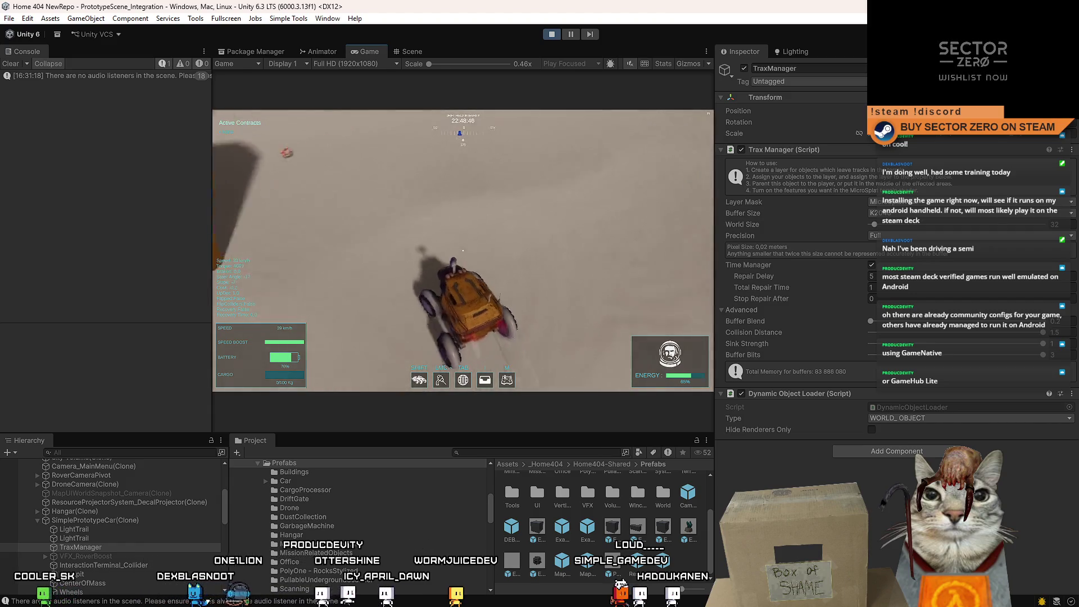
pyautogui.press('d')
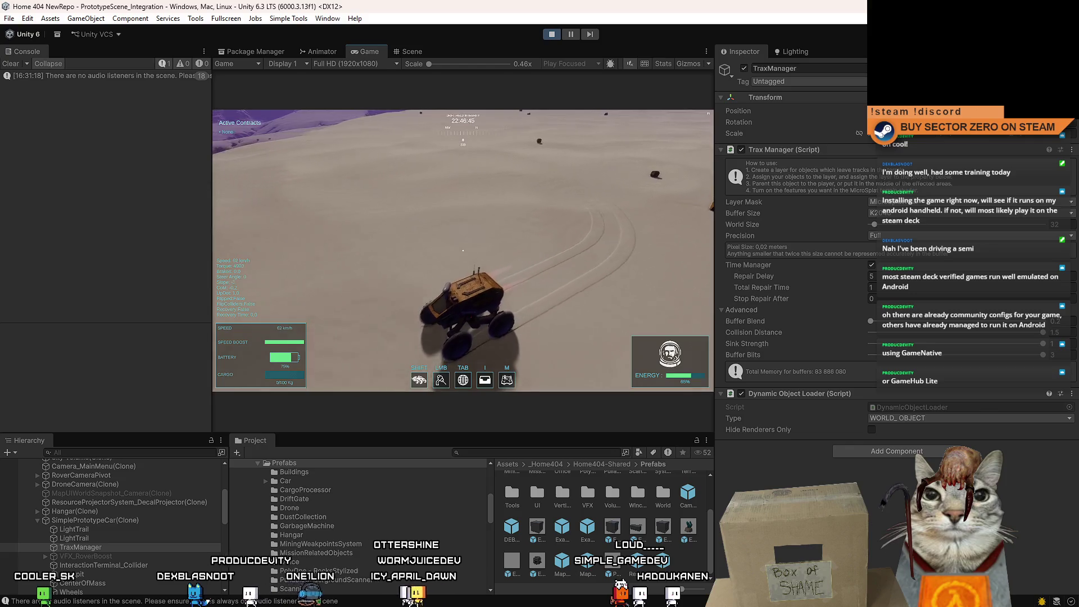
pyautogui.press('w')
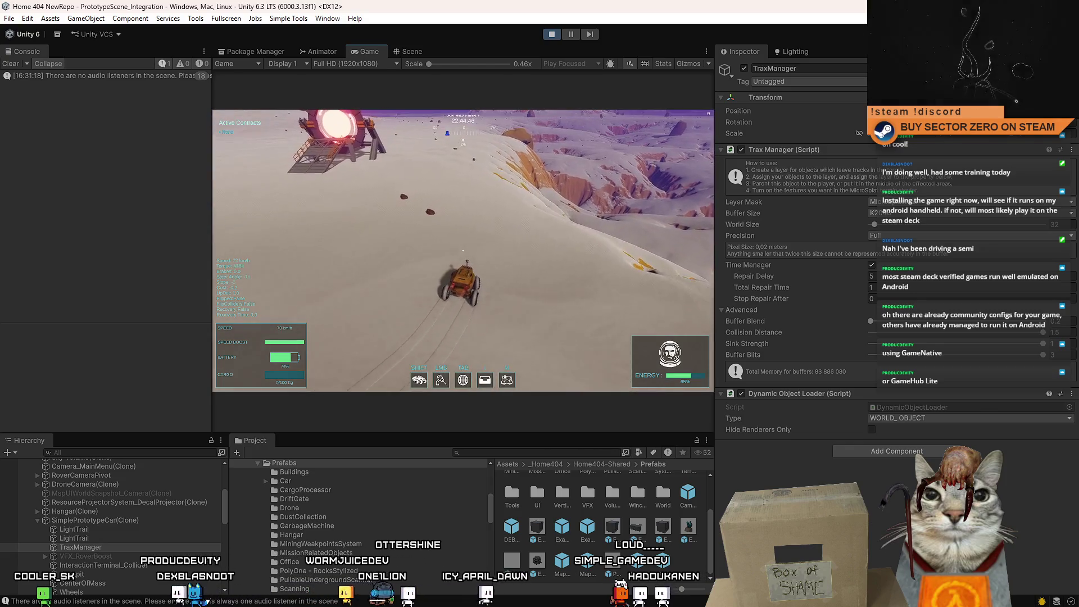
pyautogui.press('w')
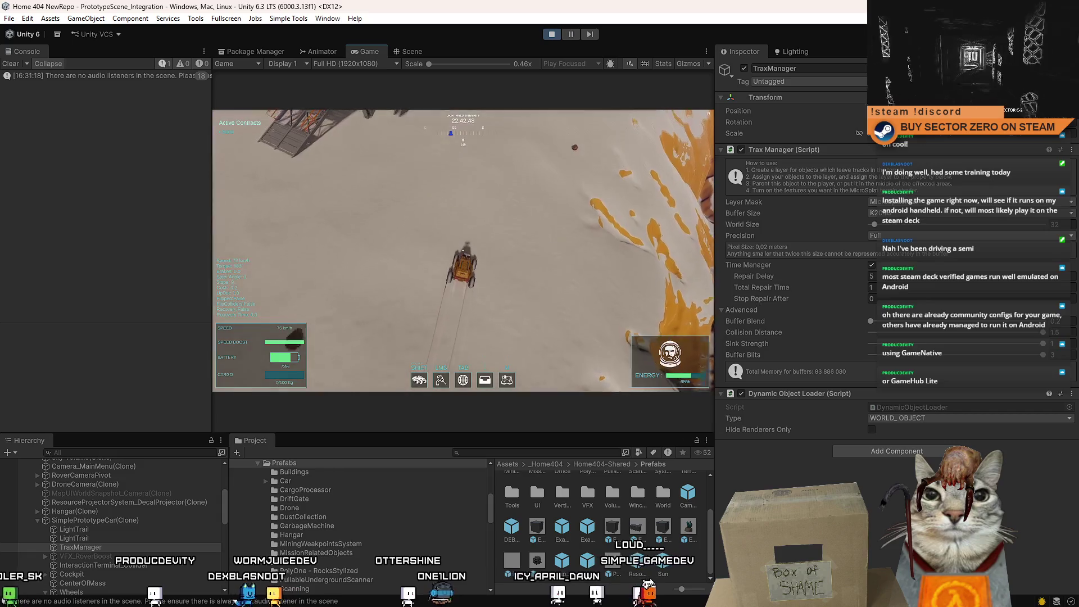
# Keep turning the rover to carve looping tracks, ending in a sideways slide at about 20 km/h
pyautogui.press('w')
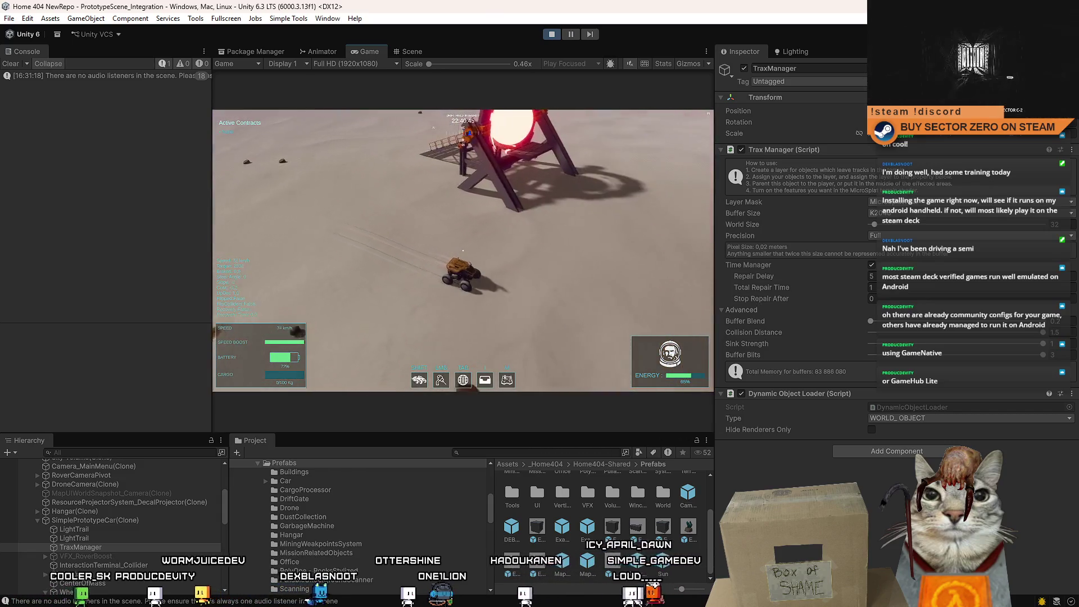
pyautogui.press('w')
pyautogui.press('w')
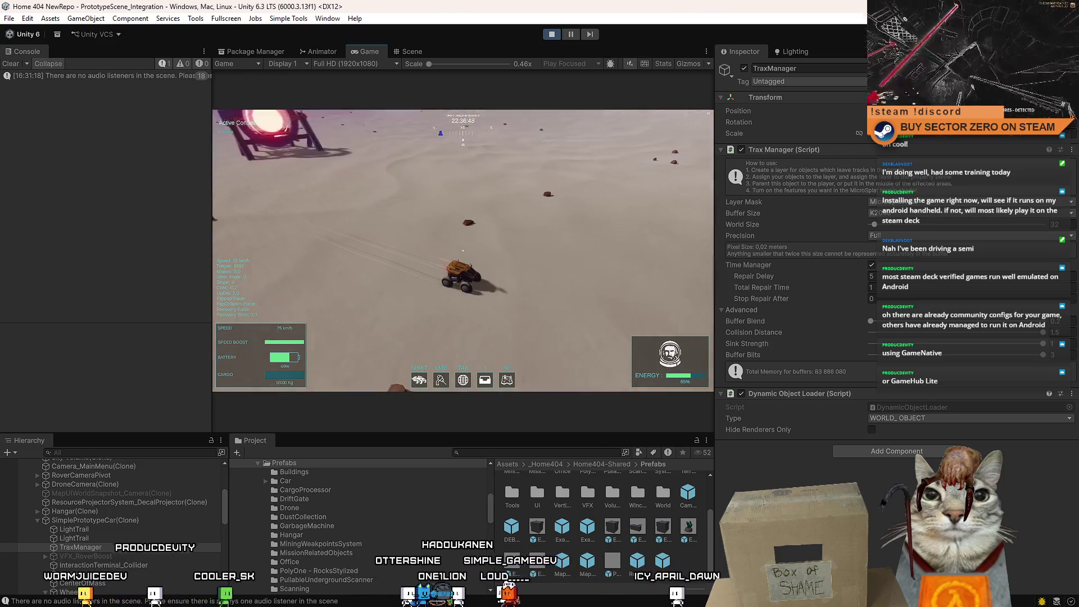
pyautogui.press('w')
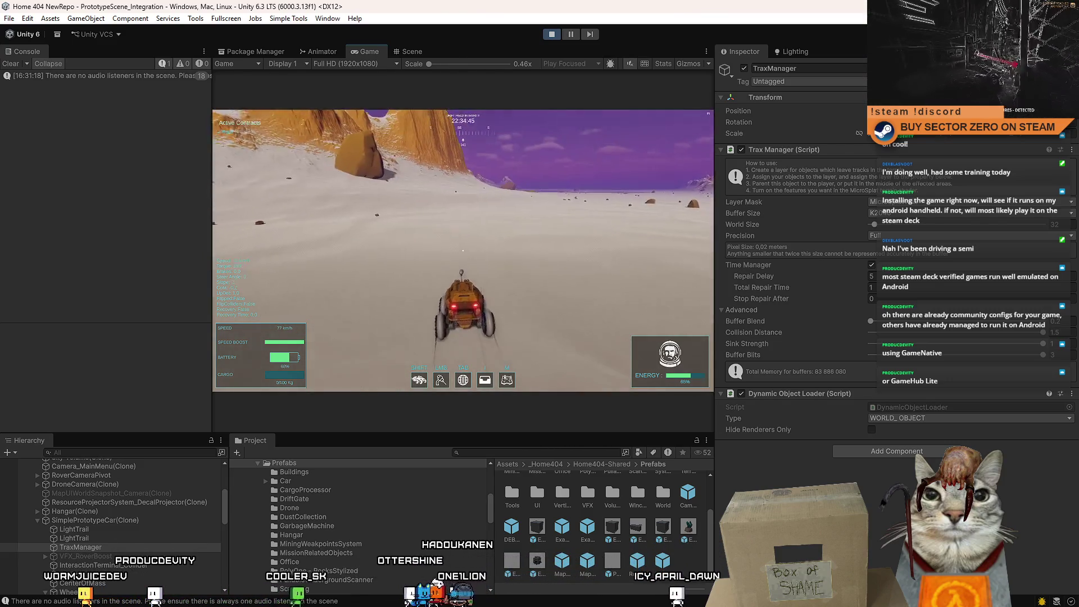
pyautogui.press('d')
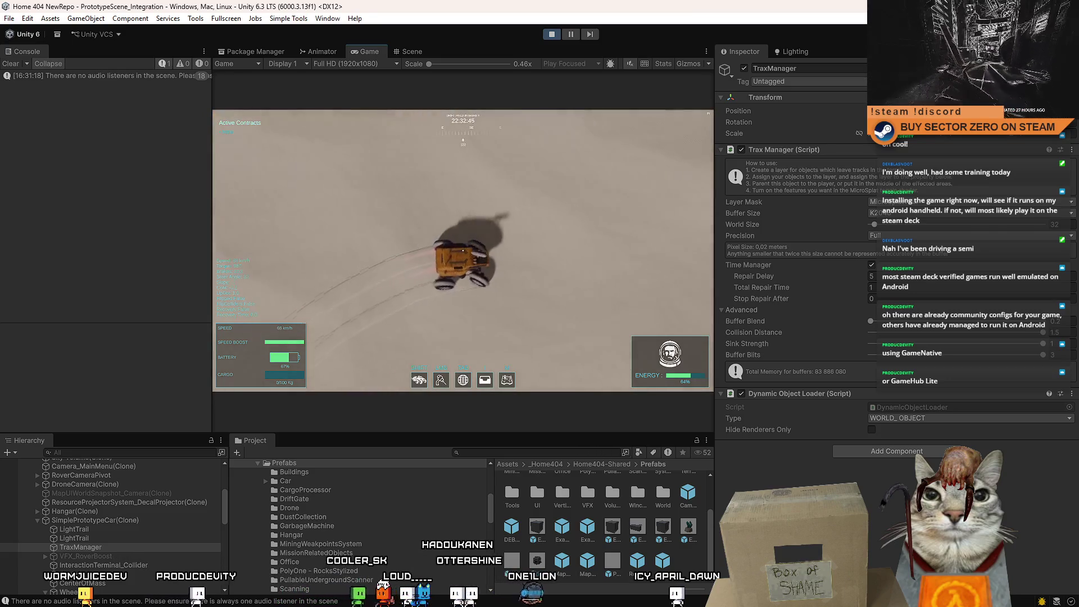
pyautogui.press('w')
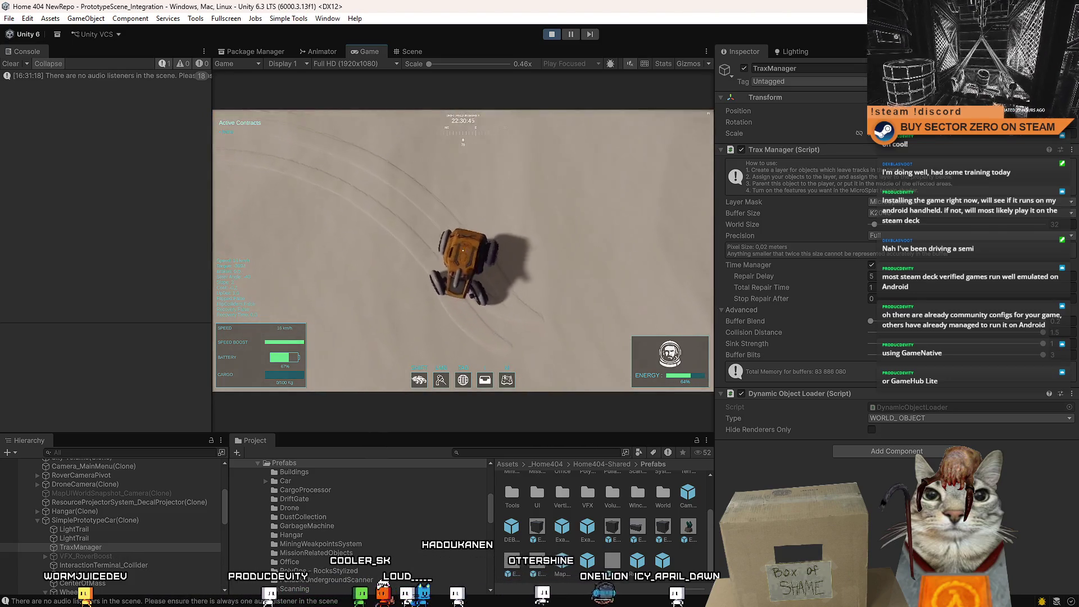
pyautogui.press('d')
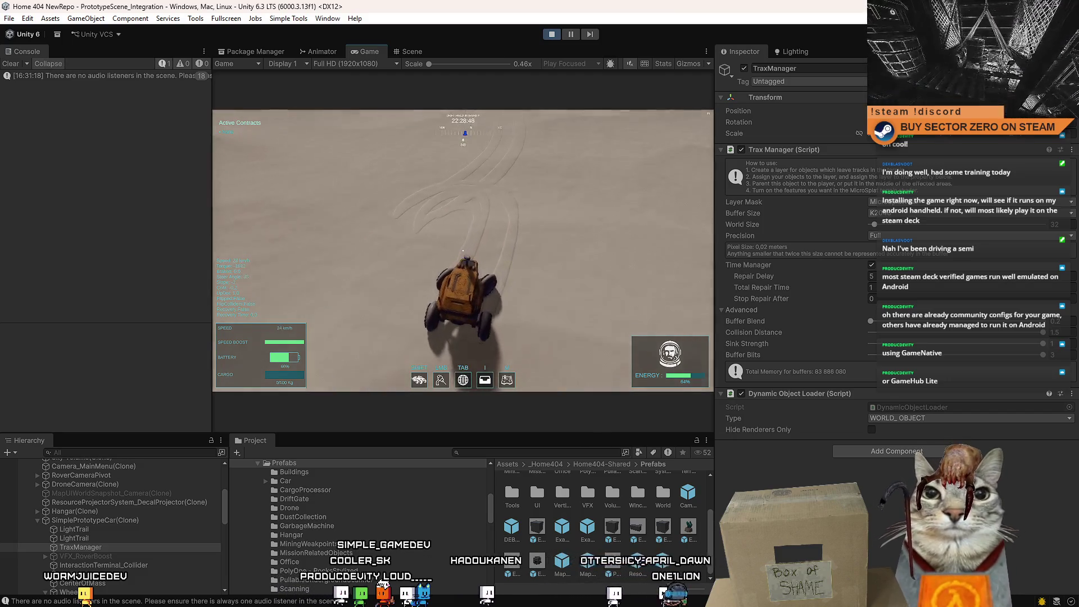
pyautogui.press('w')
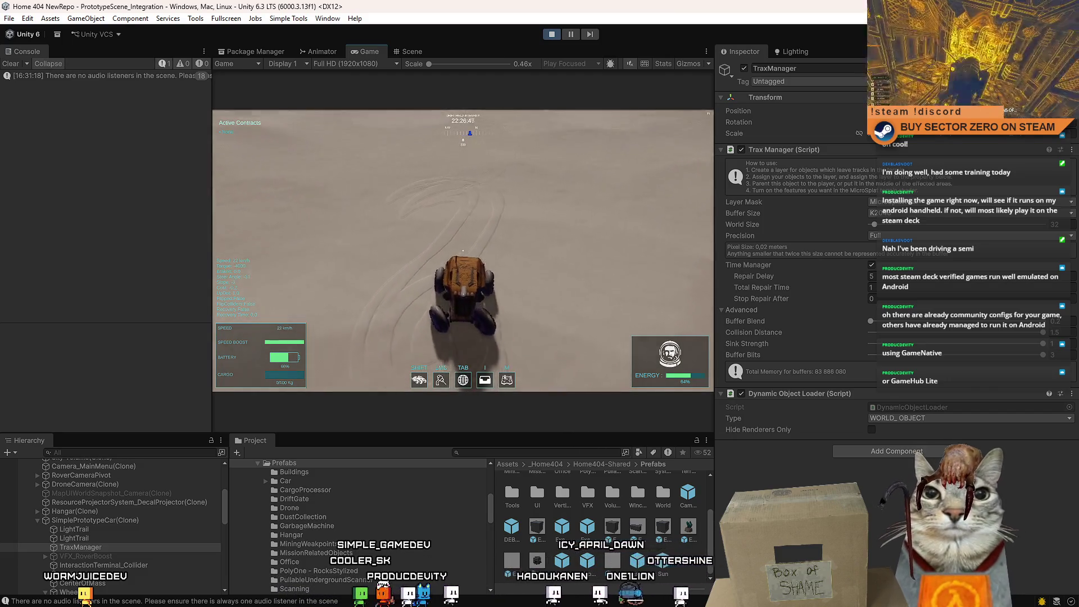
pyautogui.press('d')
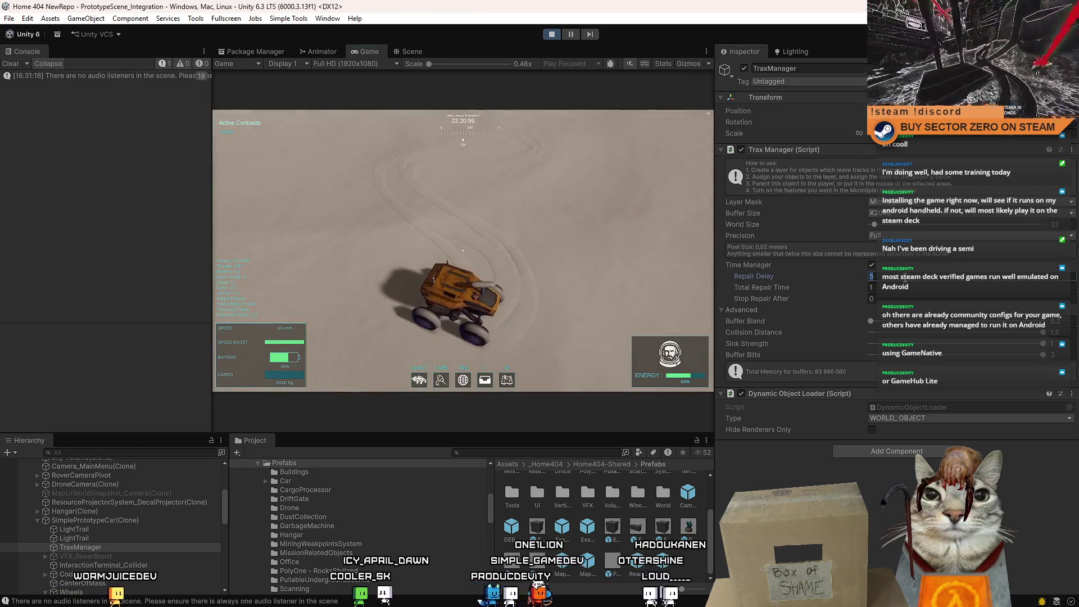
# Steer the rover right, straight, left and right, then bring up the Drift Miners pause menu
pyautogui.press('d')
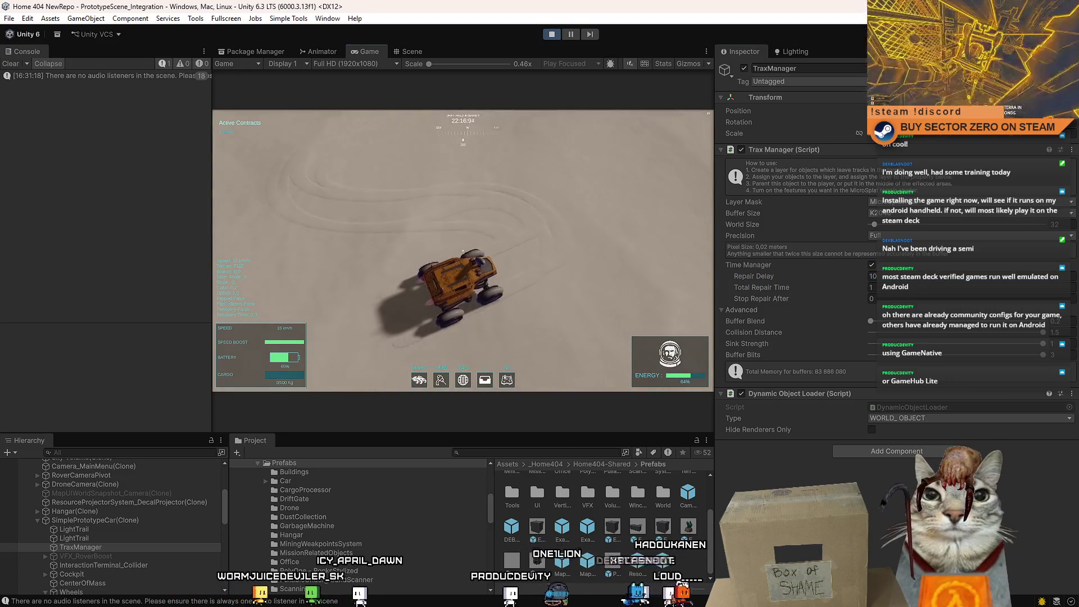
pyautogui.press('w')
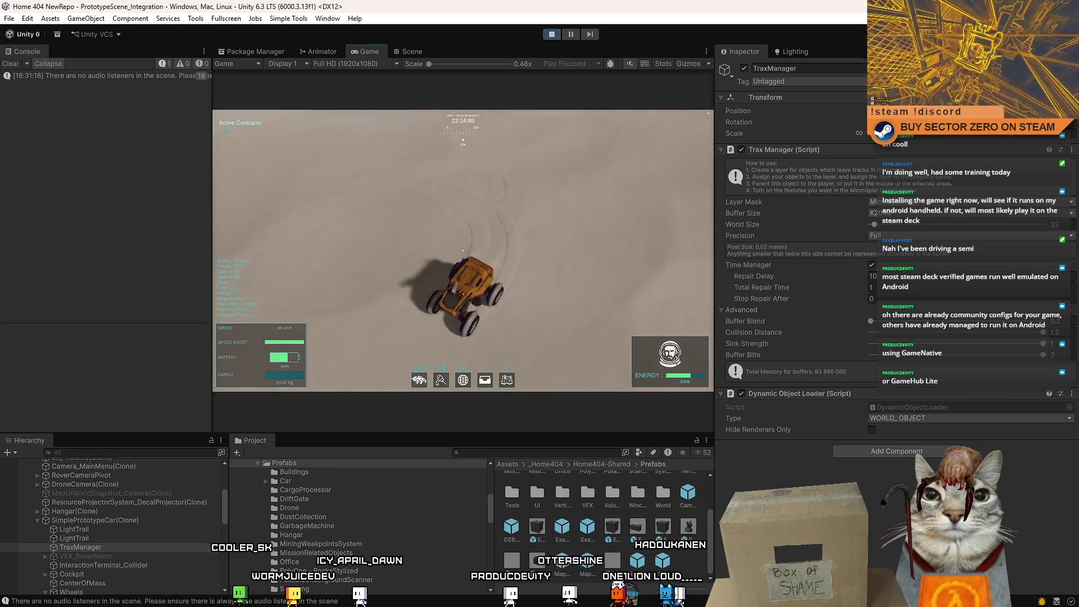
pyautogui.press('a')
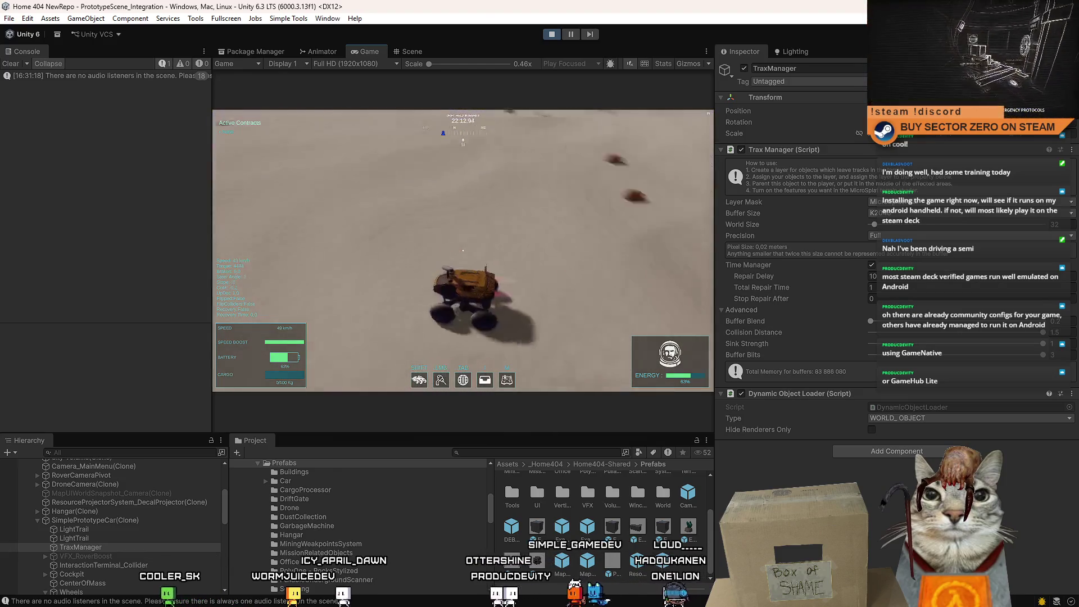
pyautogui.press('d')
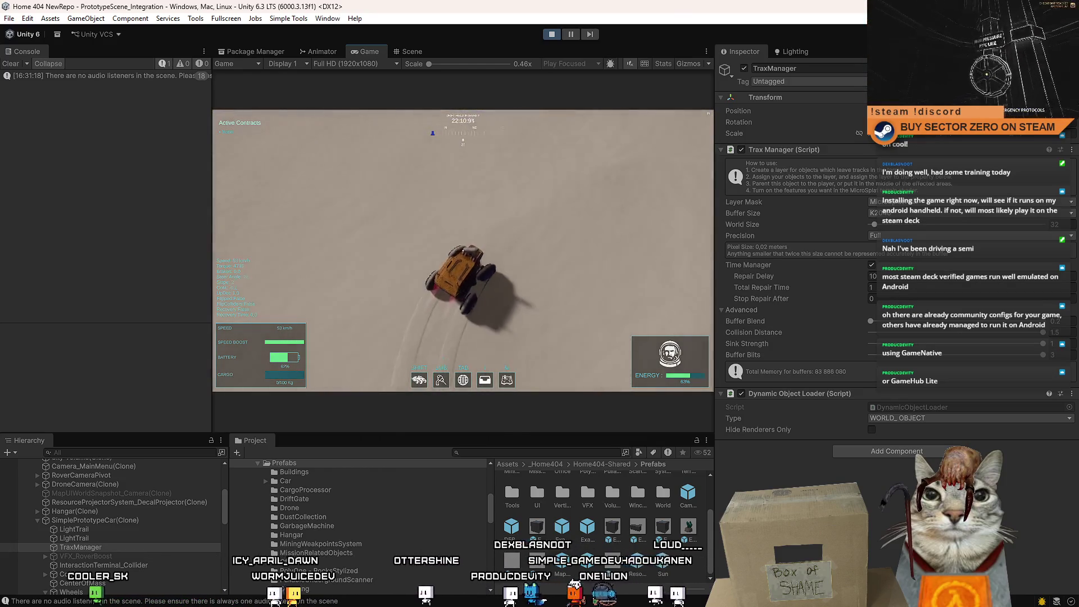
pyautogui.press('Escape')
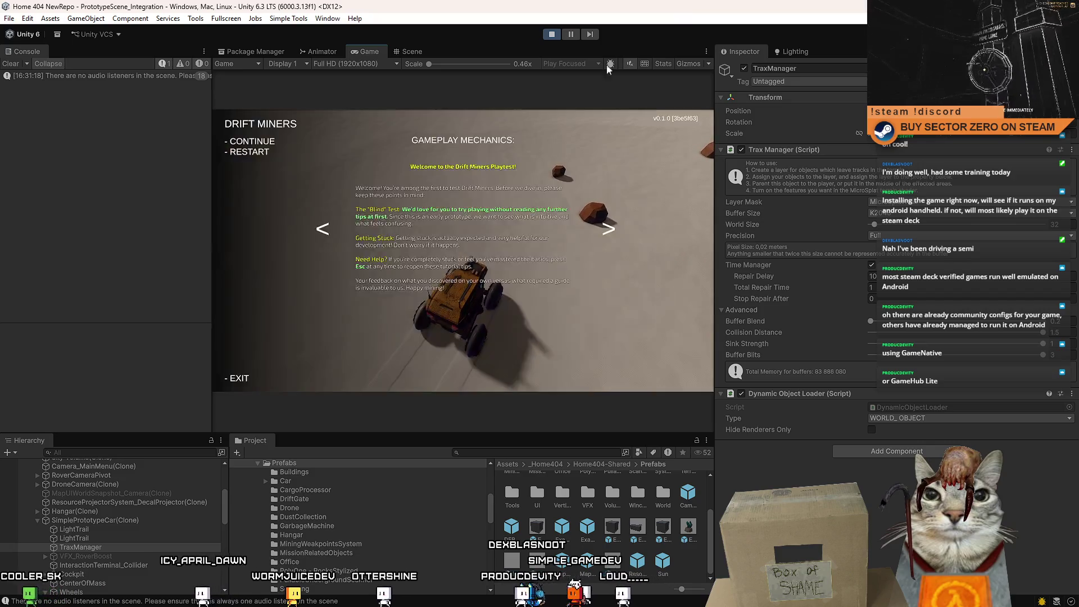
# Close the pause menu with Escape so the rover drives on past the rocks
pyautogui.press('Escape')
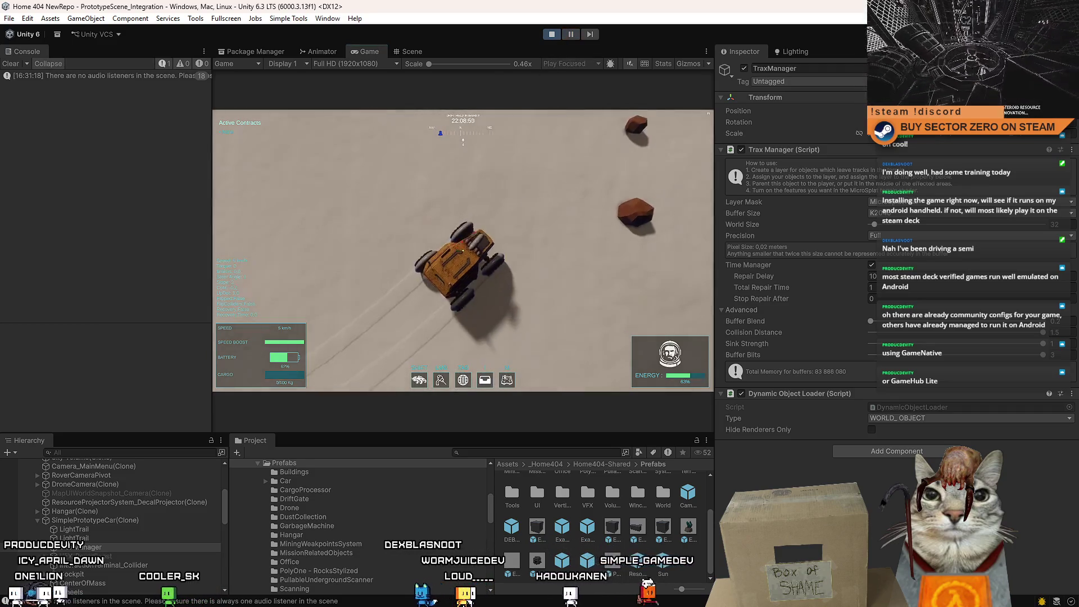
# Drive the rover forward and left, then release the mouse and pause the game
pyautogui.press('w')
pyautogui.press('a')
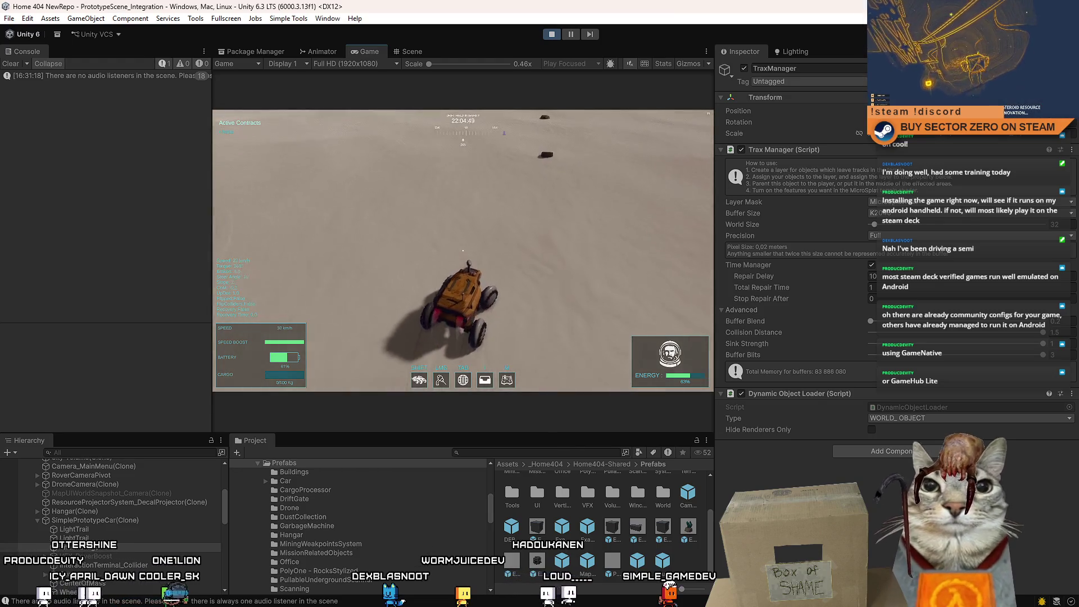
pyautogui.press('Escape')
pyautogui.click(571, 34)
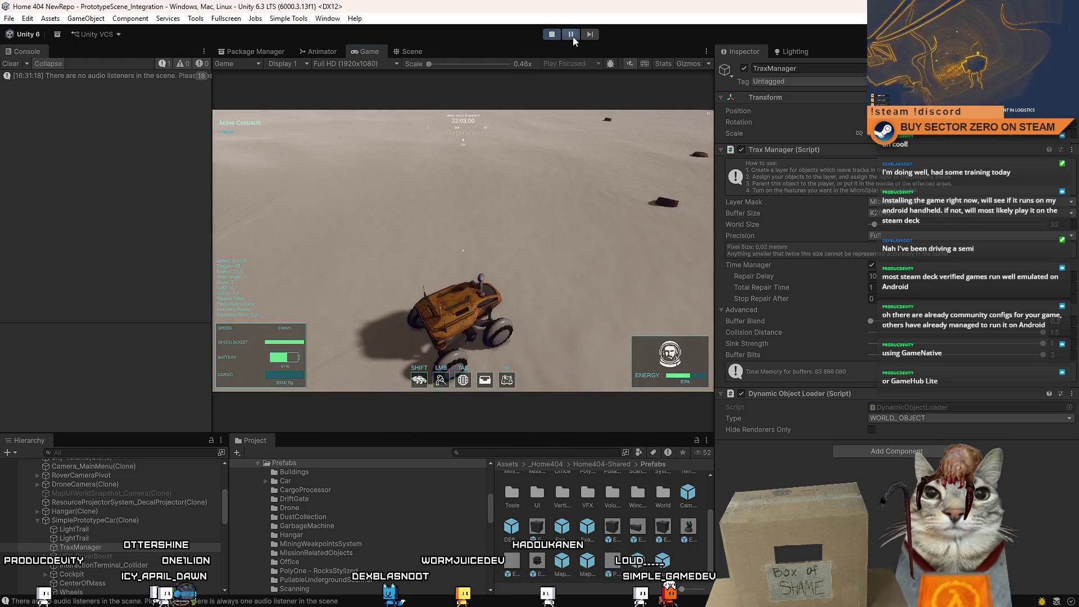
# Inspect SimplePrototypeCar(Clone) and its decal projector in the Hierarchy, then stop play mode
pyautogui.click(143, 521)
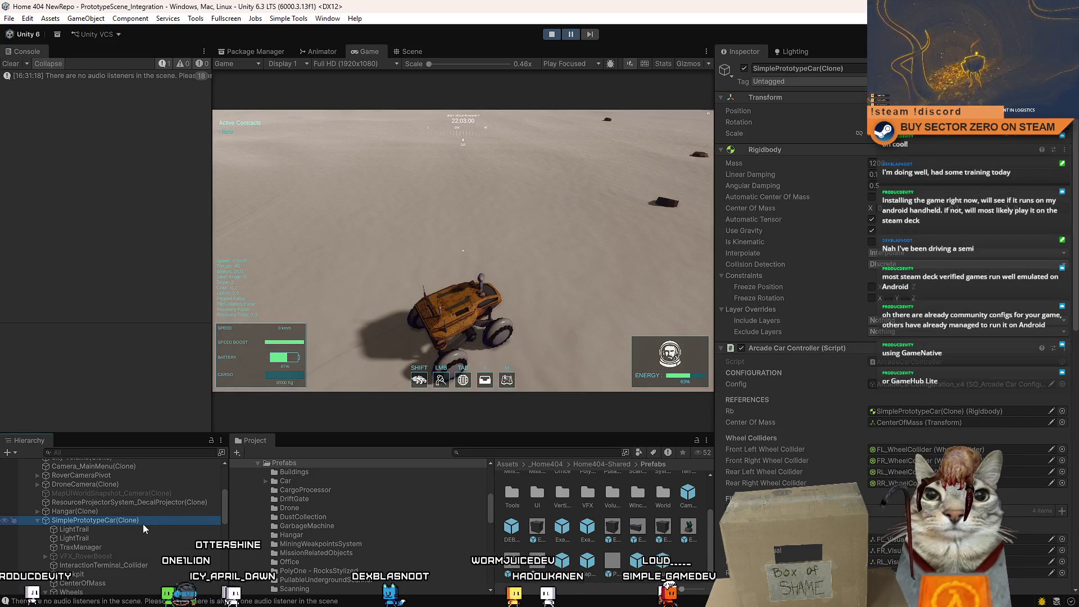
pyautogui.click(37, 520)
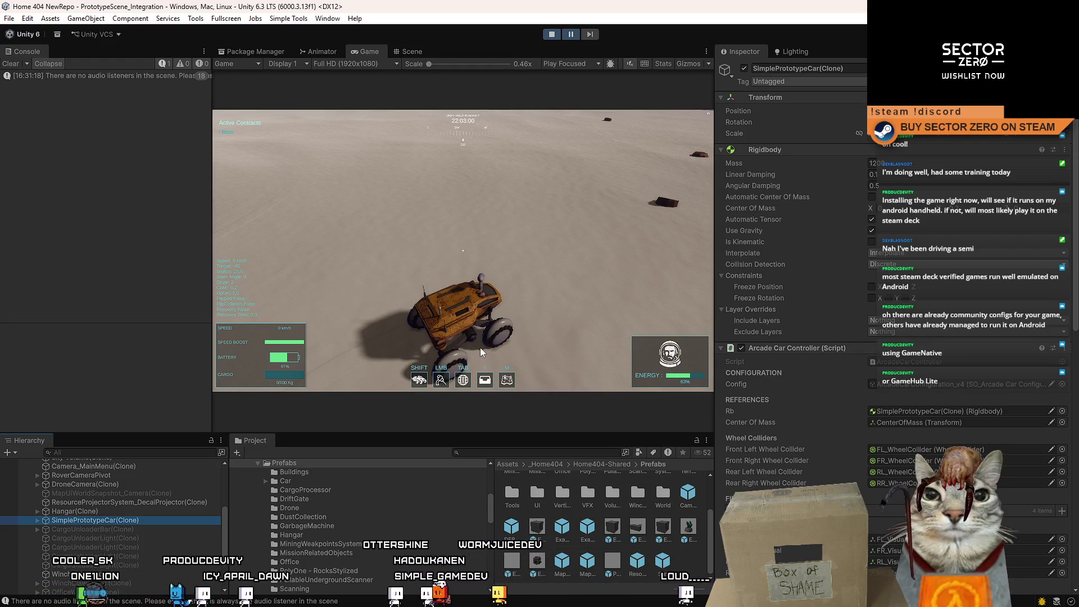
pyautogui.click(144, 504)
pyautogui.click(126, 518)
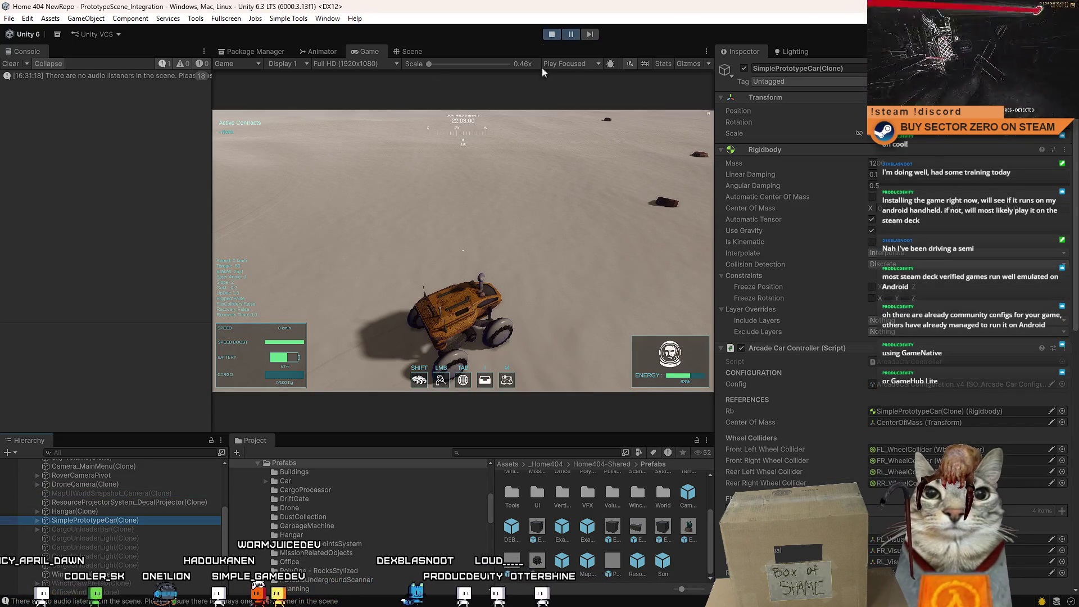
pyautogui.click(551, 34)
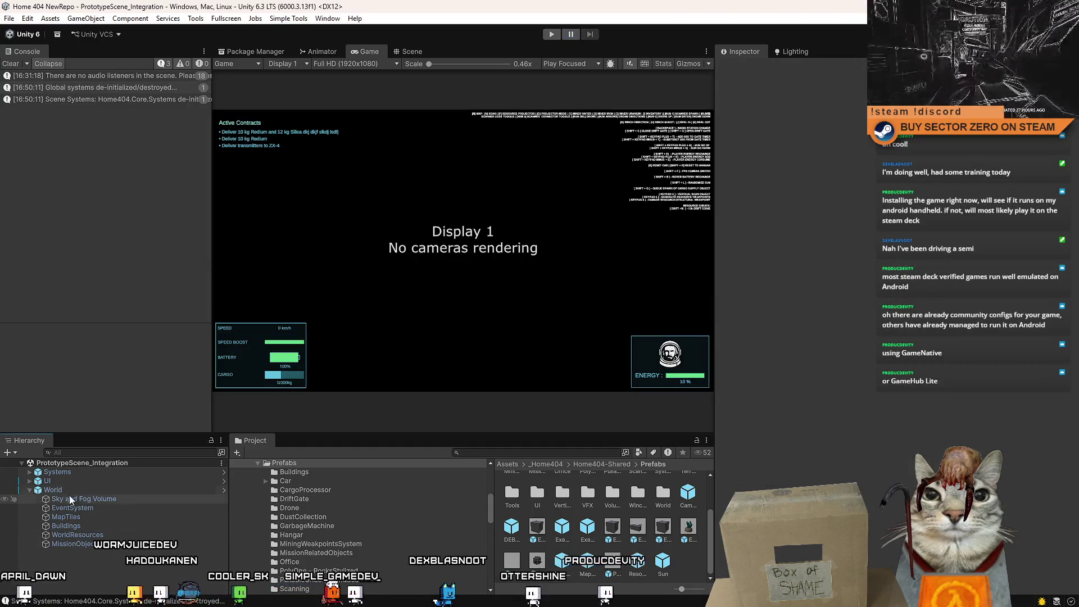
# Expand SimplePrototypeCar(Clone) in the Hierarchy and select its TraxManager object
pyautogui.click(30, 489)
pyautogui.click(73, 498)
pyautogui.click(29, 499)
pyautogui.scroll(-1, 67, 528)
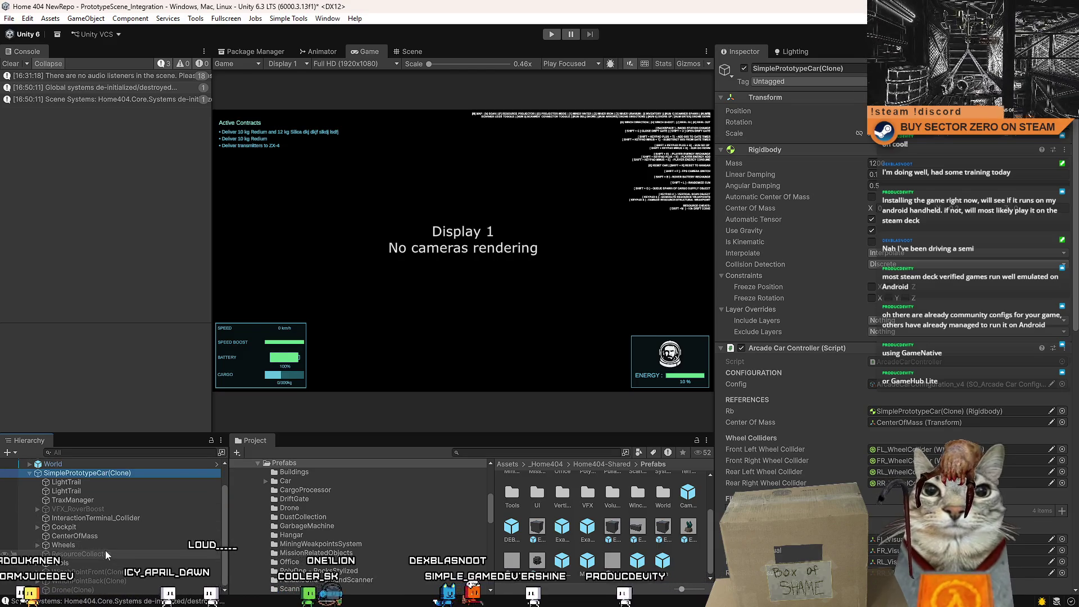
pyautogui.click(97, 500)
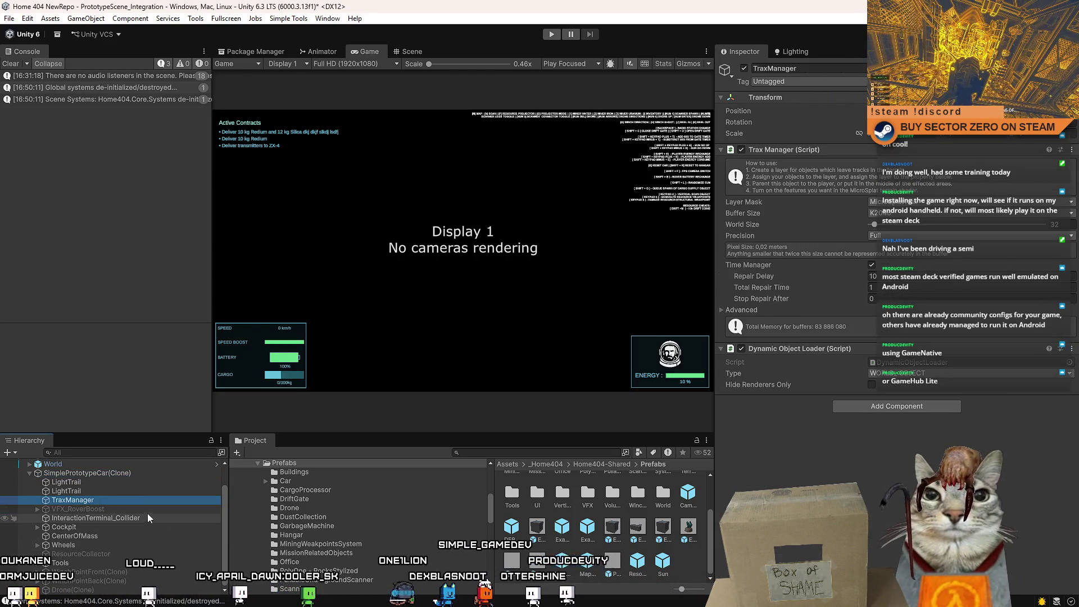
pyautogui.click(521, 450)
# Search the Project for 'prototype car', open the SimplePrototypeCar prefab, and select its TraxManager
pyautogui.write('prototype car')
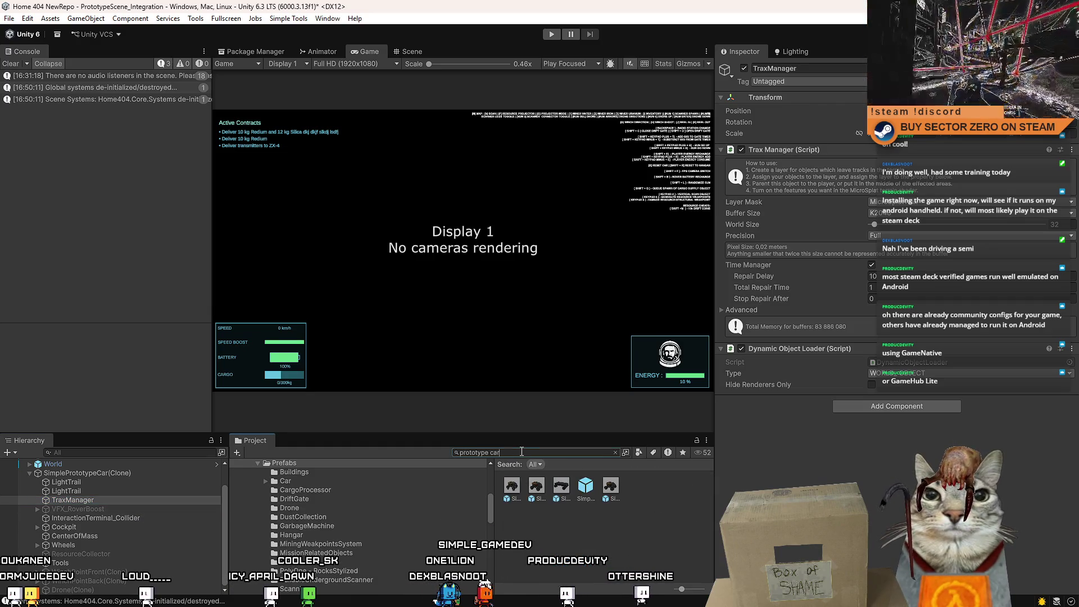
pyautogui.click(578, 476)
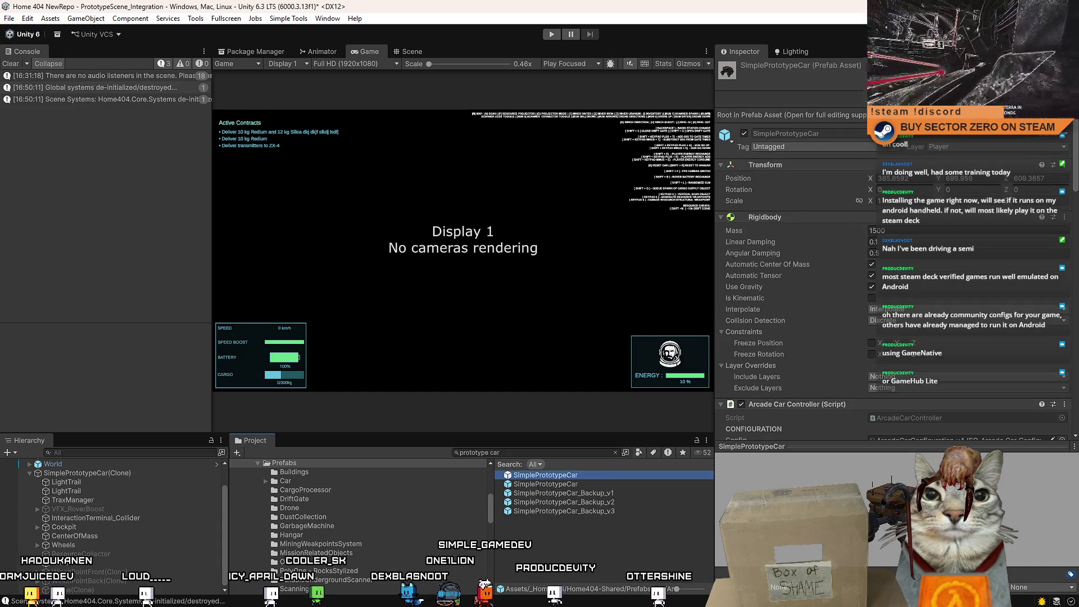
pyautogui.click(99, 537)
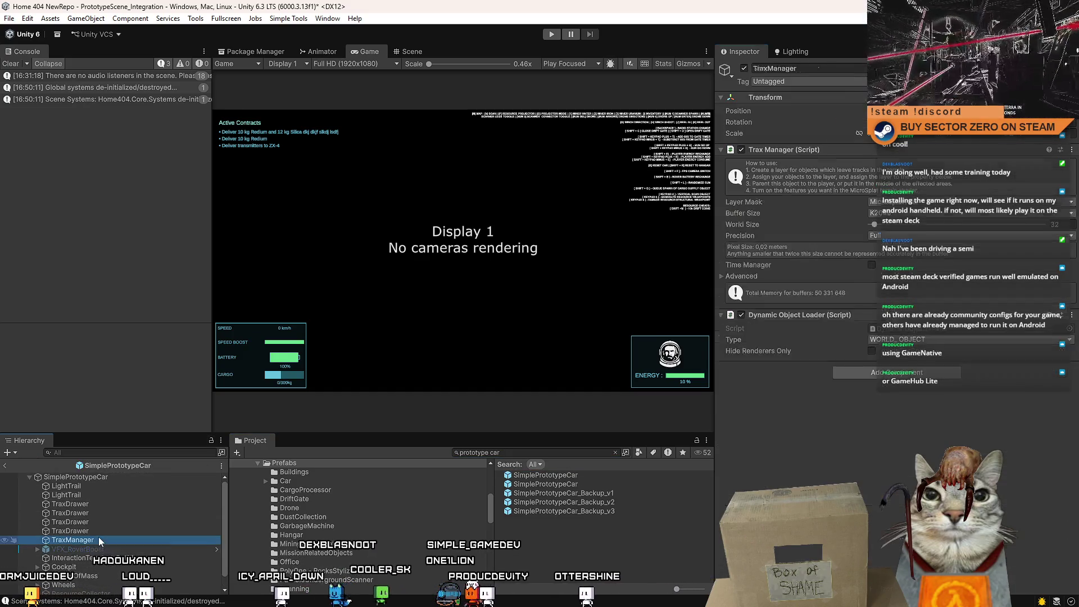
# Duplicate TraxManager and undo nesting the copy under the original
pyautogui.hotkey('ctrl', 'd')
pyautogui.moveTo(107, 549); pyautogui.dragTo(106, 540)
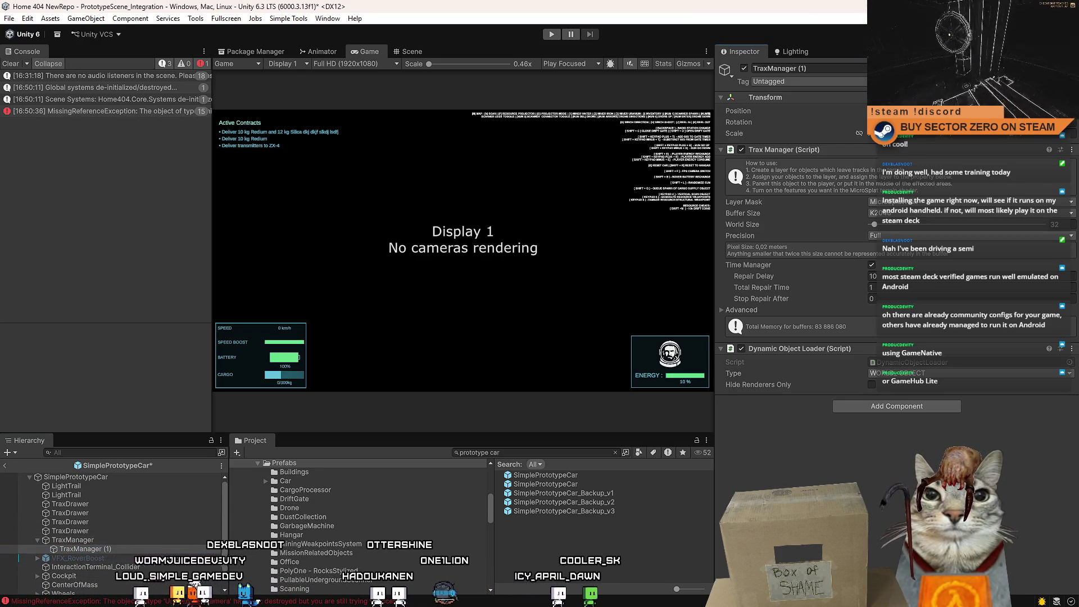
pyautogui.hotkey('ctrl', 'z')
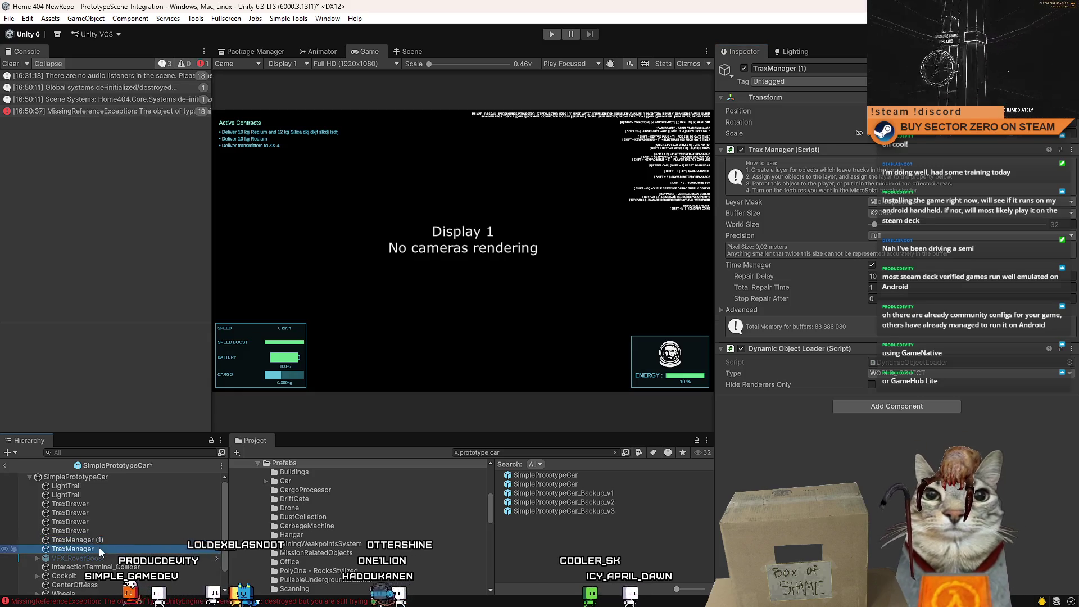
pyautogui.click(116, 540)
pyautogui.press('F2')
pyautogui.press('End')
pyautogui.press('BackSpace')
pyautogui.press('BackSpace')
pyautogui.press('BackSpace')
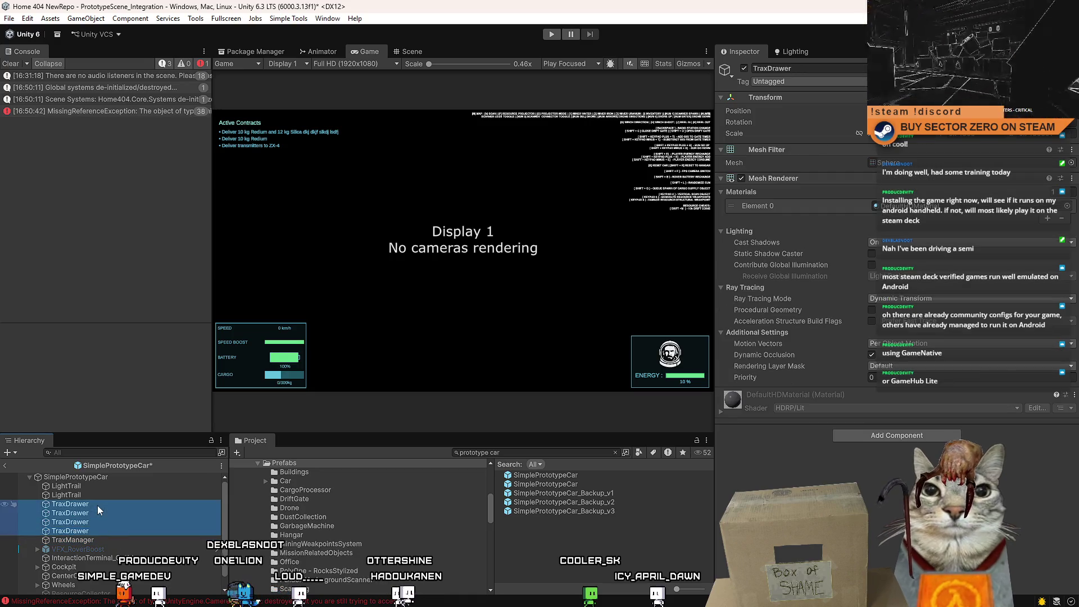
# Take the four TraxDrawer spheres out of the prefab root and save the prefab
pyautogui.hotkey('ctrl', 'z')
pyautogui.click(105, 498)
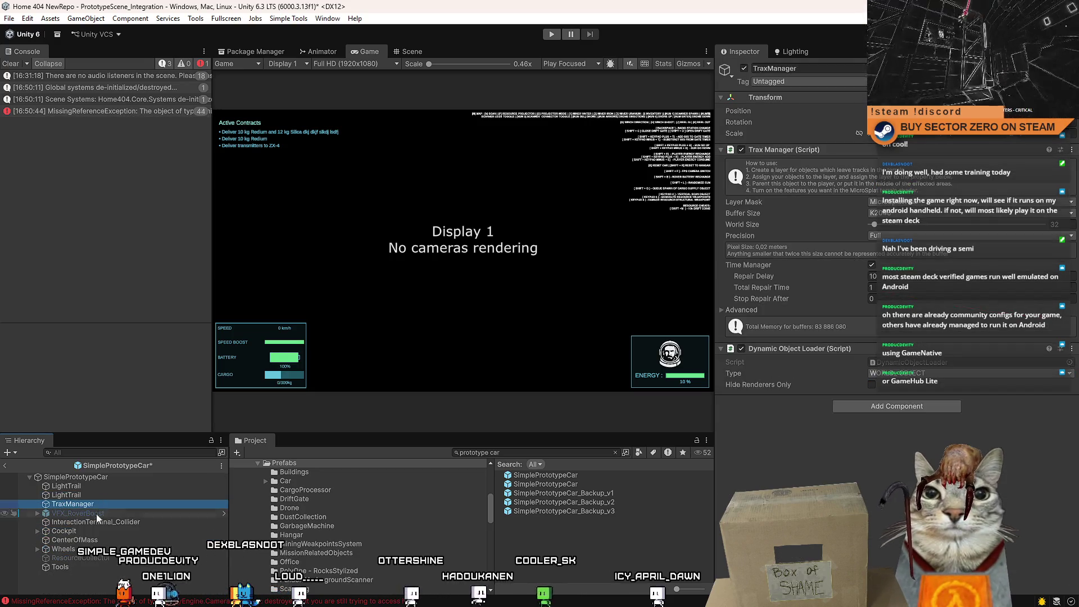
pyautogui.click(113, 551)
pyautogui.hotkey('ctrl', 's')
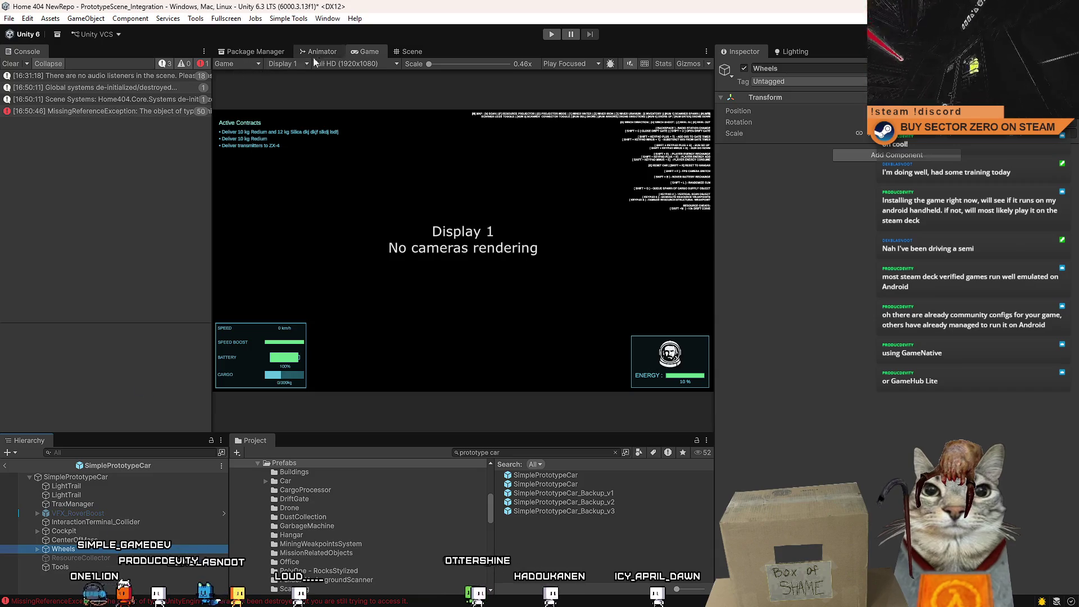
# Return to the Scene view and open the SimplePrototypeCar prefab for editing
pyautogui.click(412, 51)
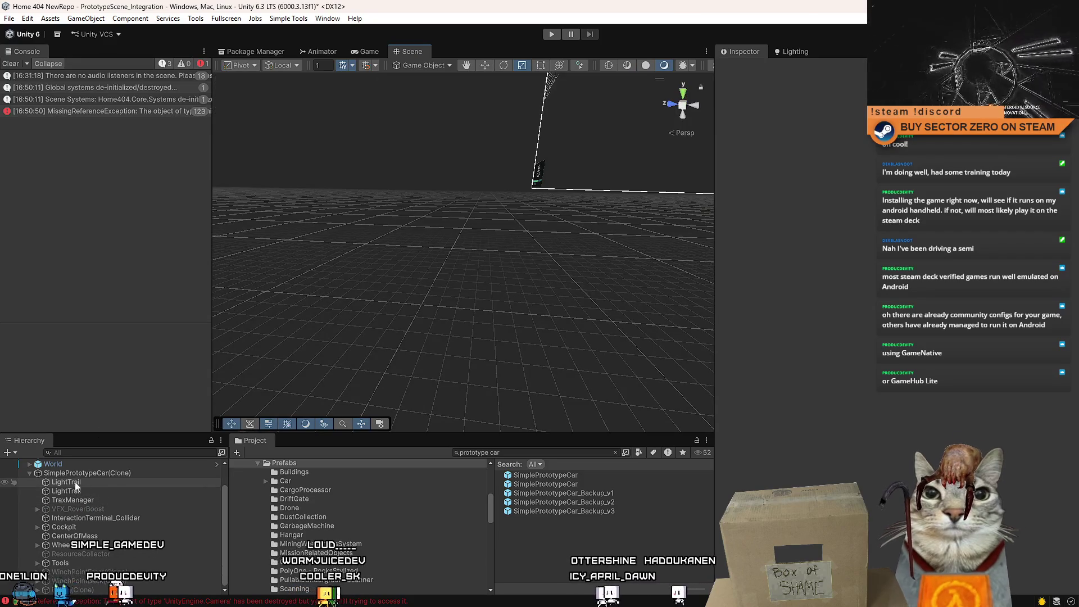
pyautogui.click(37, 544)
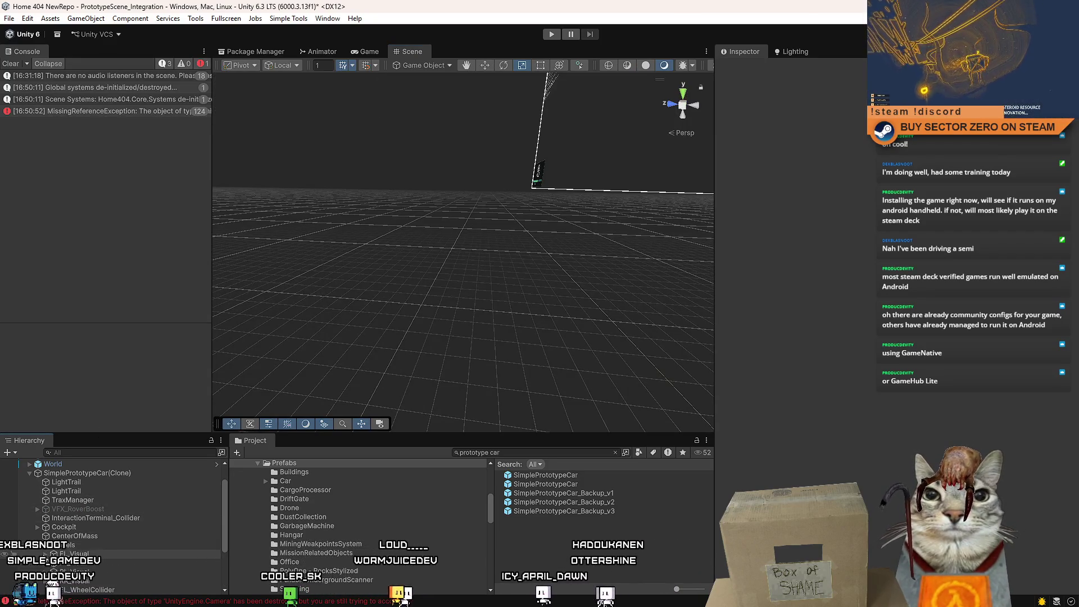
pyautogui.click(116, 572)
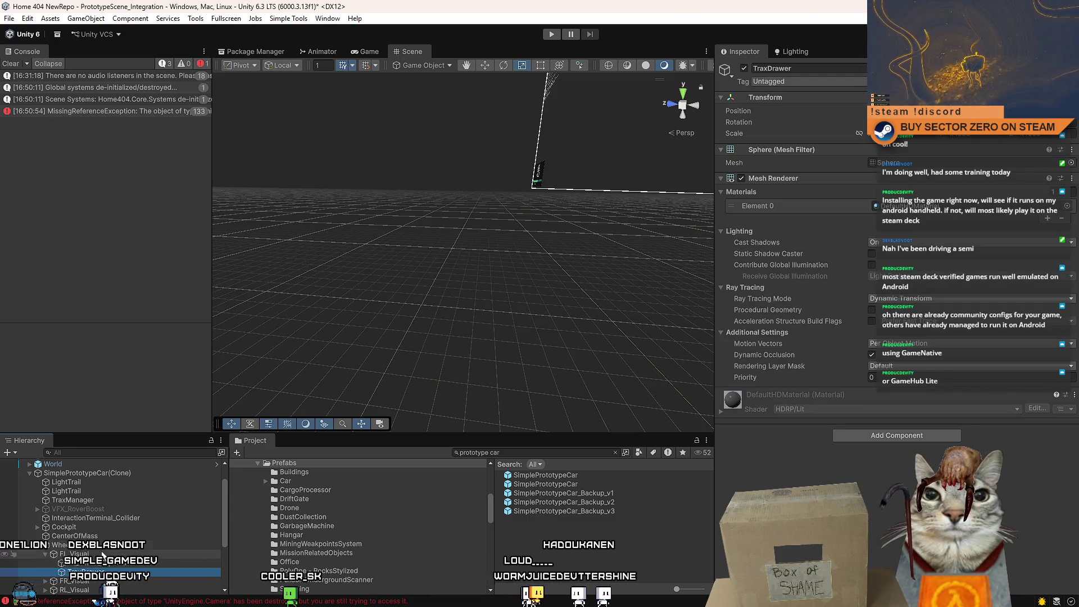
pyautogui.click(595, 475)
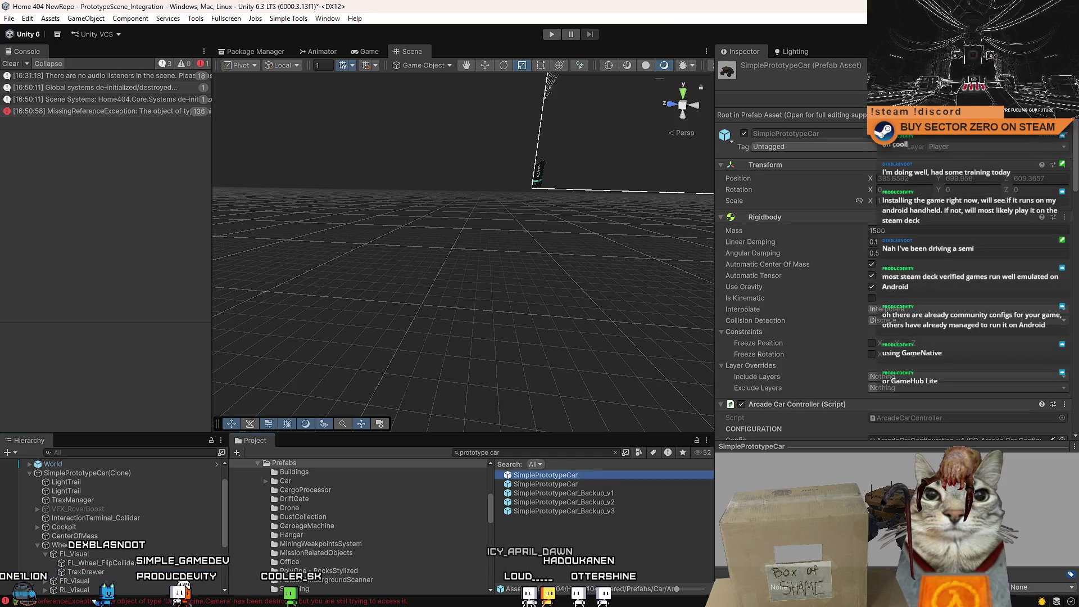
pyautogui.doubleClick(595, 475)
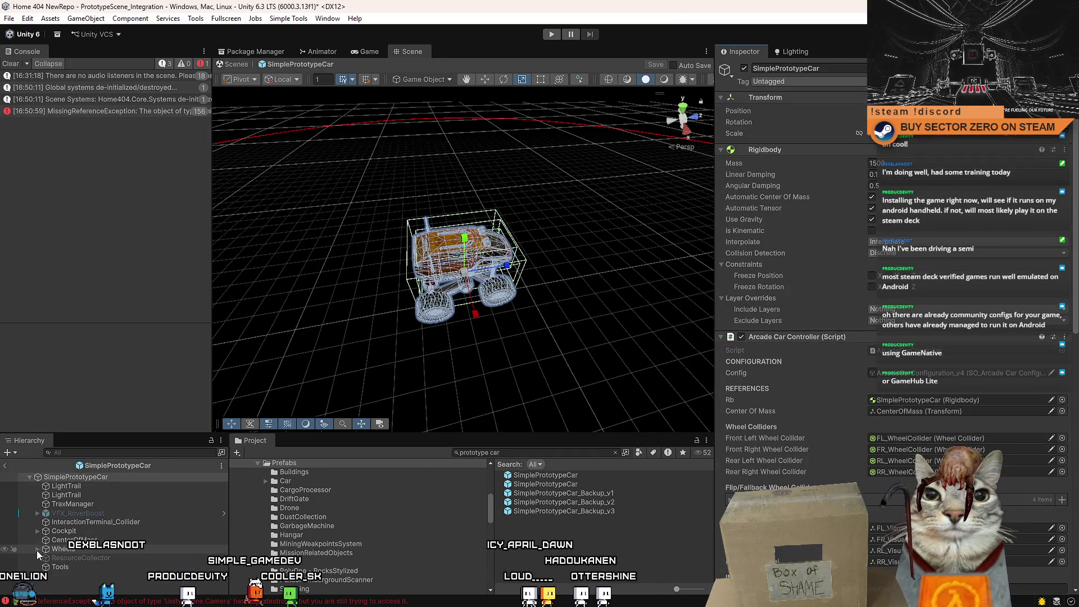
# Paste a TraxDrawer sphere into the SimplePrototypeCar prefab's Wheels group
pyautogui.click(37, 549)
pyautogui.click(42, 555)
pyautogui.scroll(-3, 43, 539)
pyautogui.click(46, 526)
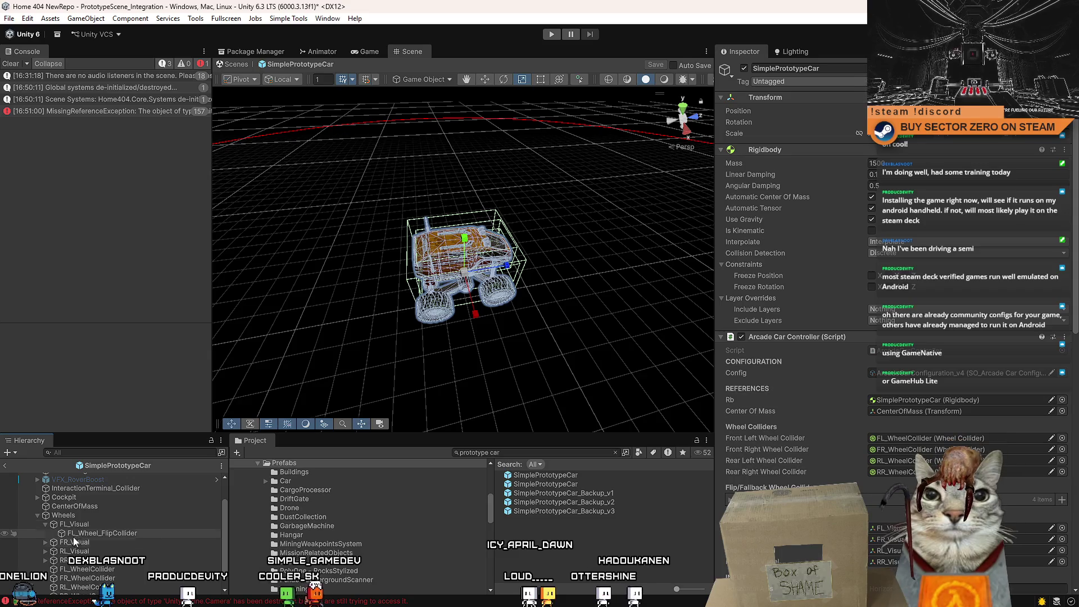
pyautogui.hotkey('ctrl', 'v')
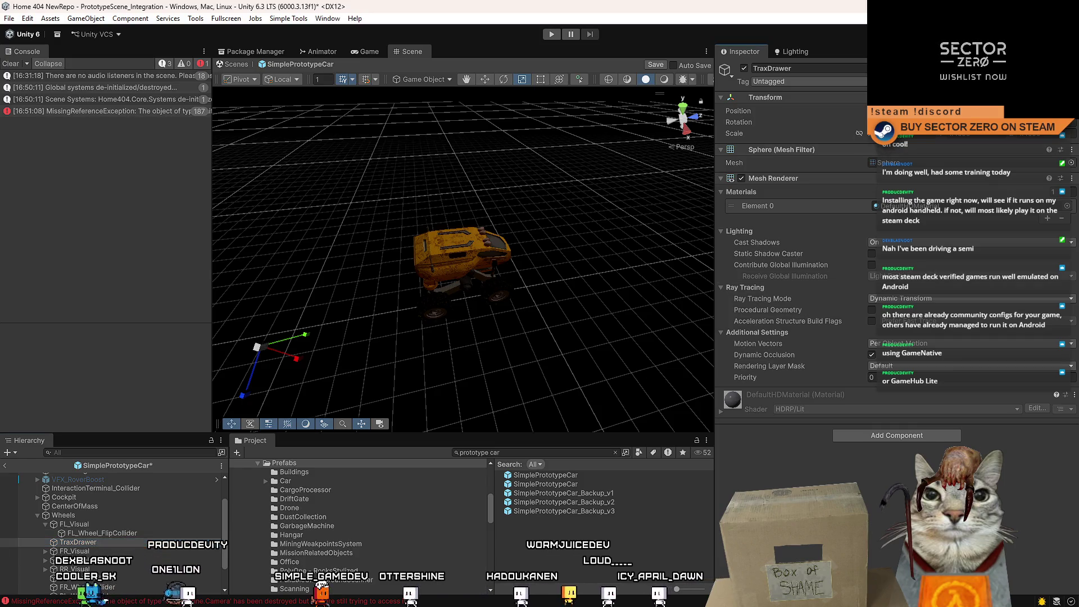
pyautogui.click(873, 143)
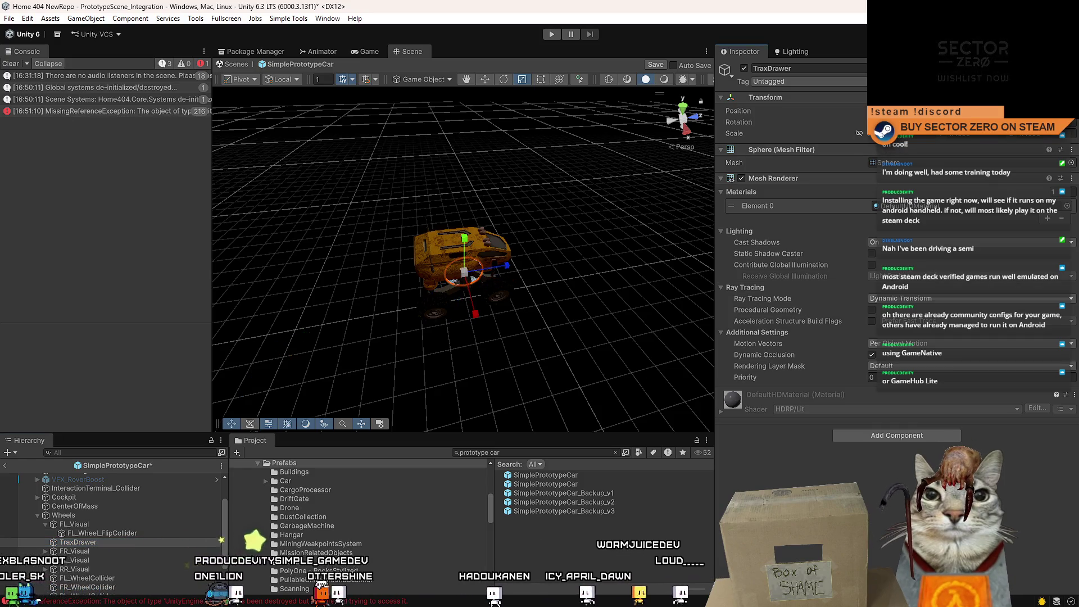
pyautogui.click(133, 533)
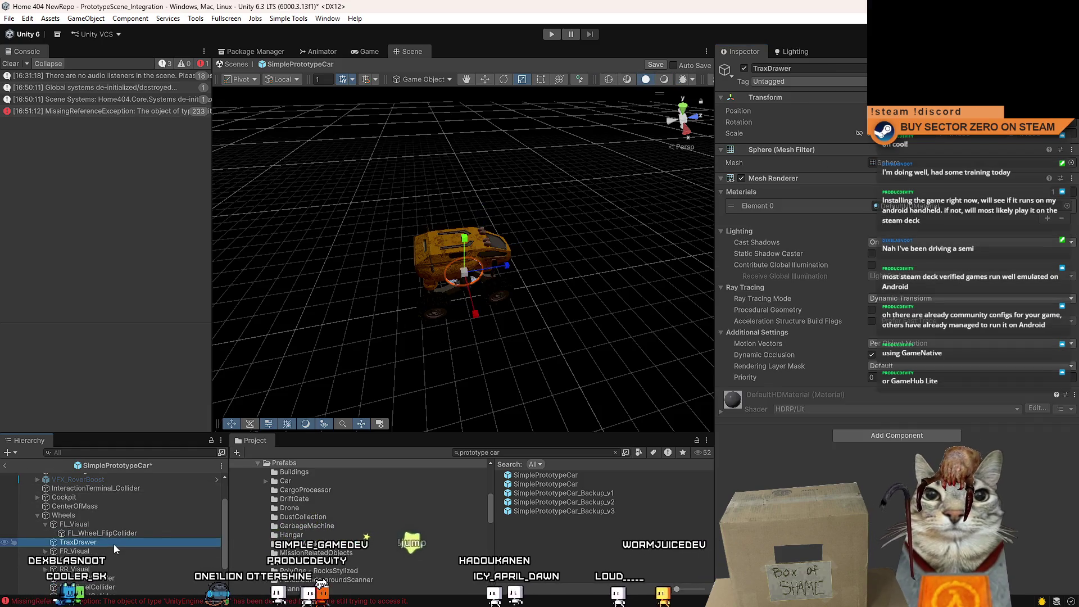
pyautogui.click(113, 543)
# Make three TraxDrawer copies for FR_Visual, RL_Visual and RR_Visual, named 'Trax Drawer'
pyautogui.hotkey('ctrl', 'd')
pyautogui.moveTo(89, 566); pyautogui.dragTo(85, 560)
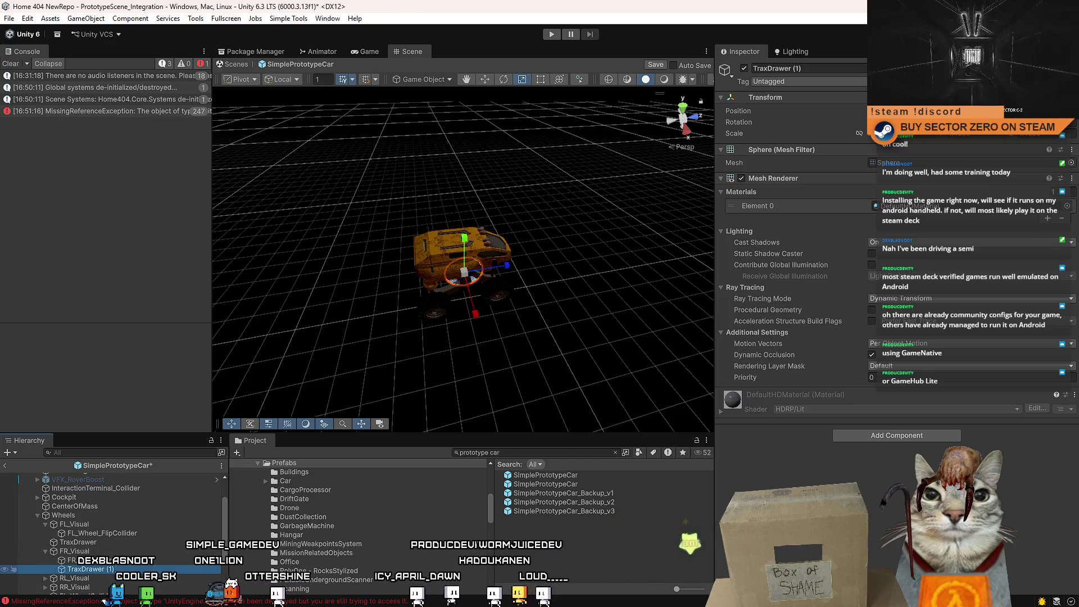
pyautogui.hotkey('ctrl', 'd')
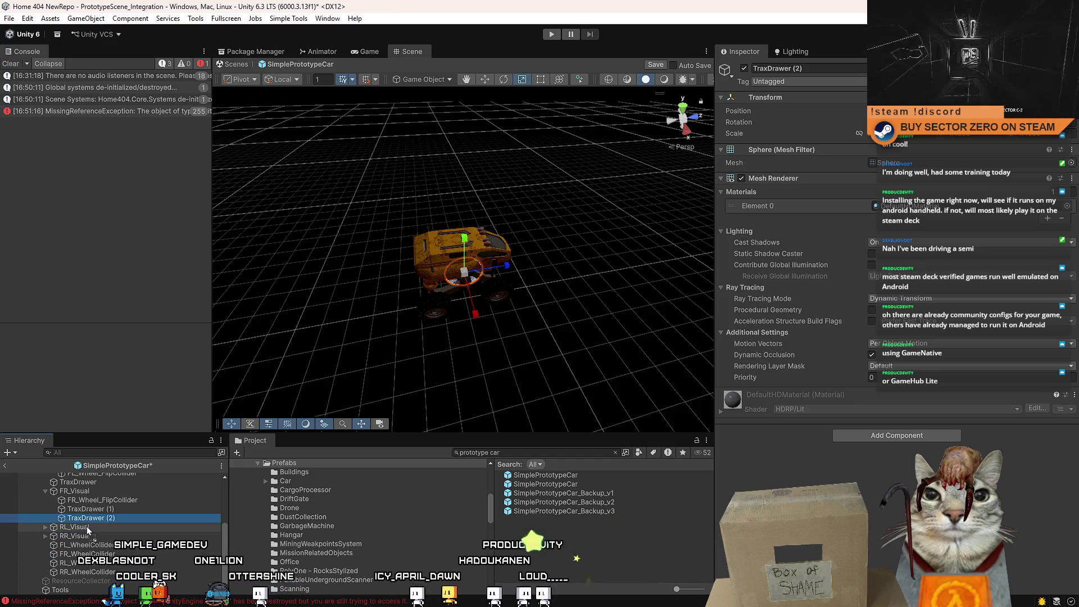
pyautogui.moveTo(87, 526); pyautogui.dragTo(87, 526)
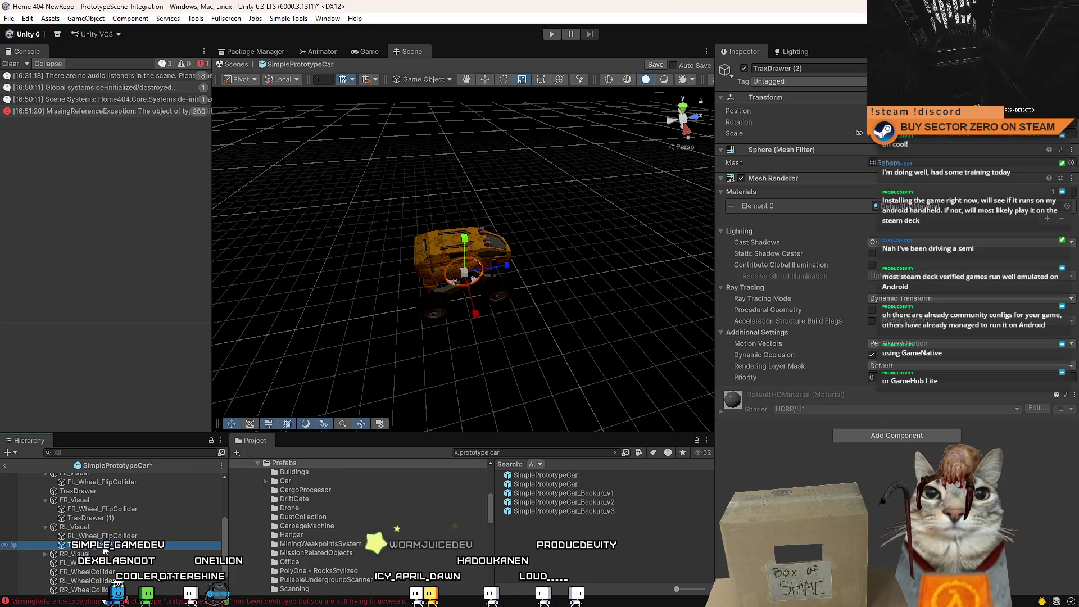
pyautogui.hotkey('ctrl', 'd')
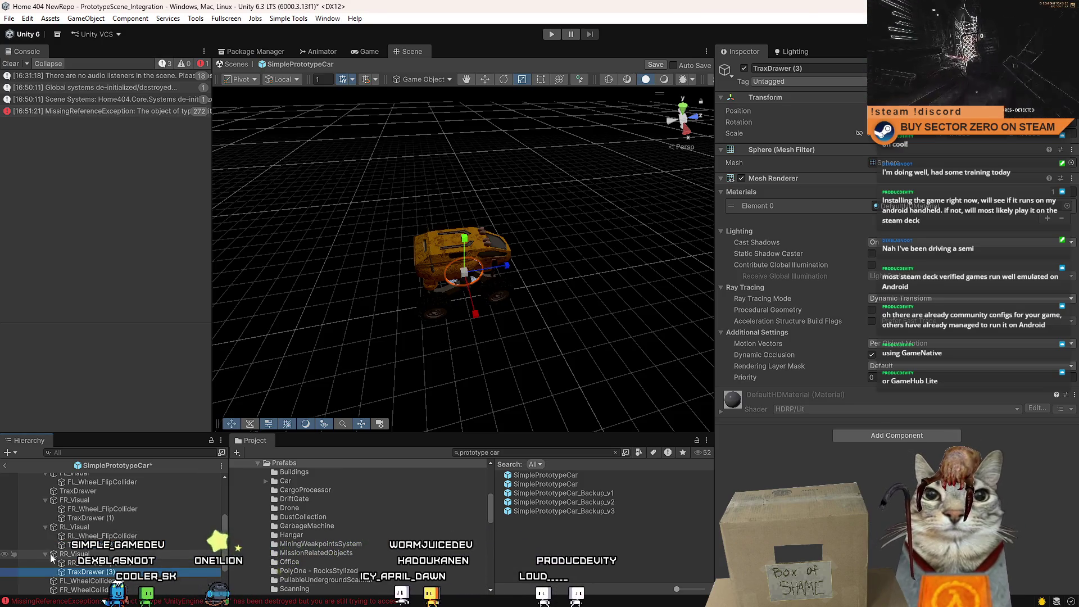
pyautogui.click(786, 68)
pyautogui.write('Trax Drawer')
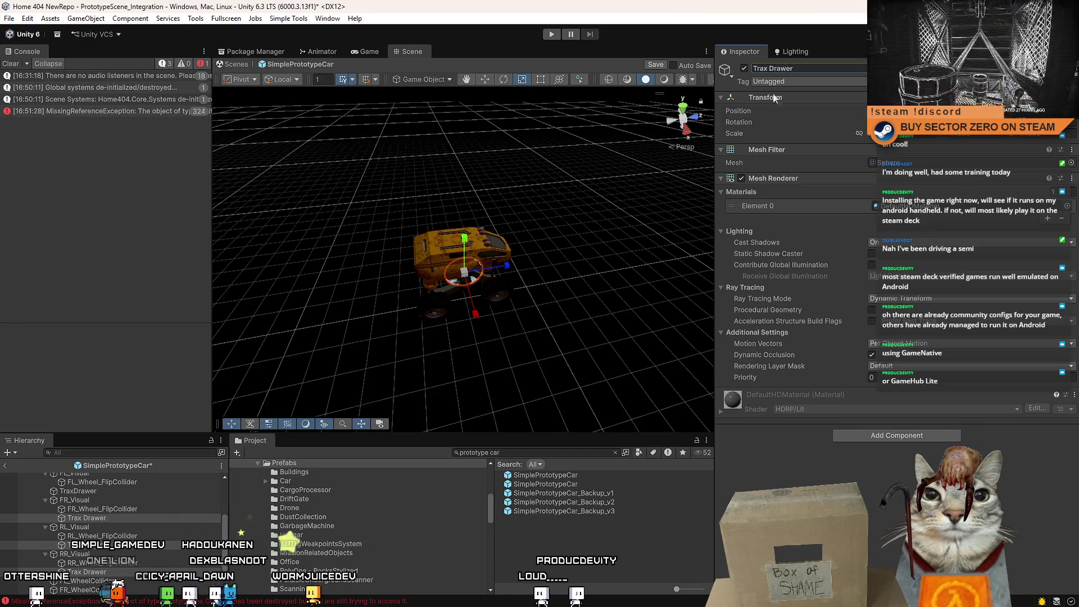
# Move the original TraxDrawer under FL_Visual, then select the front-right and rear-right Trax Drawers
pyautogui.click(105, 492)
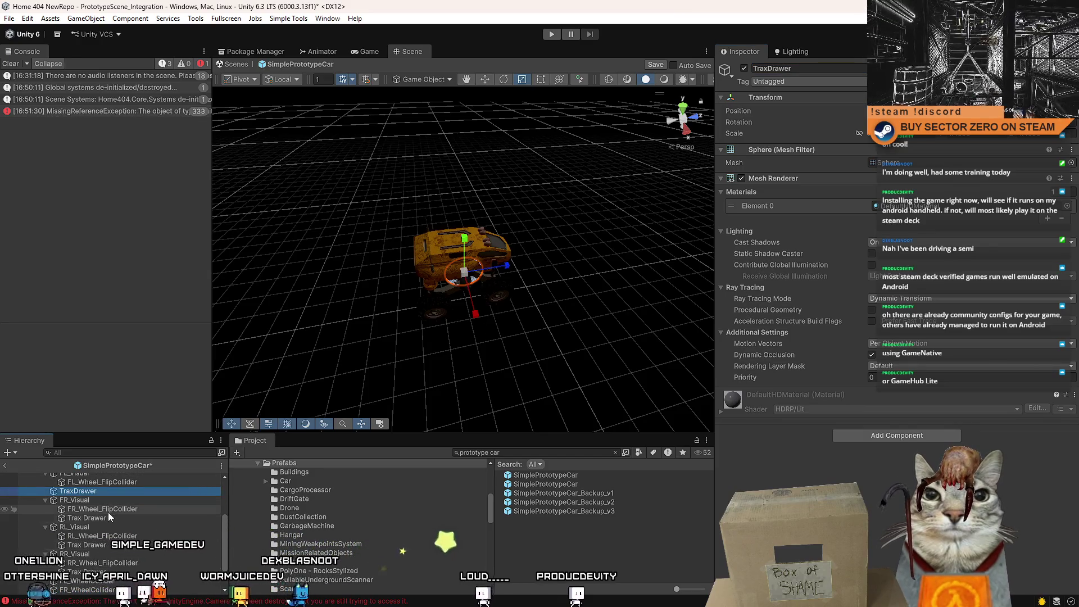
pyautogui.click(107, 517)
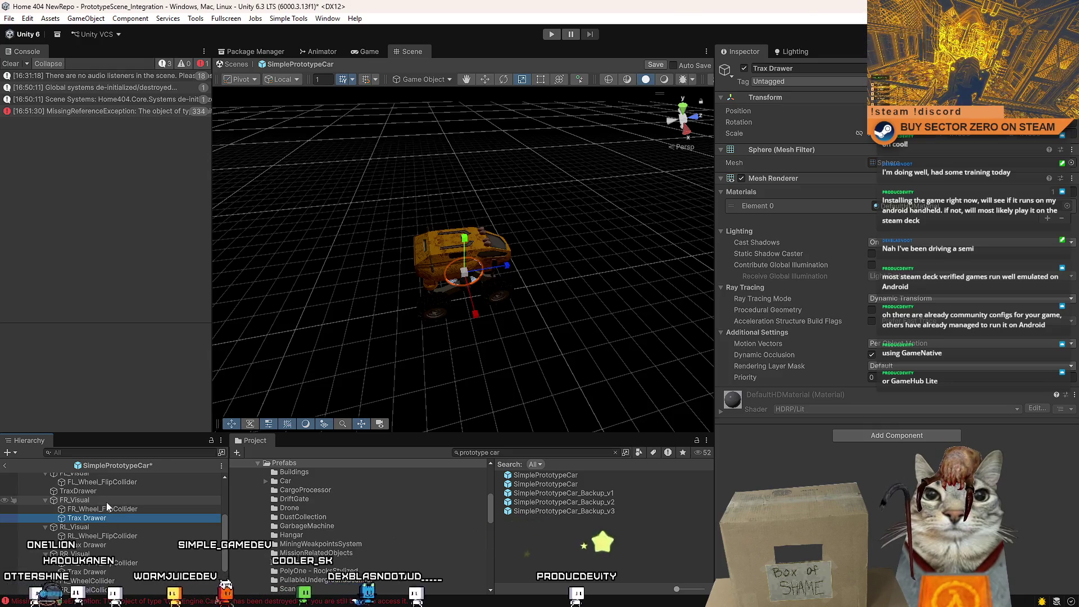
pyautogui.scroll(2, 103, 504)
pyautogui.click(95, 525)
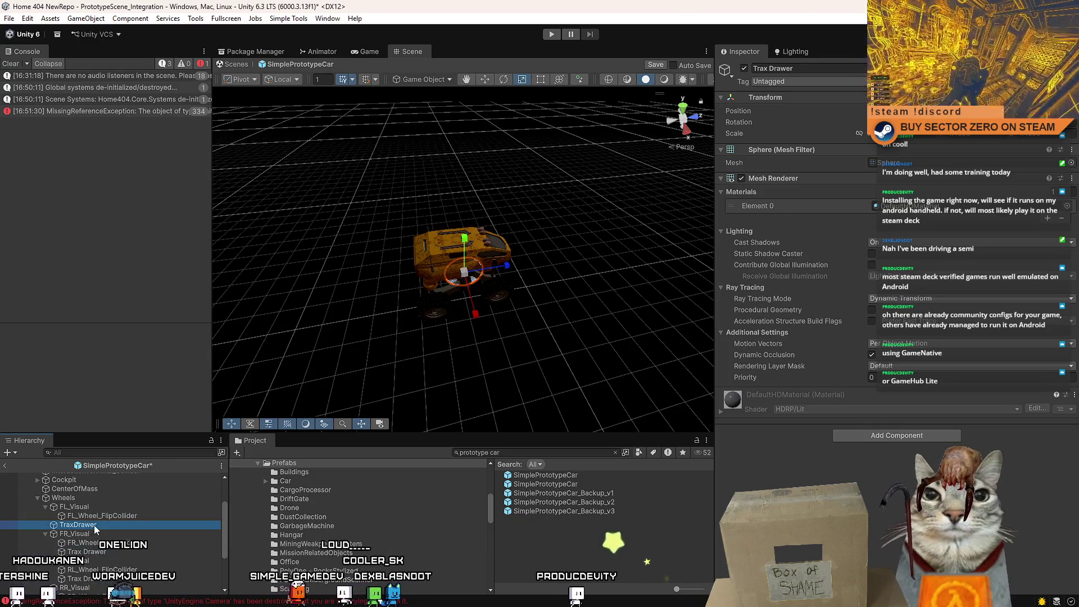
pyautogui.moveTo(95, 526)
pyautogui.mouseDown()
pyautogui.moveTo(117, 516)
pyautogui.moveTo(109, 508)
pyautogui.mouseUp()
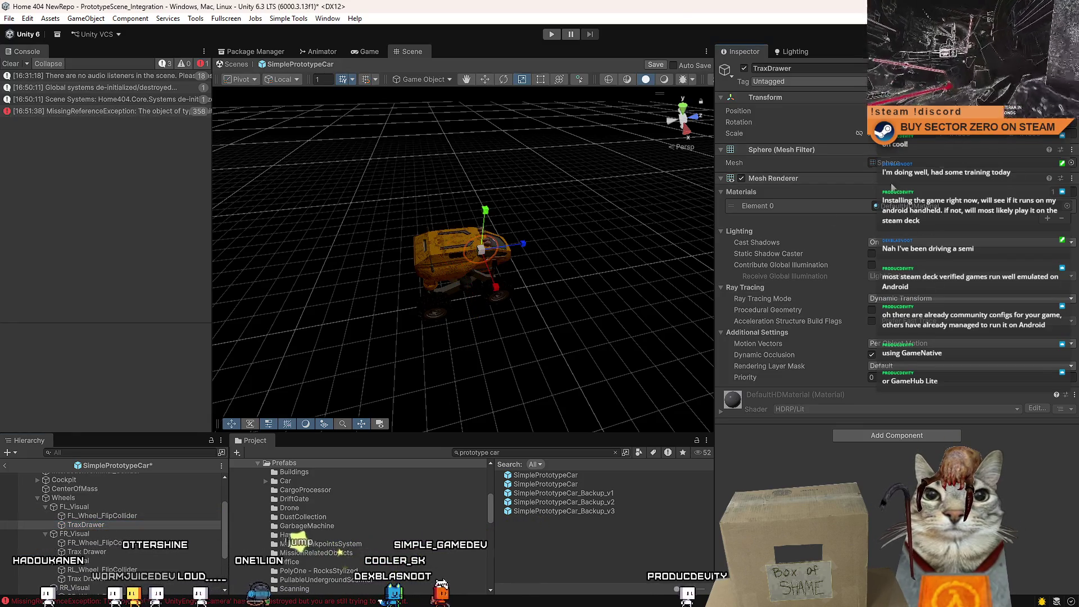
pyautogui.click(100, 552)
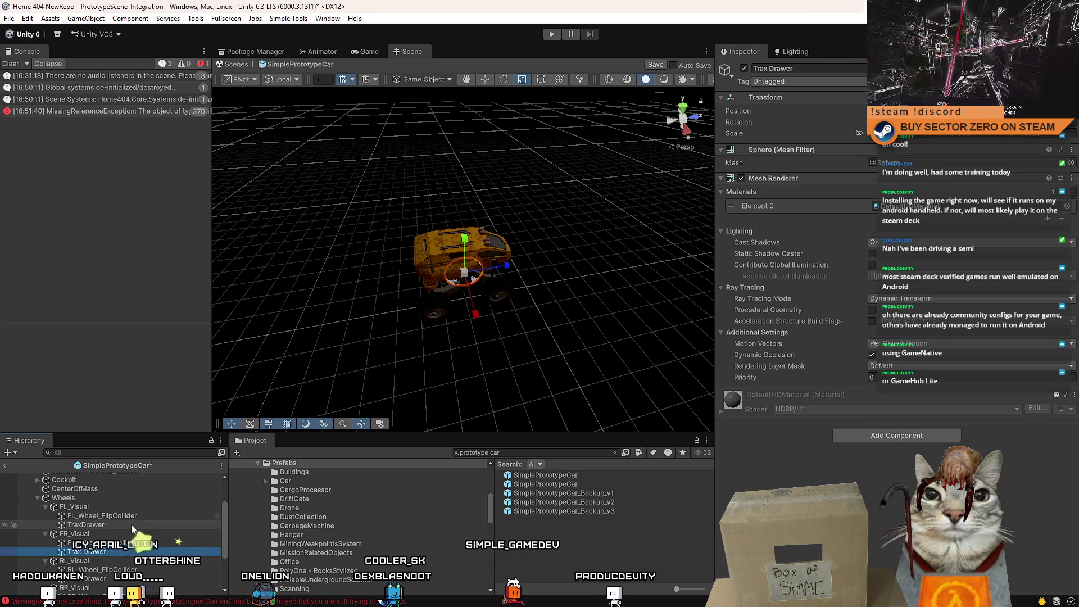
pyautogui.scroll(-3, 131, 524)
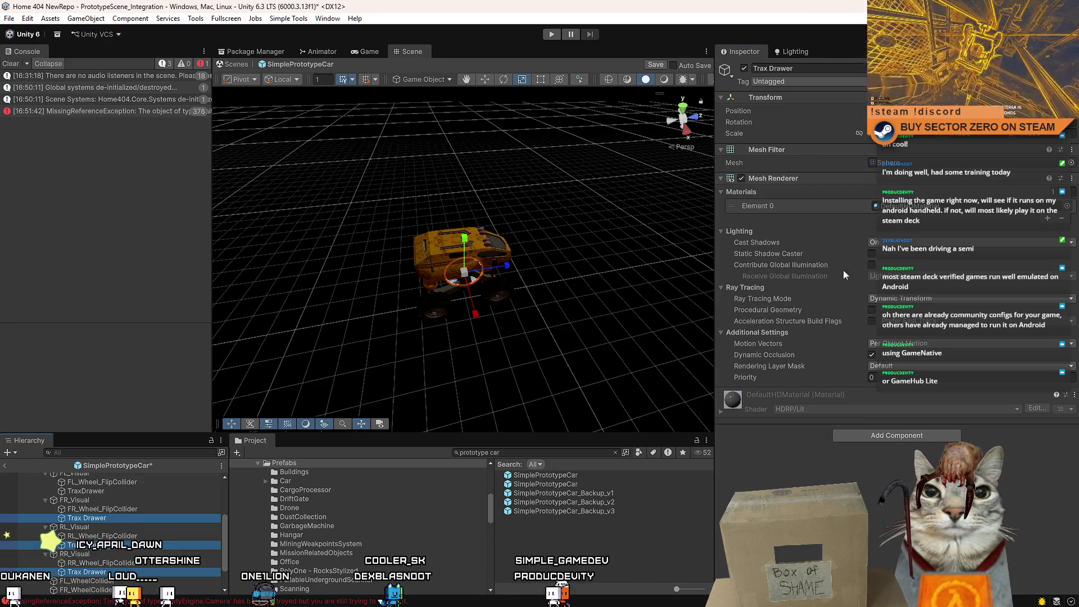
pyautogui.keyDown('ctrl'); pyautogui.click(102, 572); pyautogui.keyUp('ctrl')
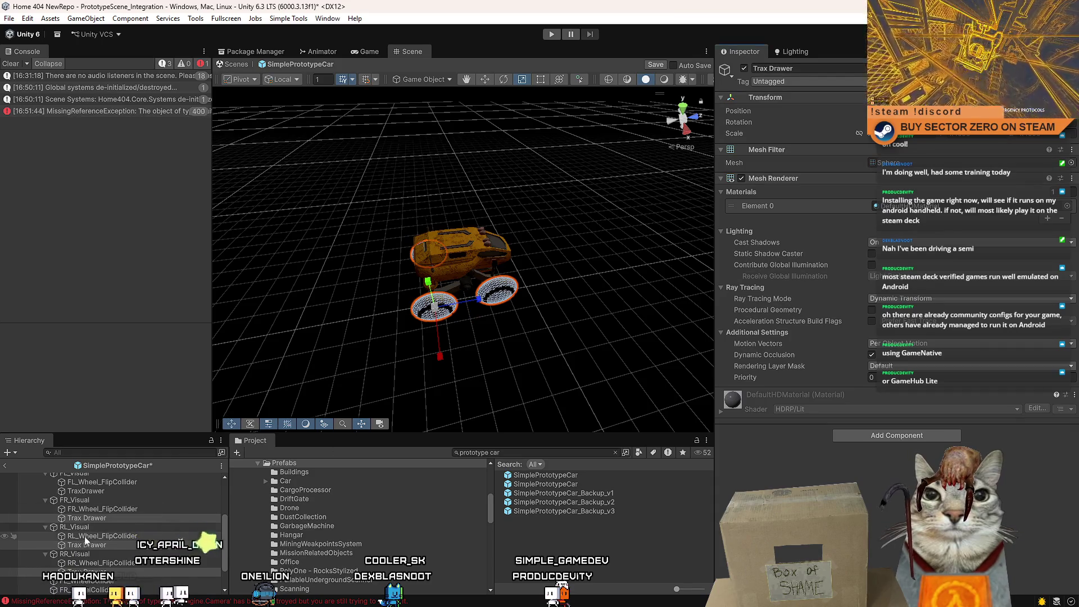
# Orbit around the rover and confirm a Trax Drawer is on the MicroSplatTrax layer
pyautogui.moveTo(517, 247)
pyautogui.mouseDown()
pyautogui.moveTo(589, 248)
pyautogui.moveTo(588, 273)
pyautogui.moveTo(1005, 258)
pyautogui.moveTo(980, 257)
pyautogui.mouseUp()
pyautogui.click(102, 490)
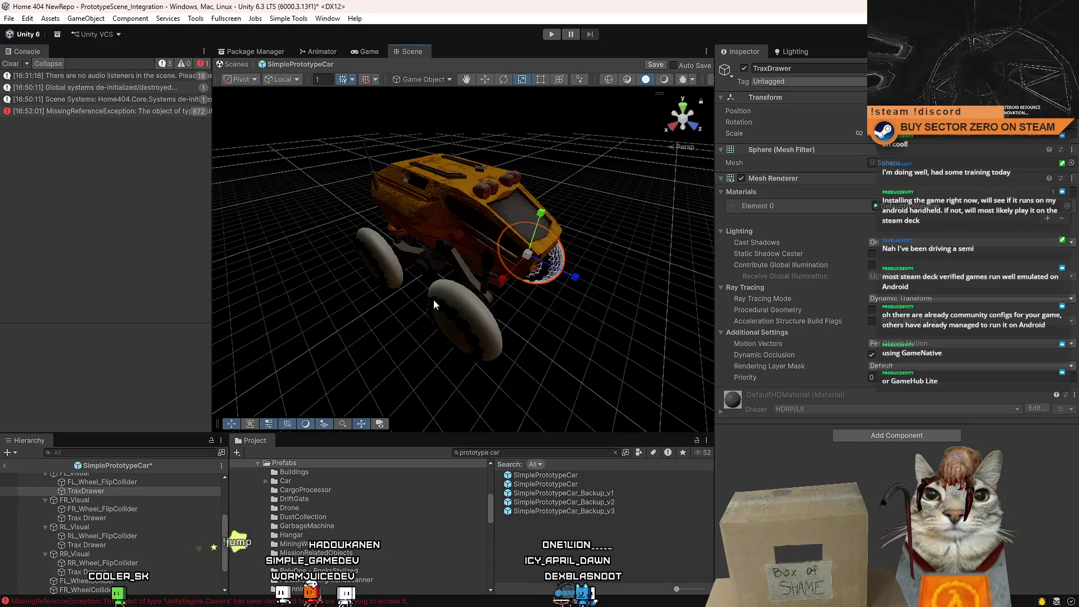
pyautogui.click(471, 312)
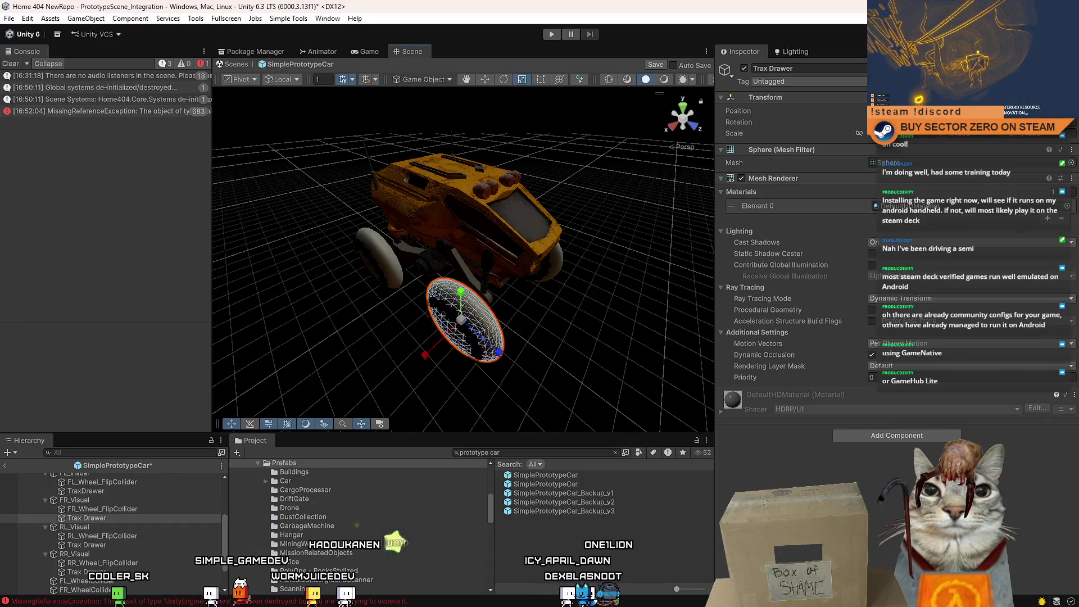
pyautogui.click(995, 81)
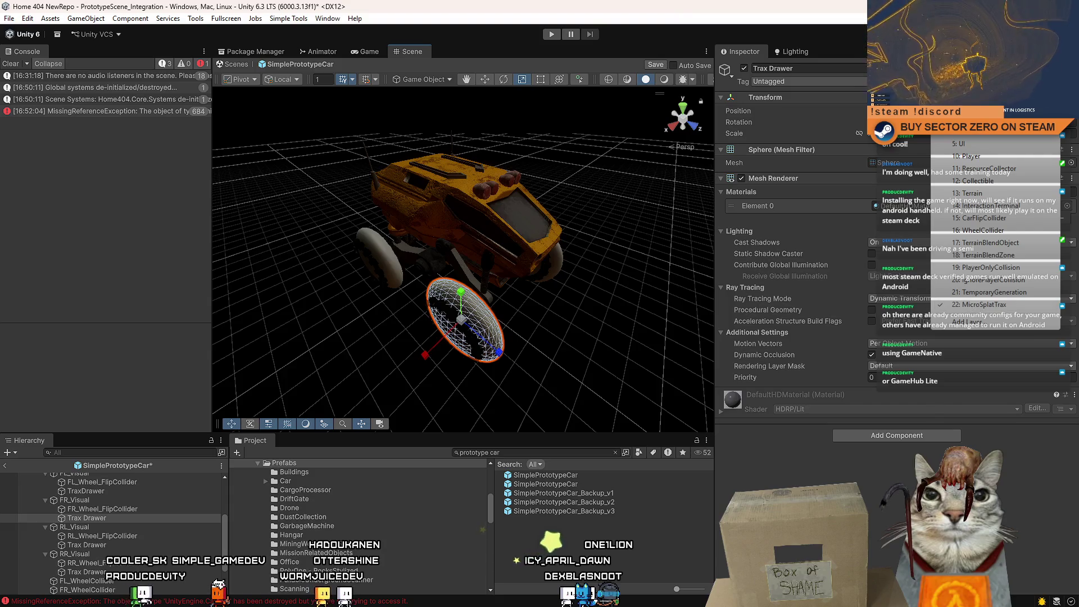
pyautogui.press('Escape')
# Select the Wheels group and save the rover prefab
pyautogui.moveTo(224, 538); pyautogui.dragTo(217, 523)
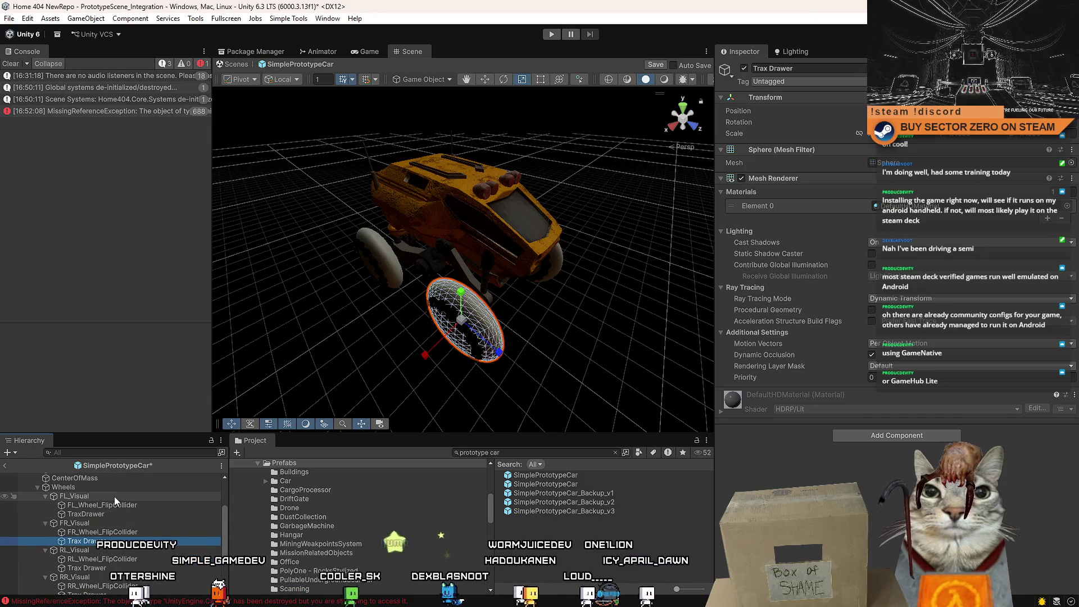
pyautogui.click(127, 490)
pyautogui.hotkey('ctrl', 's')
pyautogui.scroll(3, 129, 517)
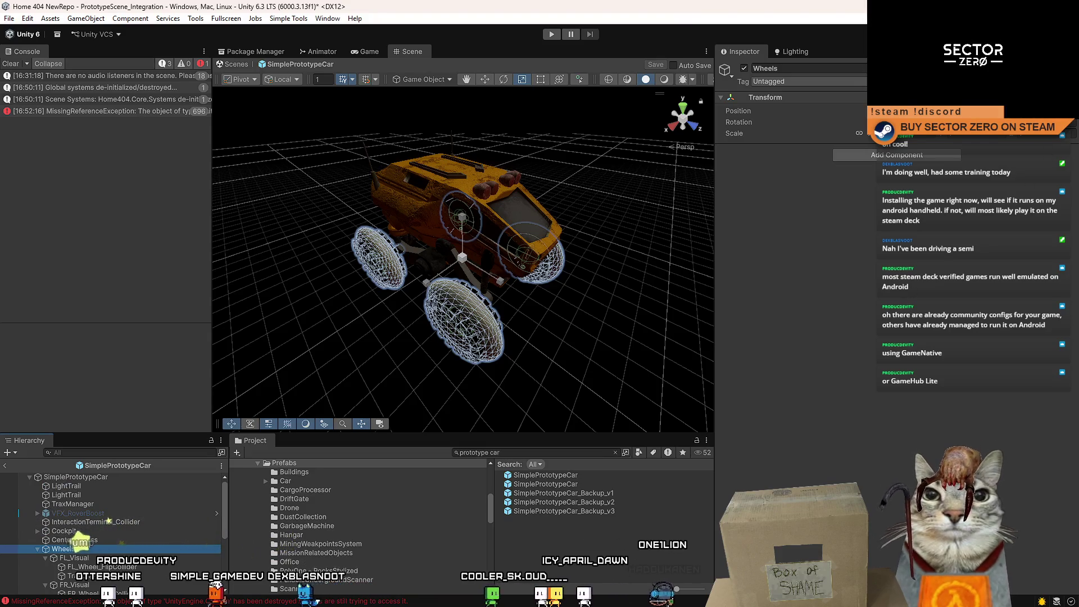
# Clear the Console and read the missing-camera error's stack trace
pyautogui.click(11, 63)
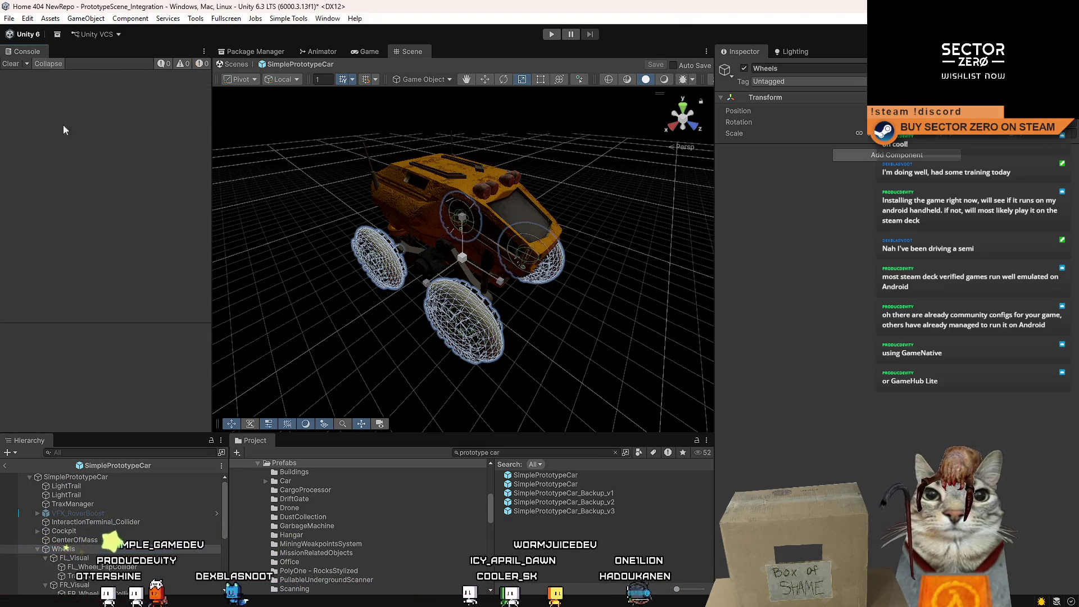
pyautogui.click(83, 76)
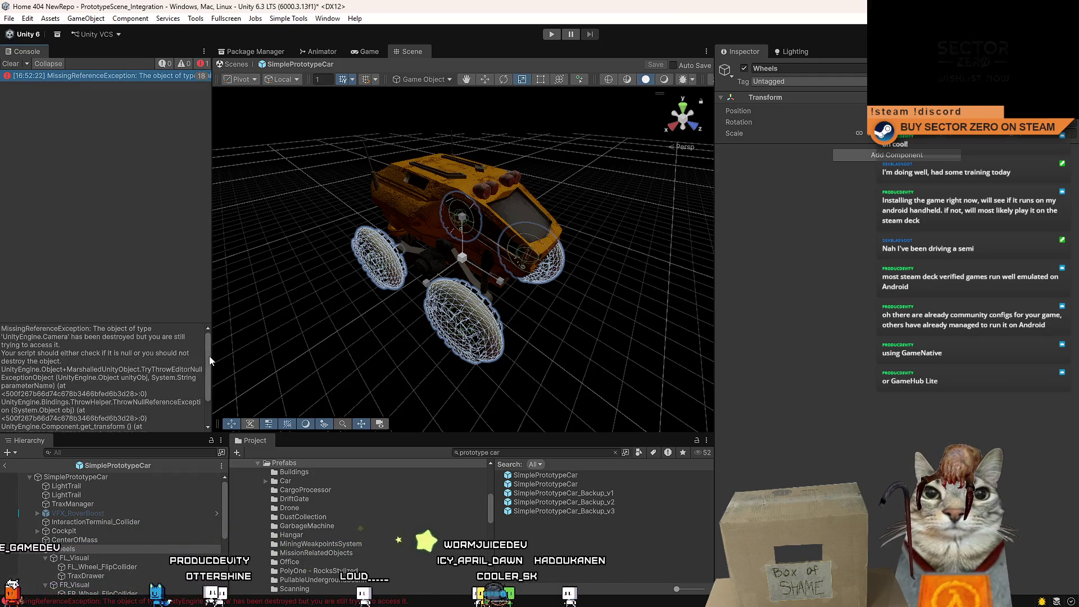
pyautogui.scroll(-3, 209, 370)
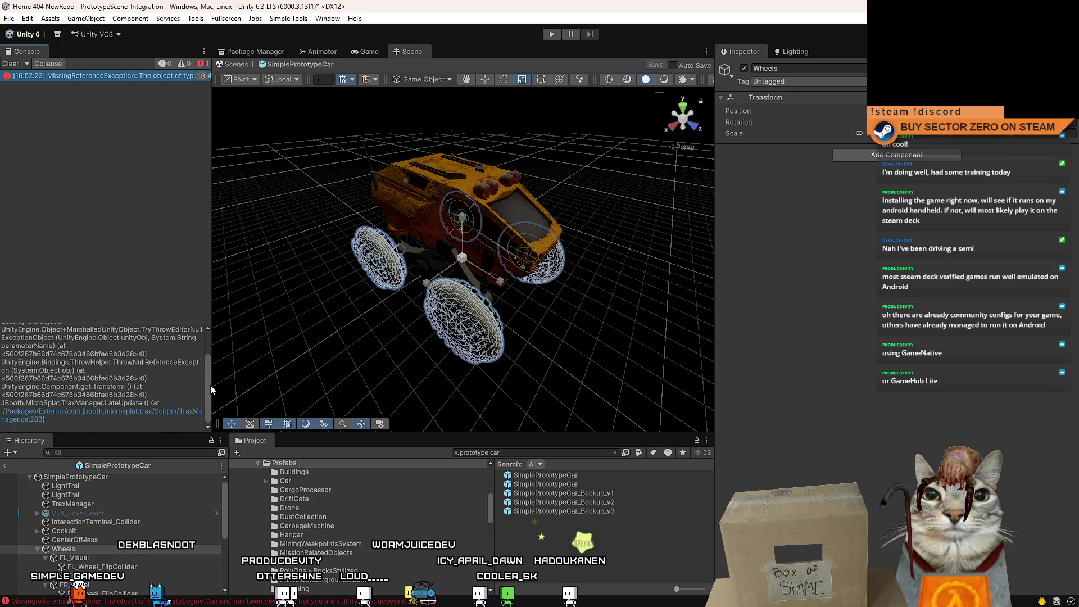
pyautogui.moveTo(210, 385); pyautogui.dragTo(210, 298)
pyautogui.click(10, 64)
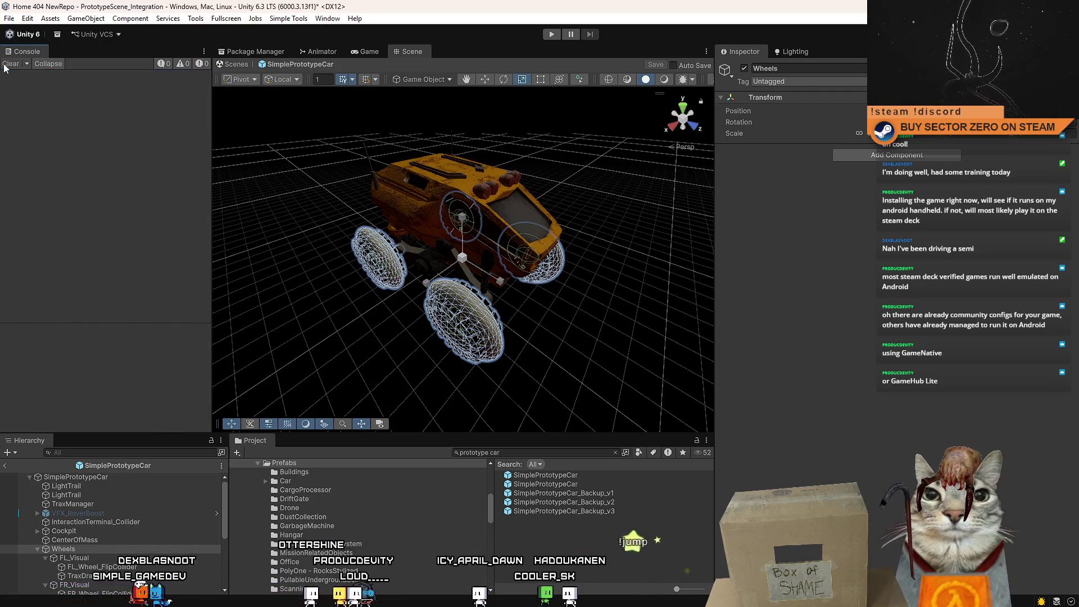
# In the Game view, select TraxManager and toggle its Trax Manager script
pyautogui.click(373, 55)
pyautogui.click(127, 528)
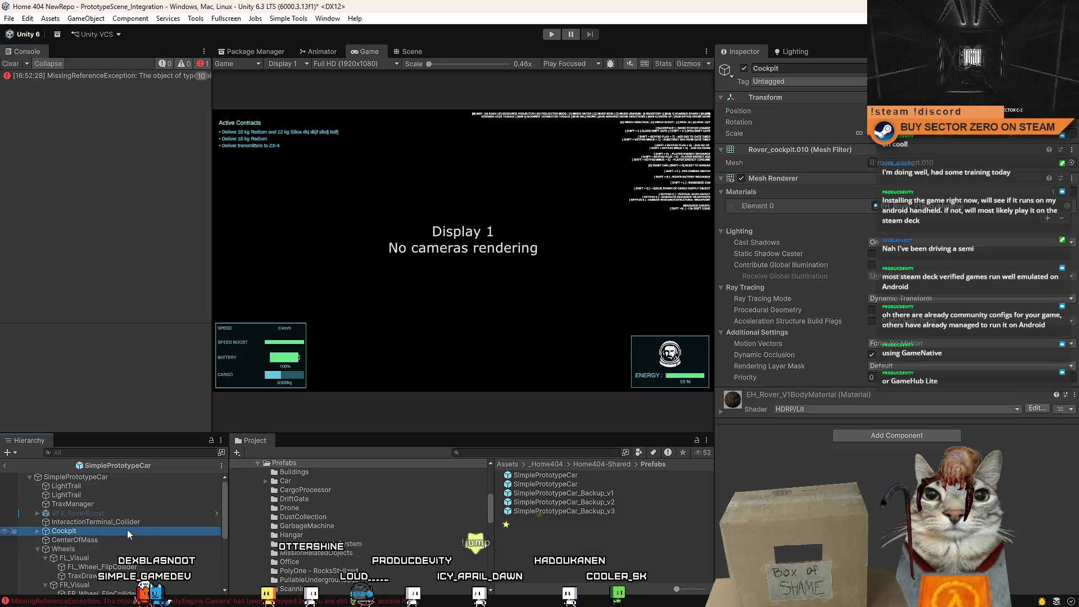
pyautogui.click(110, 538)
pyautogui.click(106, 518)
pyautogui.click(106, 506)
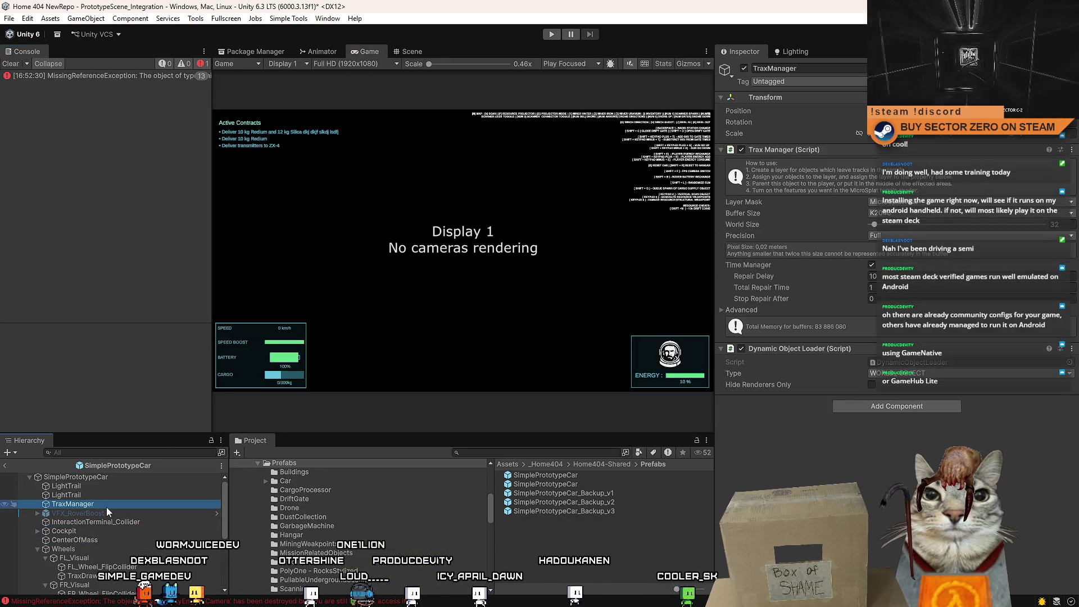
pyautogui.click(743, 150)
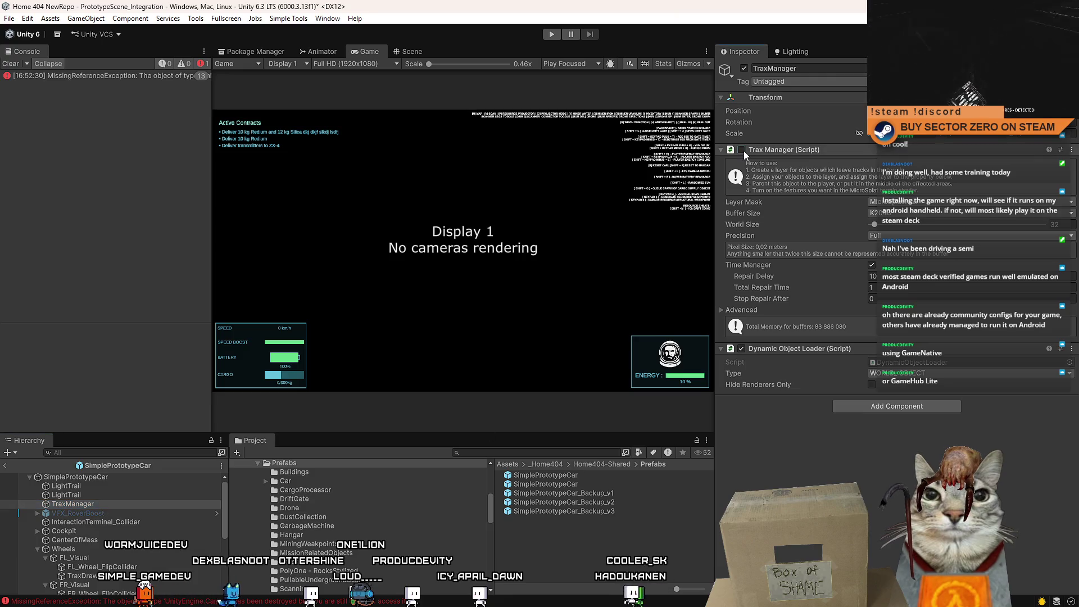
# Recheck the error, then leave prefab editing for the main scene
pyautogui.click(15, 63)
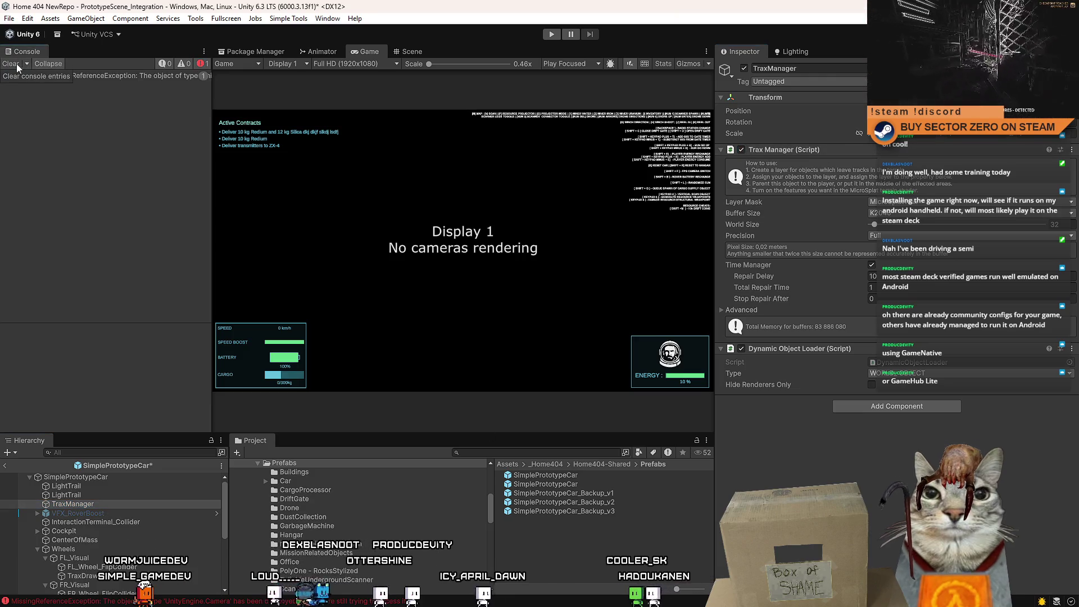
pyautogui.click(110, 76)
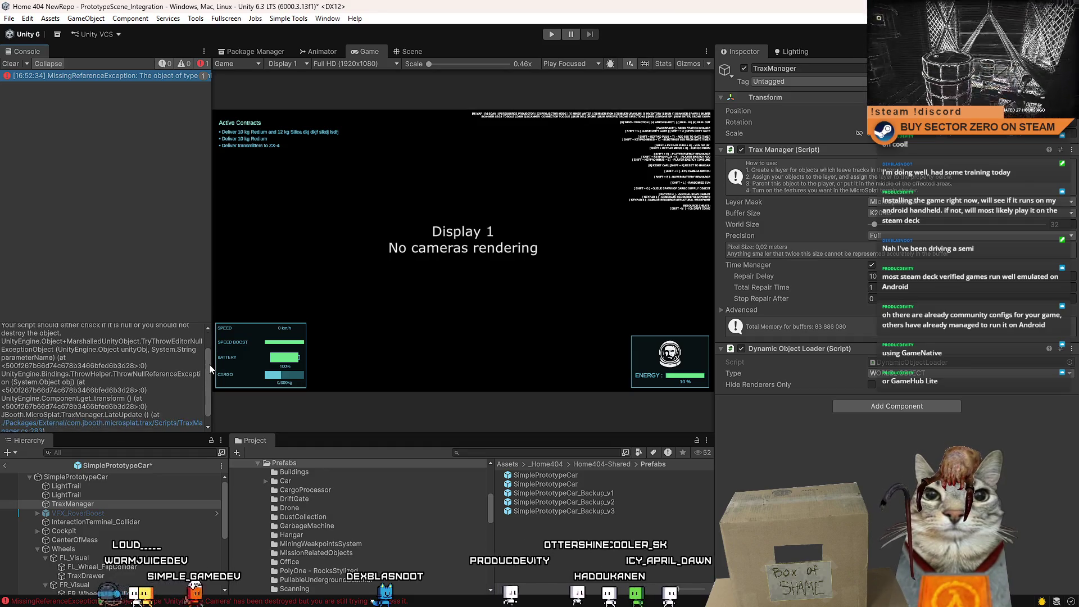
pyautogui.click(412, 52)
pyautogui.click(236, 64)
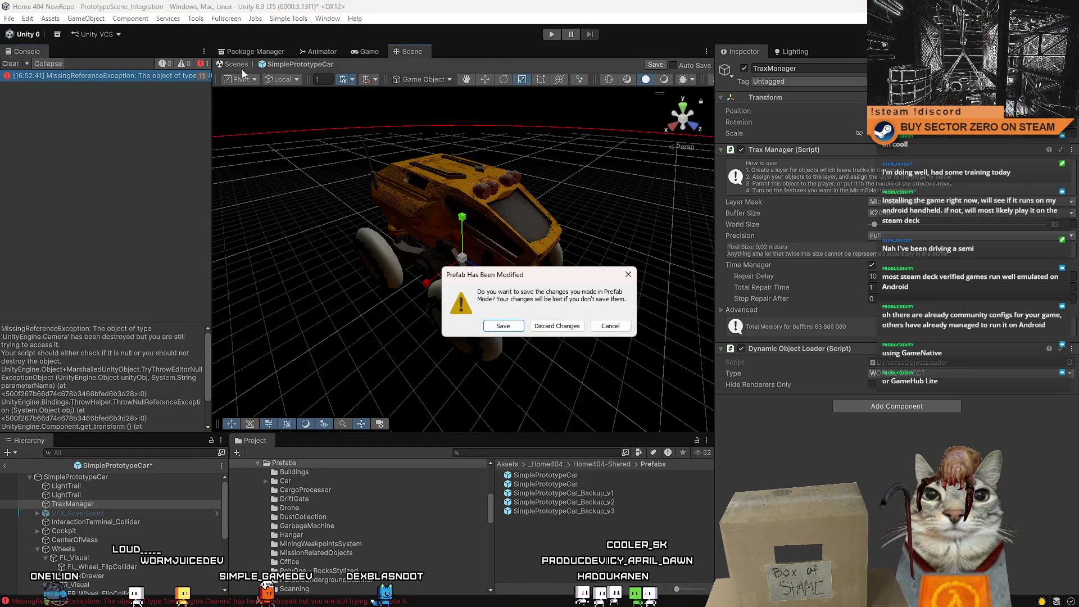
# Exit the prefab via the save prompt, delete SimplePrototypeCar(Clone), and clear the Console
pyautogui.click(503, 326)
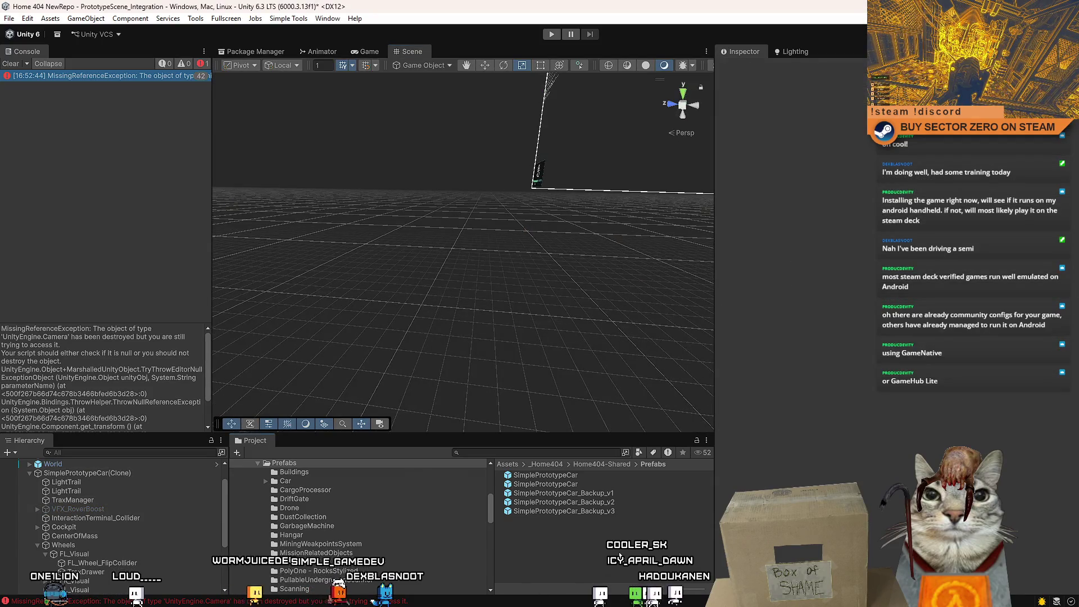
pyautogui.click(12, 63)
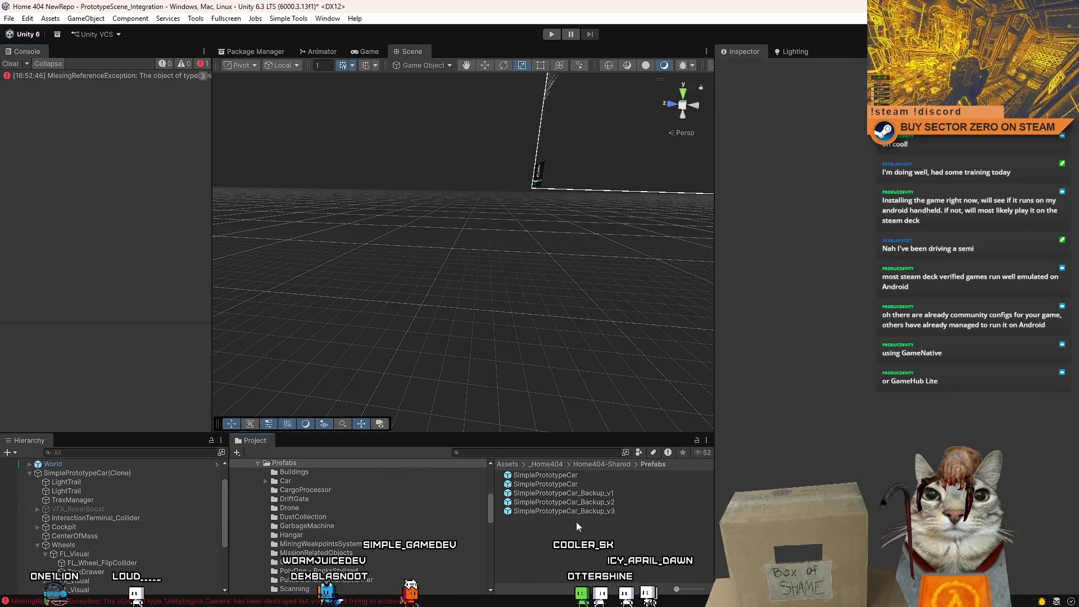
pyautogui.click(104, 473)
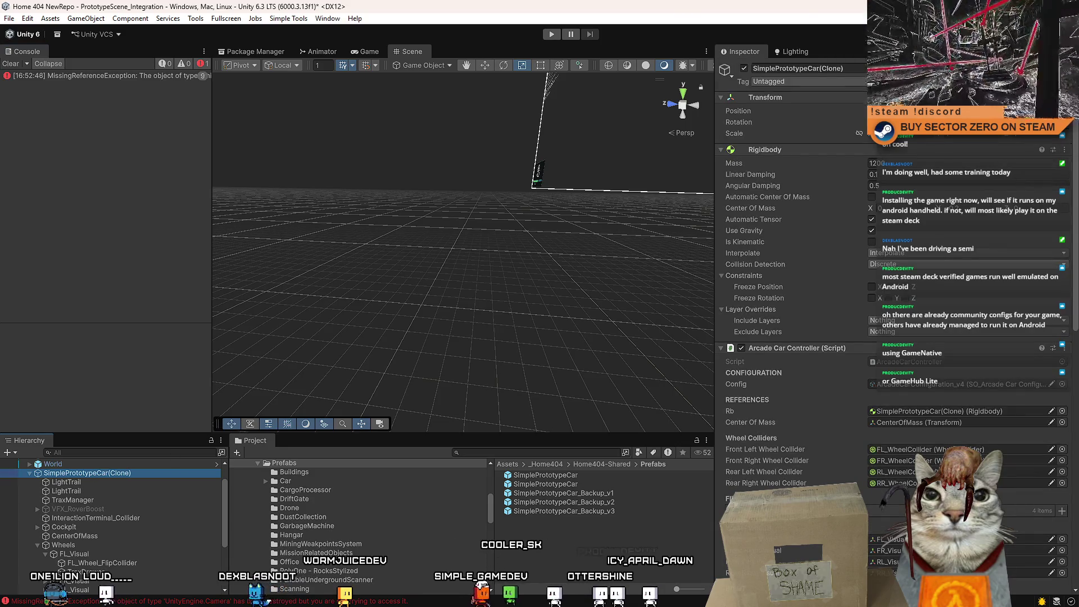
pyautogui.press('Delete')
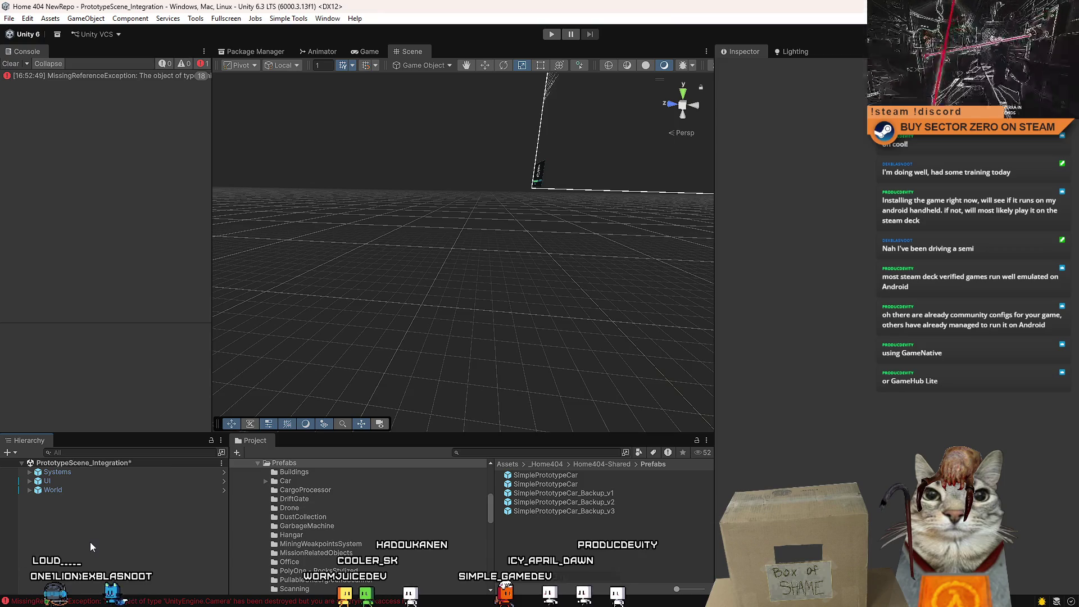
pyautogui.click(21, 66)
pyautogui.write('camera')
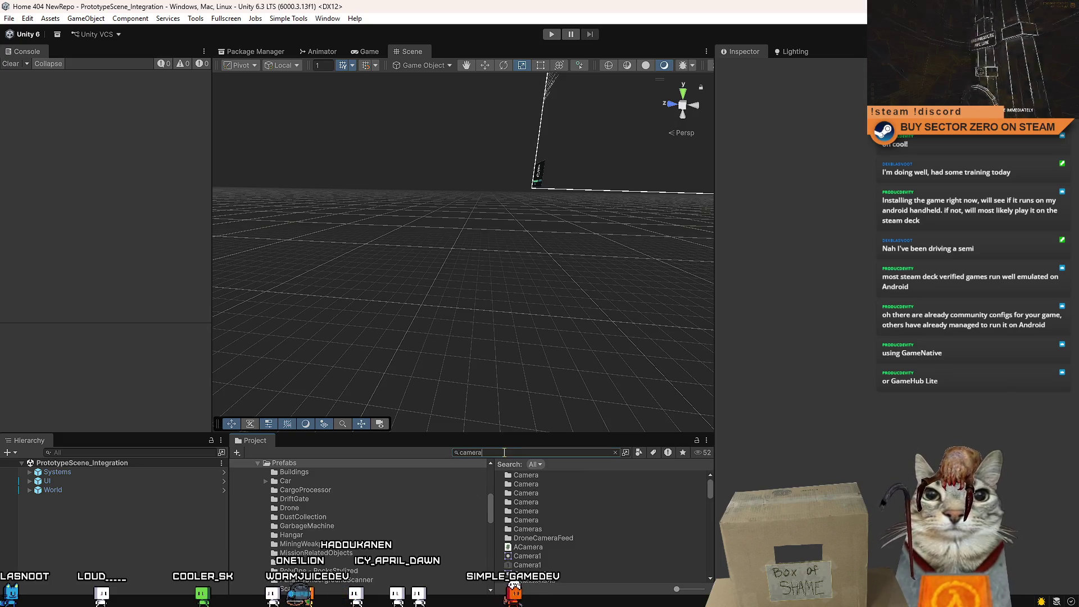
# Search the Project for 'drone' and check DroneCamera's Culling Mask without changing it
pyautogui.scroll(-5, 606, 513)
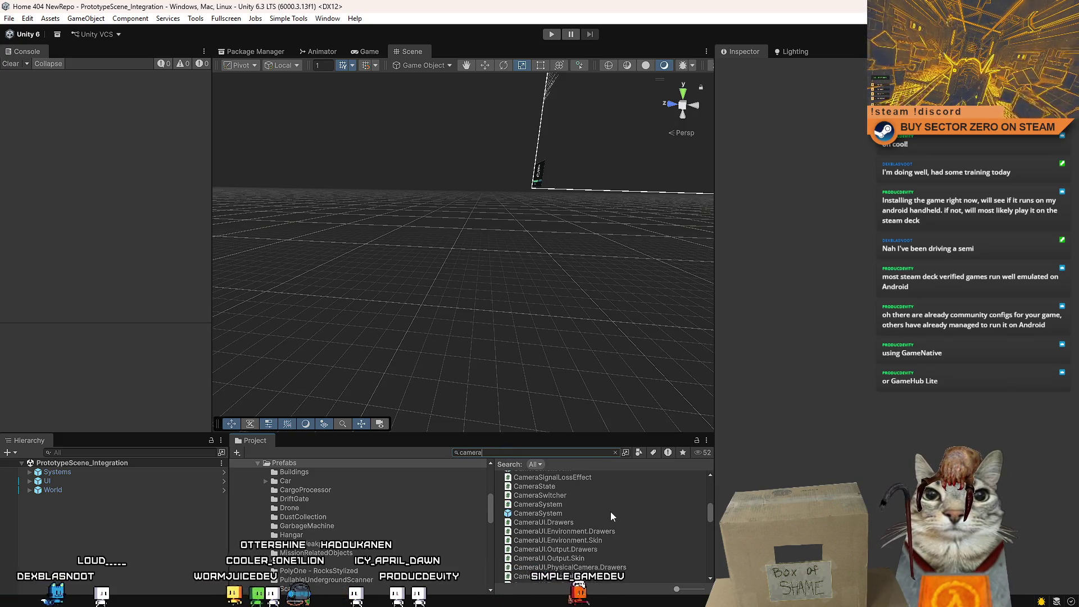
pyautogui.scroll(-2, 610, 517)
pyautogui.scroll(-3, 606, 515)
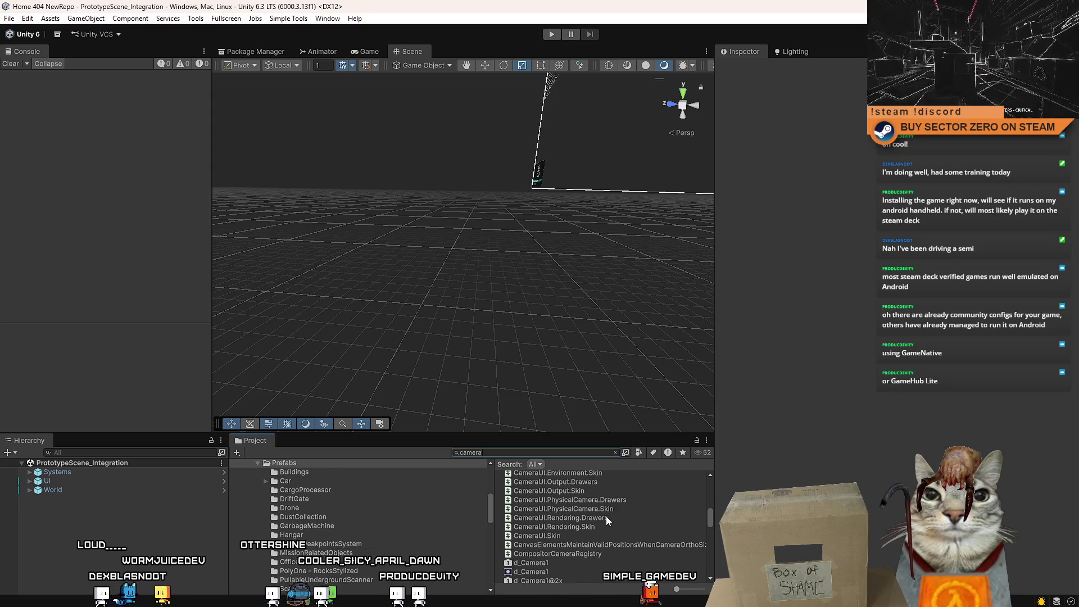
pyautogui.write(' drone')
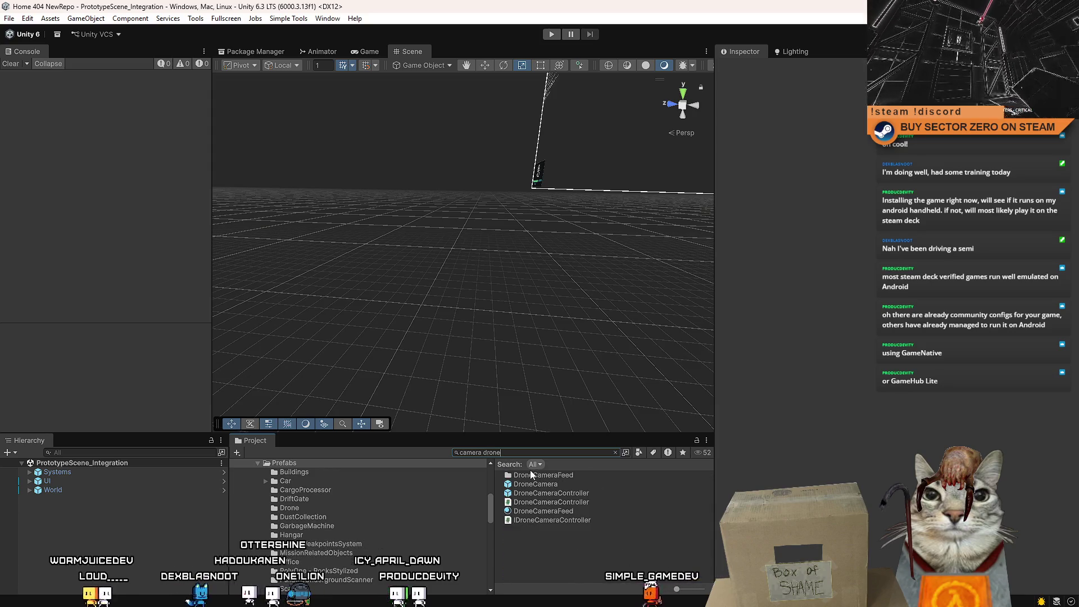
pyautogui.click(578, 484)
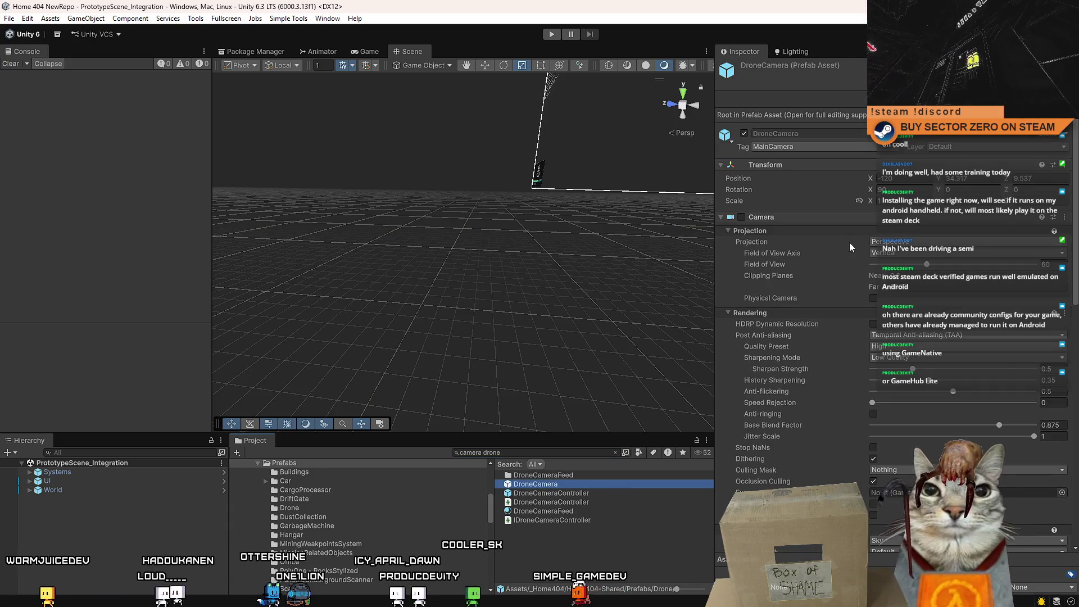
pyautogui.scroll(-2, 825, 320)
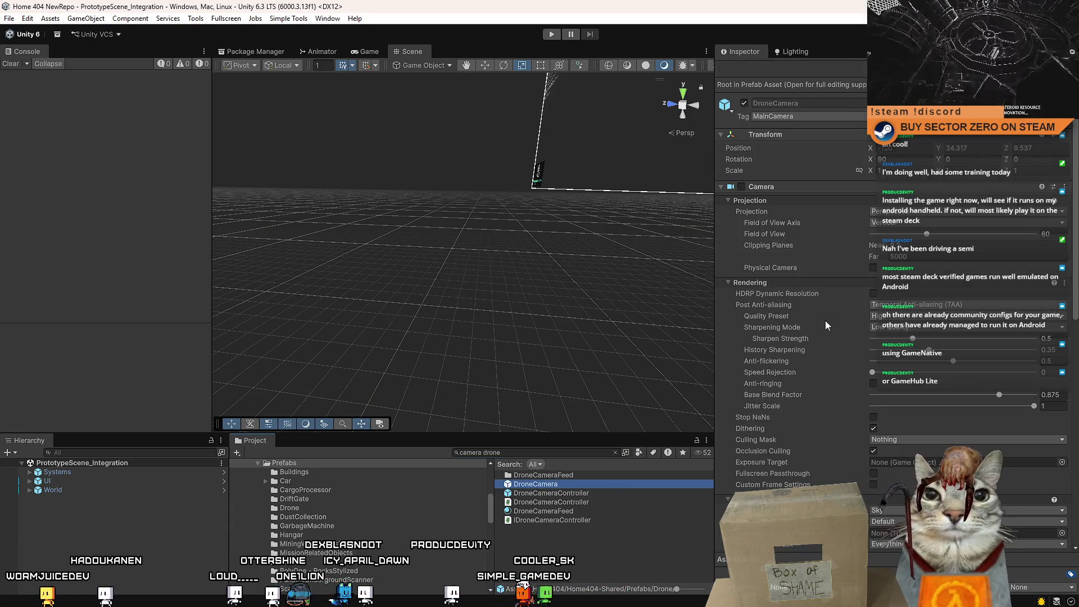
pyautogui.click(909, 438)
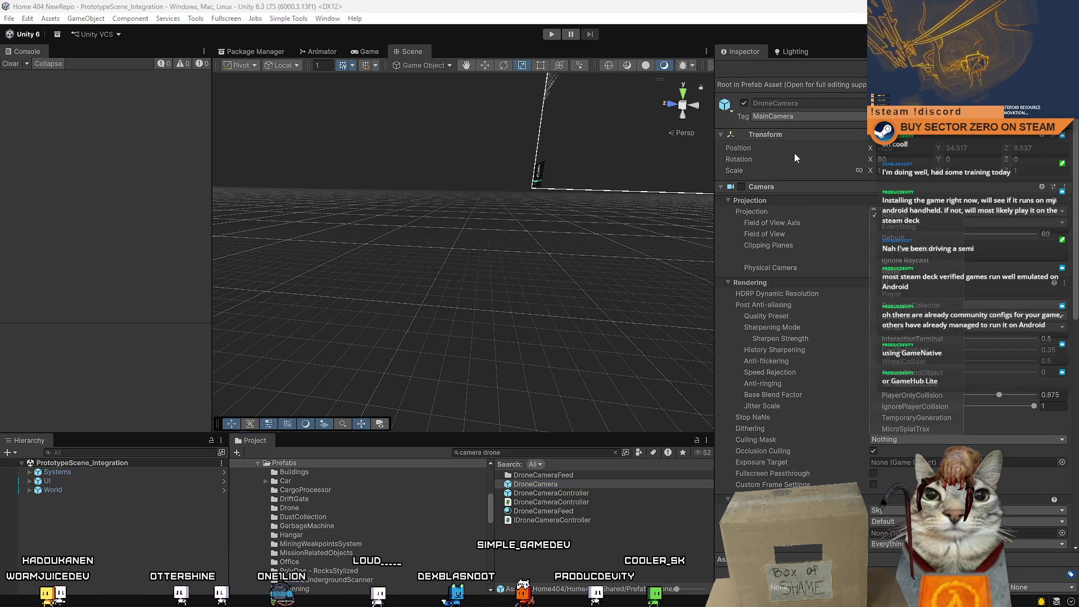
pyautogui.press('Escape')
pyautogui.click(582, 484)
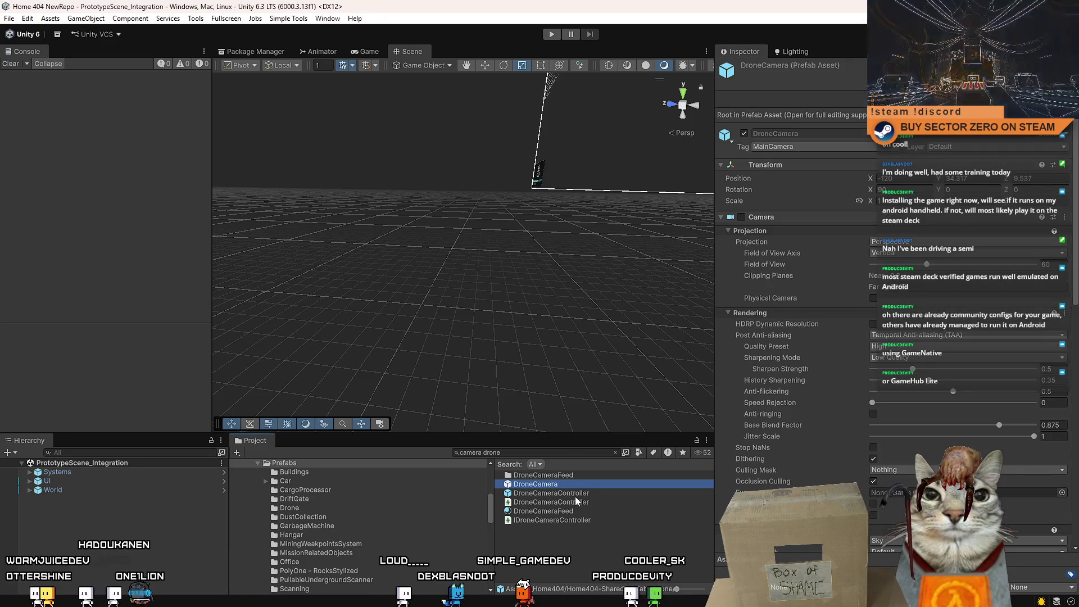
# Change the search to list camera assets and select the RoverCamera prefab
pyautogui.scroll(-5, 786, 281)
pyautogui.scroll(-5, 787, 281)
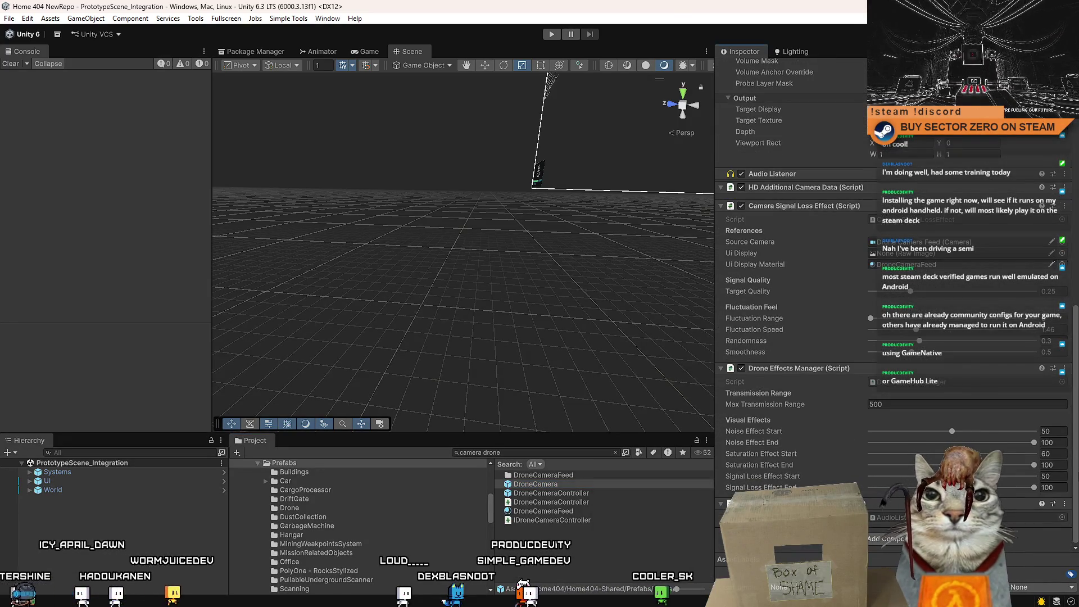
pyautogui.click(542, 450)
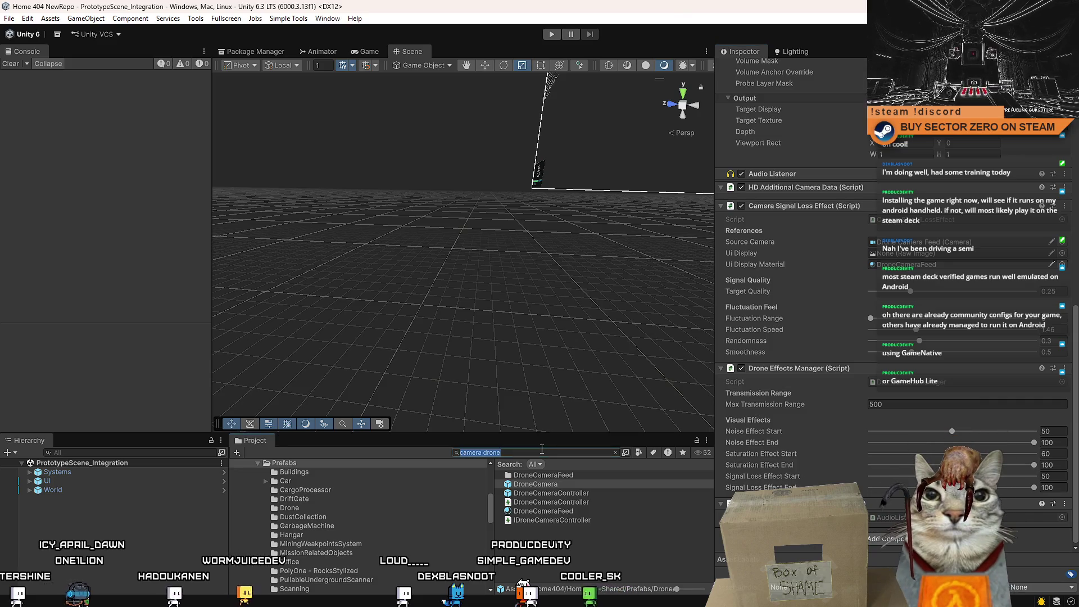
pyautogui.write('camerfa')
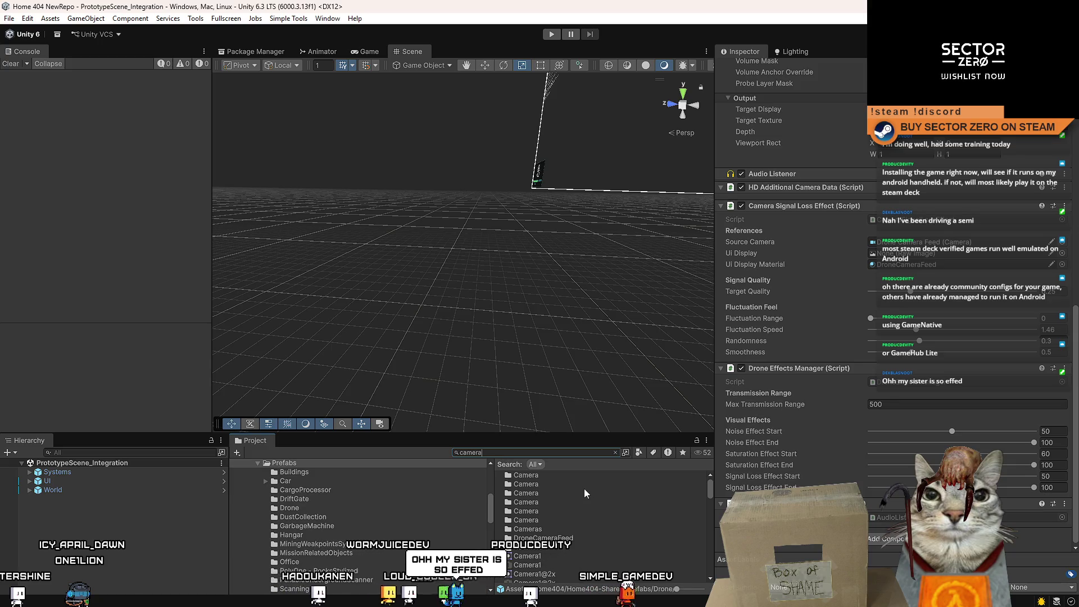
pyautogui.moveTo(710, 503); pyautogui.dragTo(704, 538)
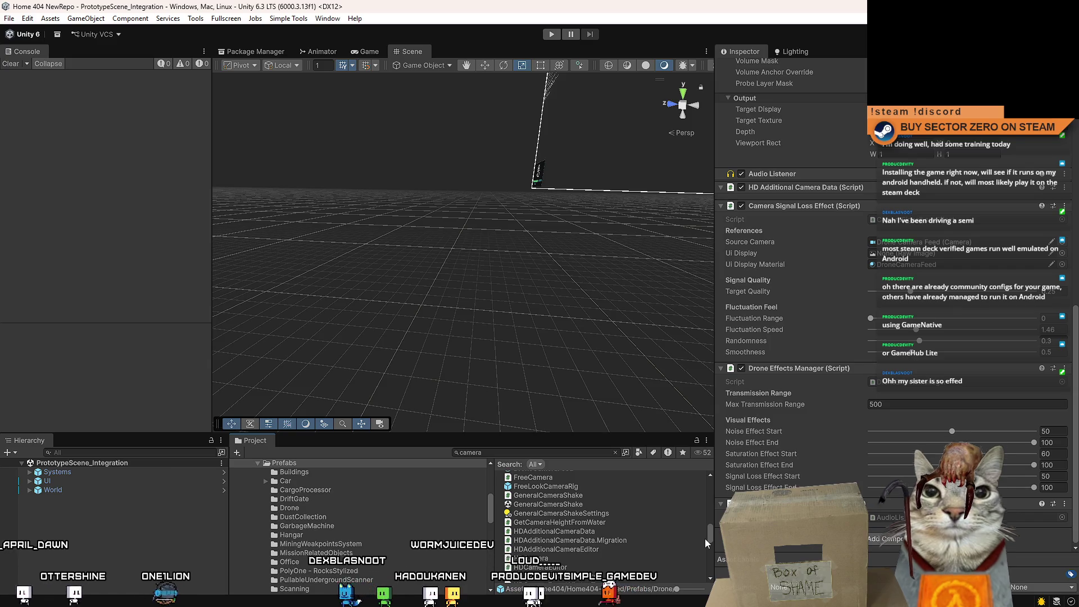
pyautogui.moveTo(704, 538)
pyautogui.mouseDown()
pyautogui.moveTo(707, 579)
pyautogui.moveTo(713, 565)
pyautogui.mouseUp()
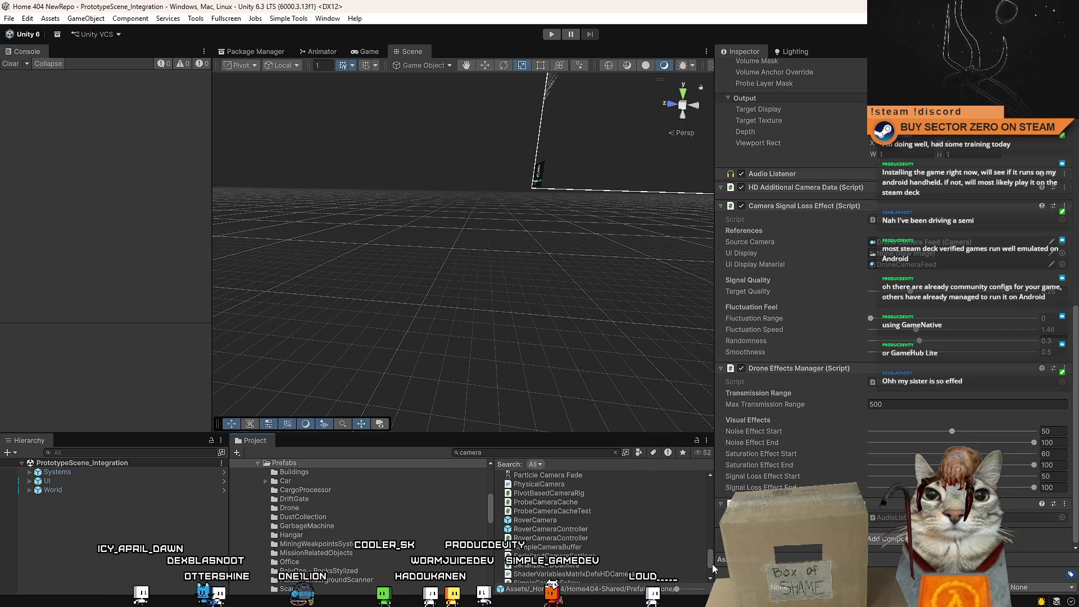
pyautogui.click(596, 520)
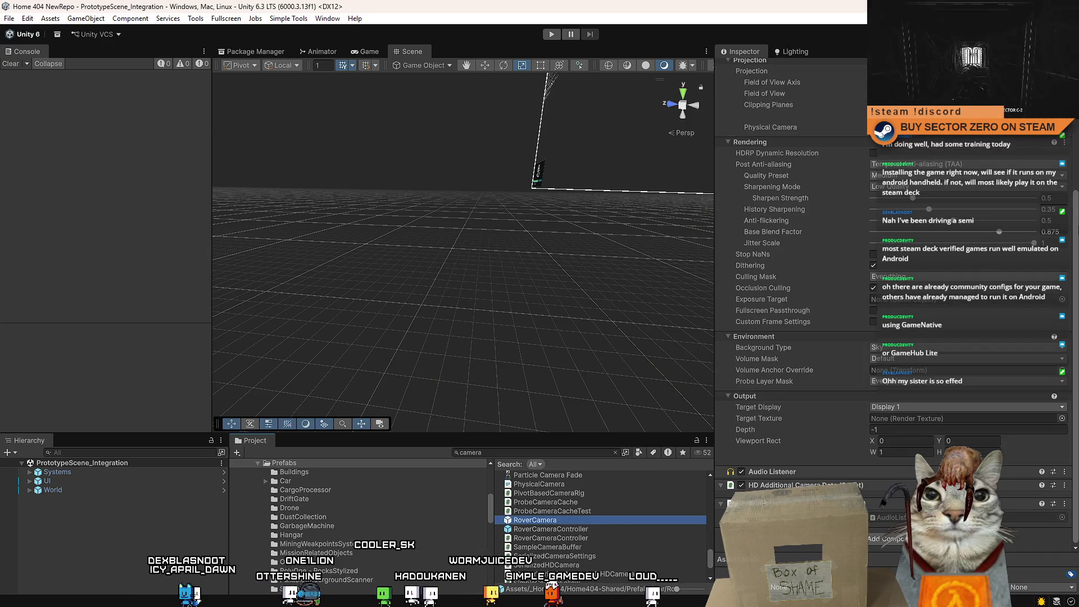
# Uncheck MicroSplatTrax in RoverCamera's Culling Mask, leaving it Mixed, then reselect DroneCamera
pyautogui.scroll(5, 1075, 224)
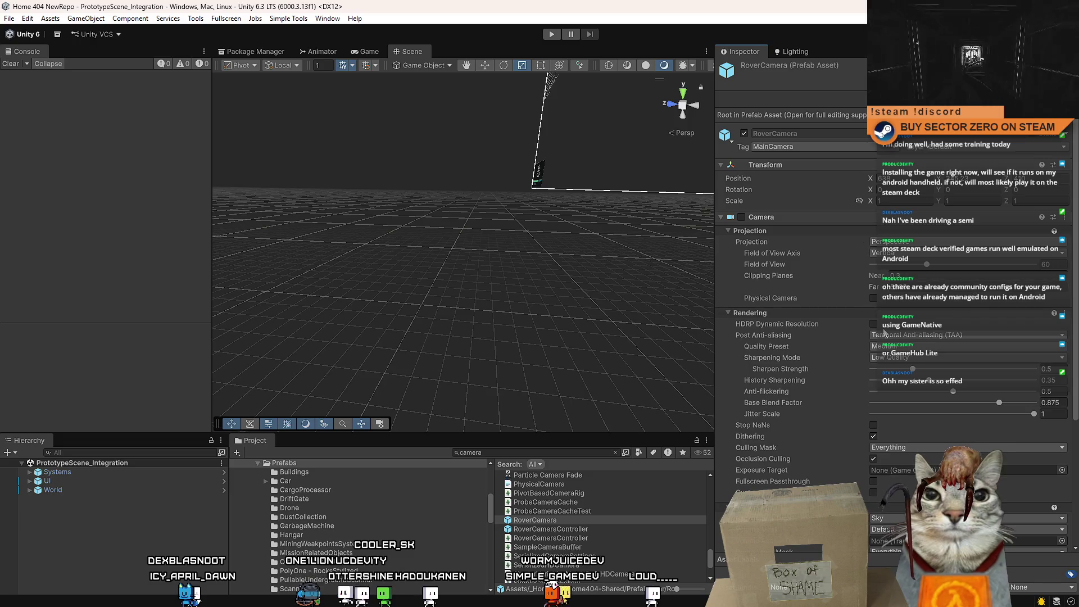
pyautogui.click(899, 447)
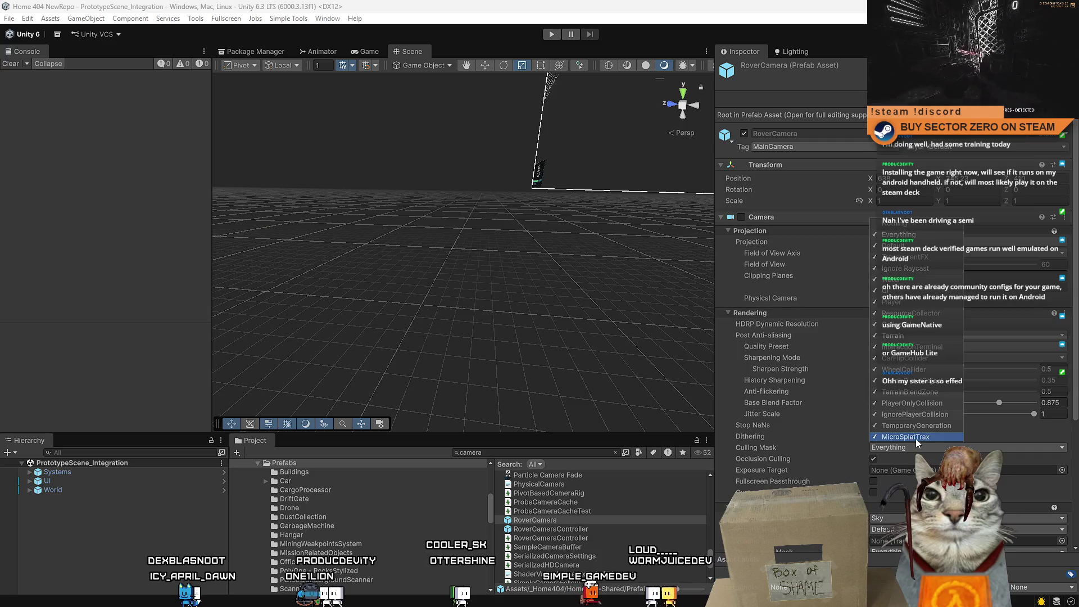
pyautogui.click(795, 577)
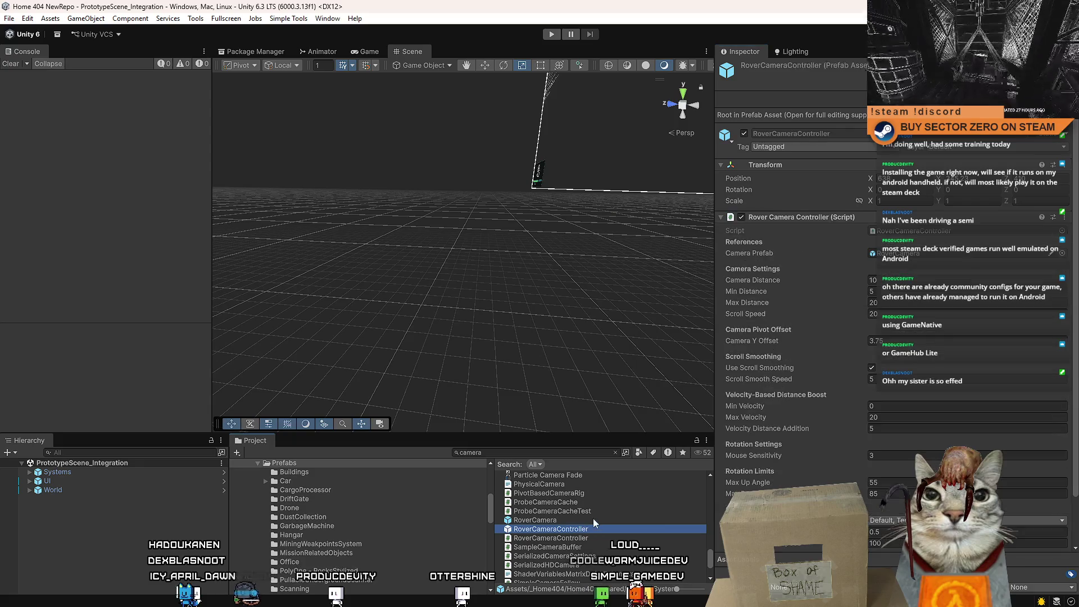
pyautogui.click(498, 452)
pyautogui.write('drone')
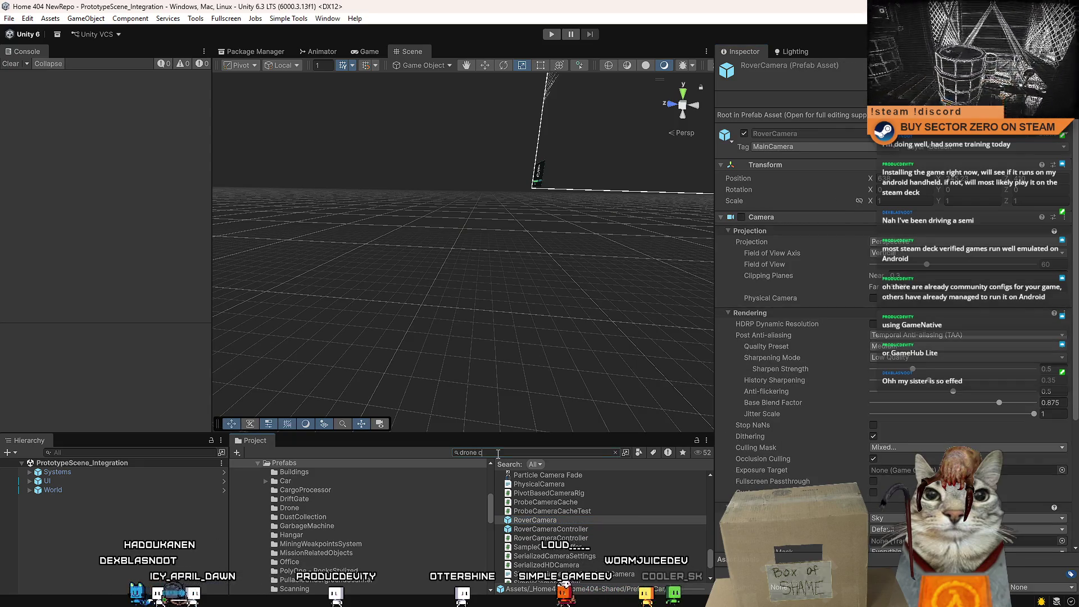
pyautogui.click(564, 486)
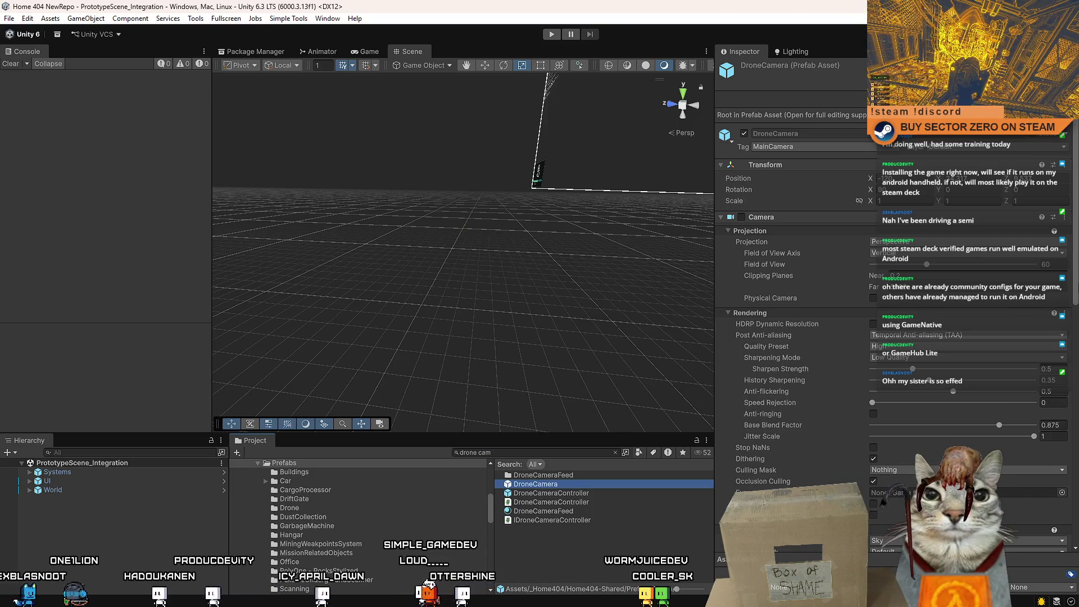
# Compare the DroneCamera and DroneCameraController prefabs, then clear the search to the Drone folder
pyautogui.scroll(-5, 1074, 267)
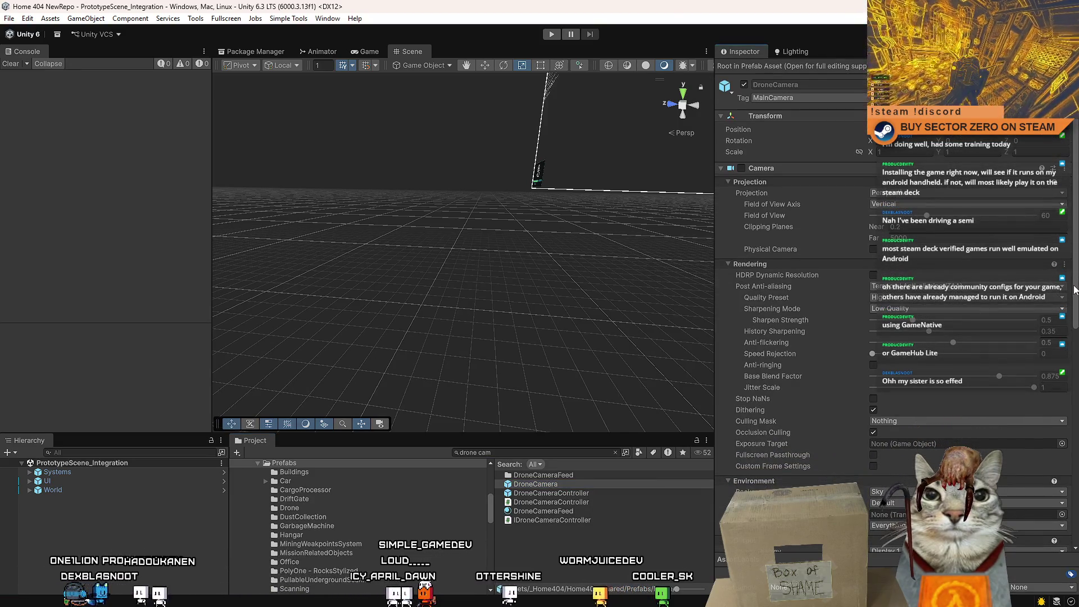
pyautogui.scroll(-4, 893, 281)
pyautogui.scroll(-2, 801, 435)
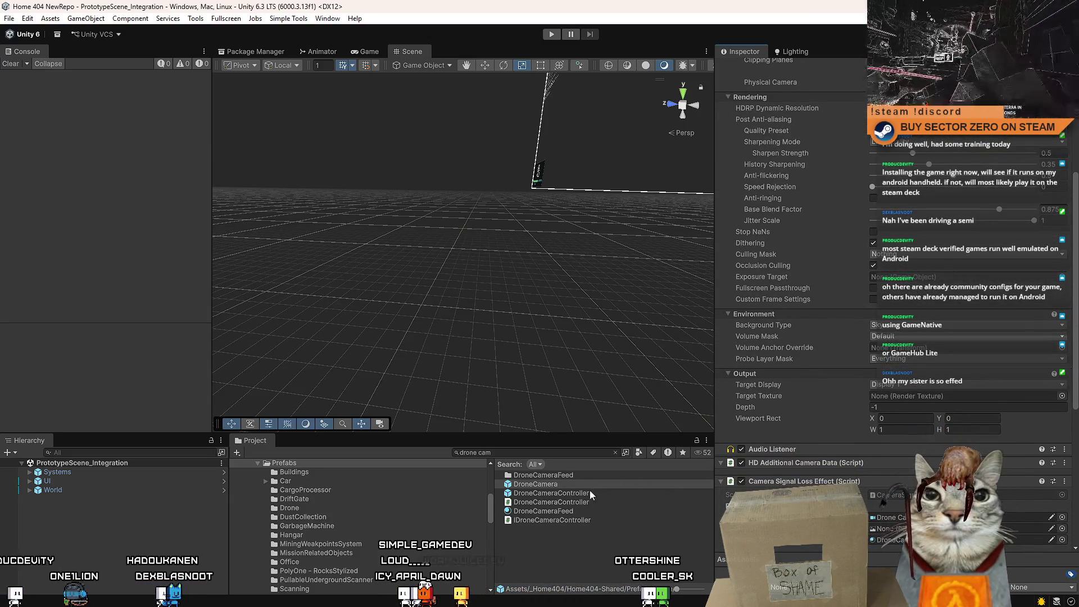
pyautogui.click(589, 492)
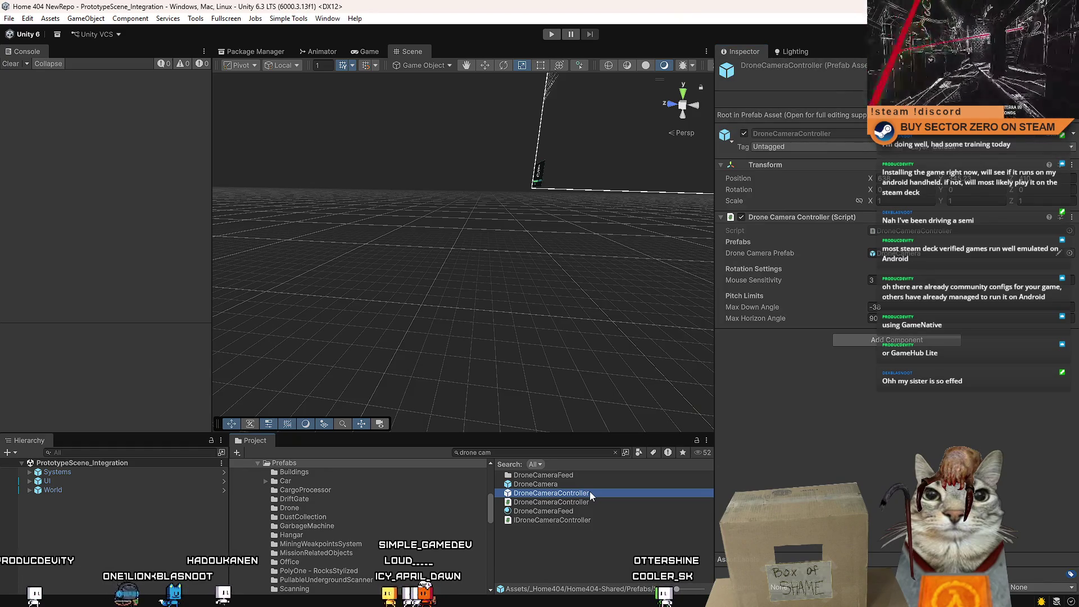
pyautogui.click(583, 483)
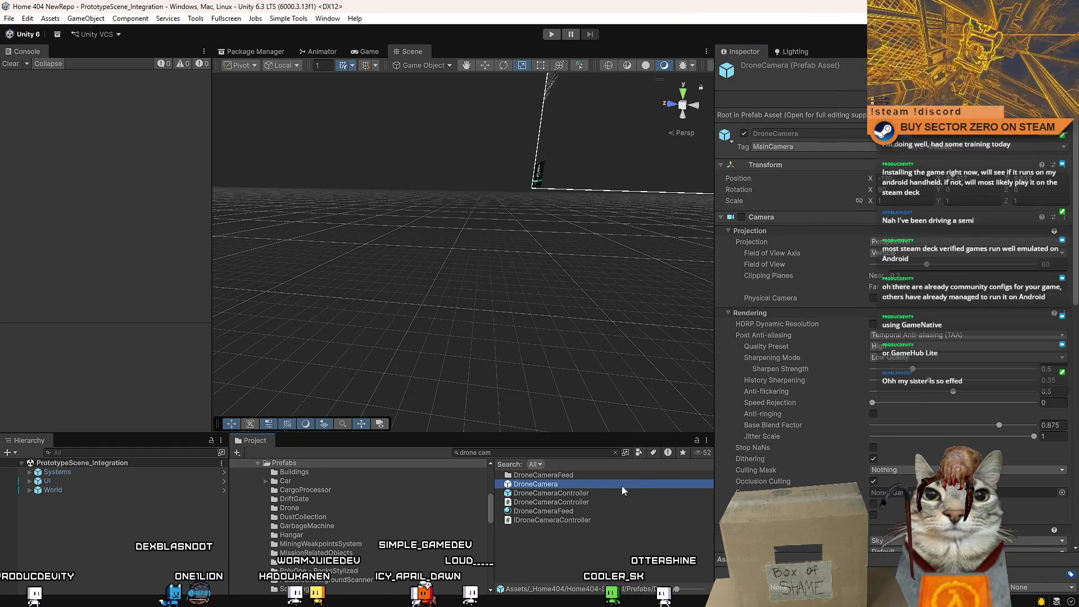
pyautogui.click(591, 493)
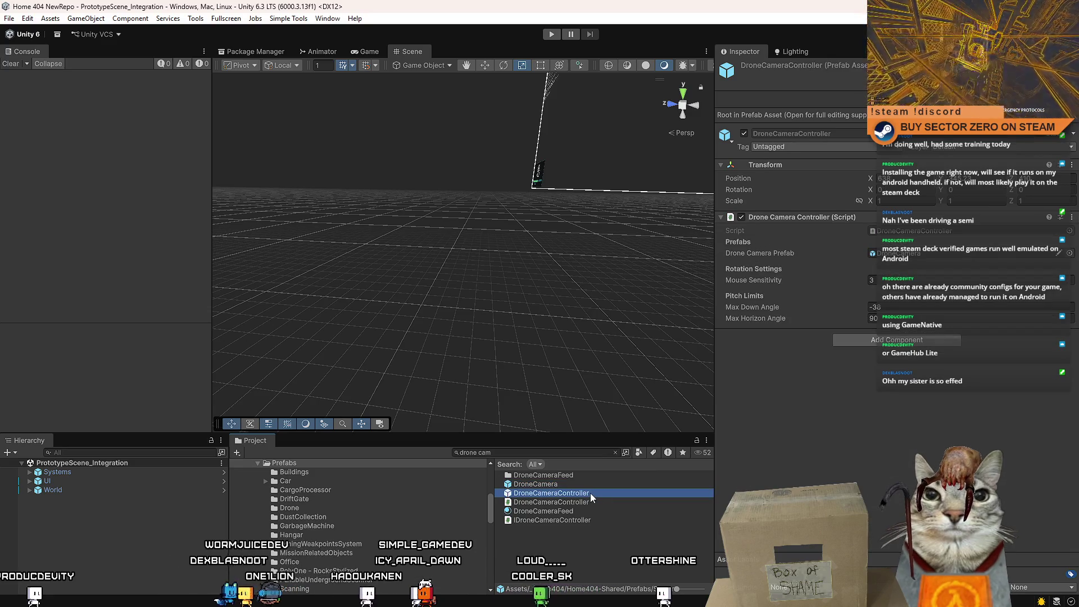
pyautogui.click(585, 484)
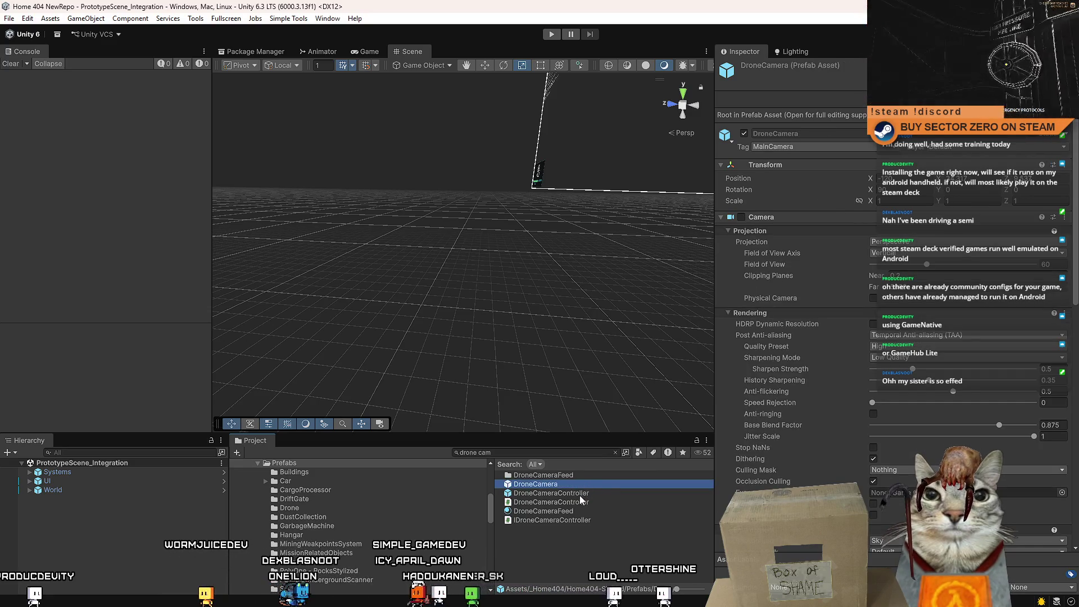
pyautogui.moveTo(1075, 208); pyautogui.dragTo(1075, 477)
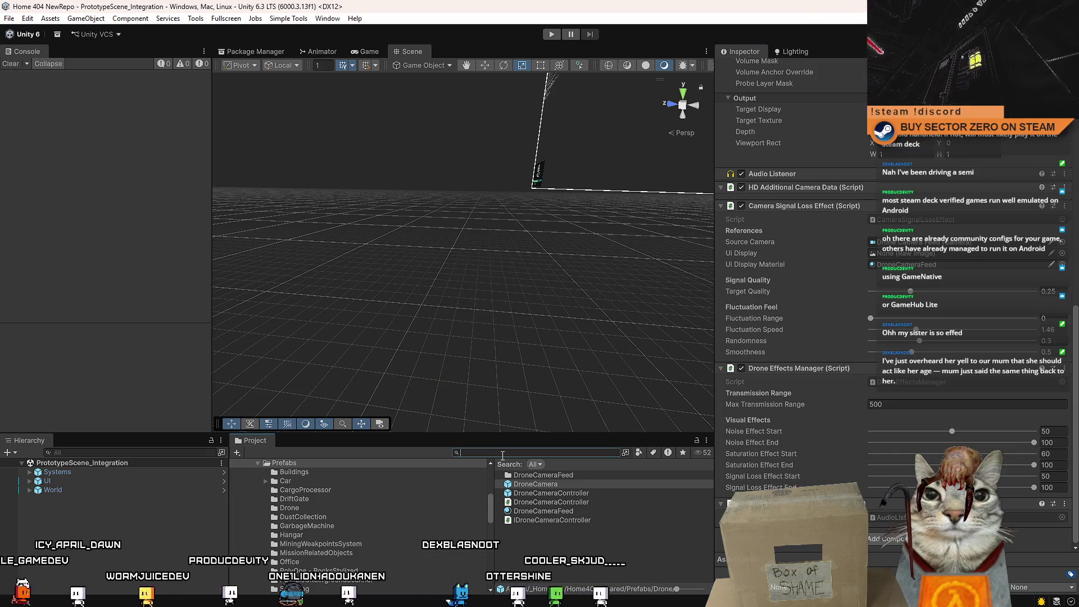
pyautogui.click(289, 507)
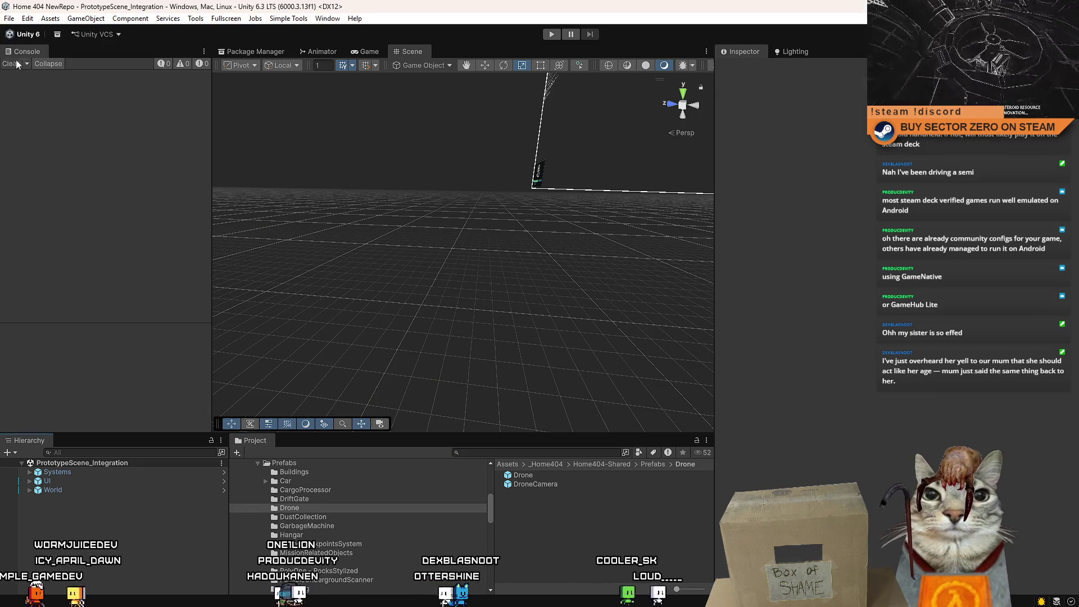
# Switch to the Game view and enter play mode to test the trax changes
pyautogui.click(368, 51)
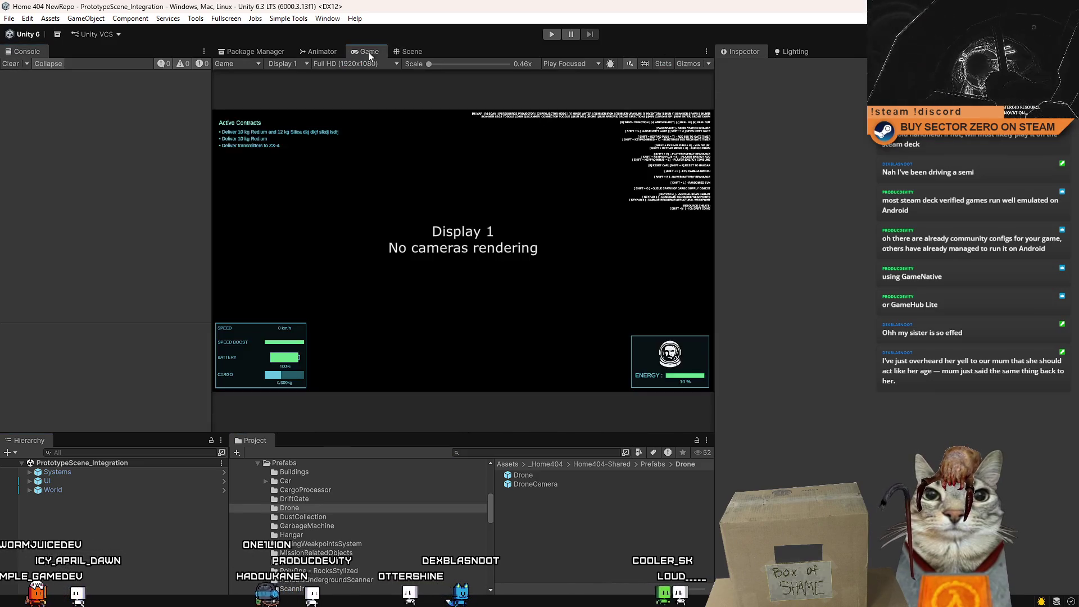
pyautogui.click(552, 35)
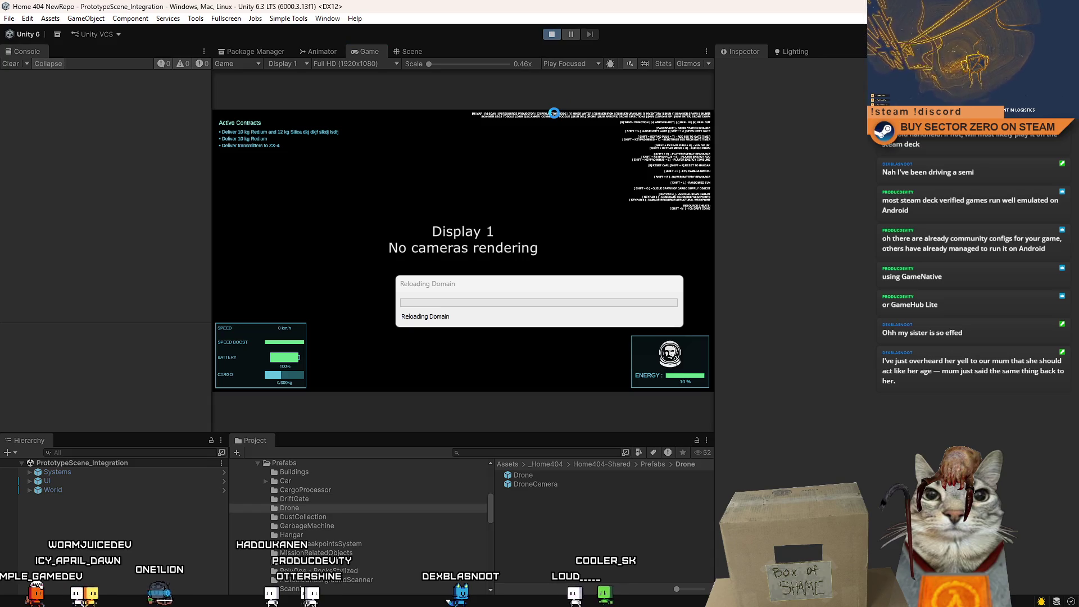
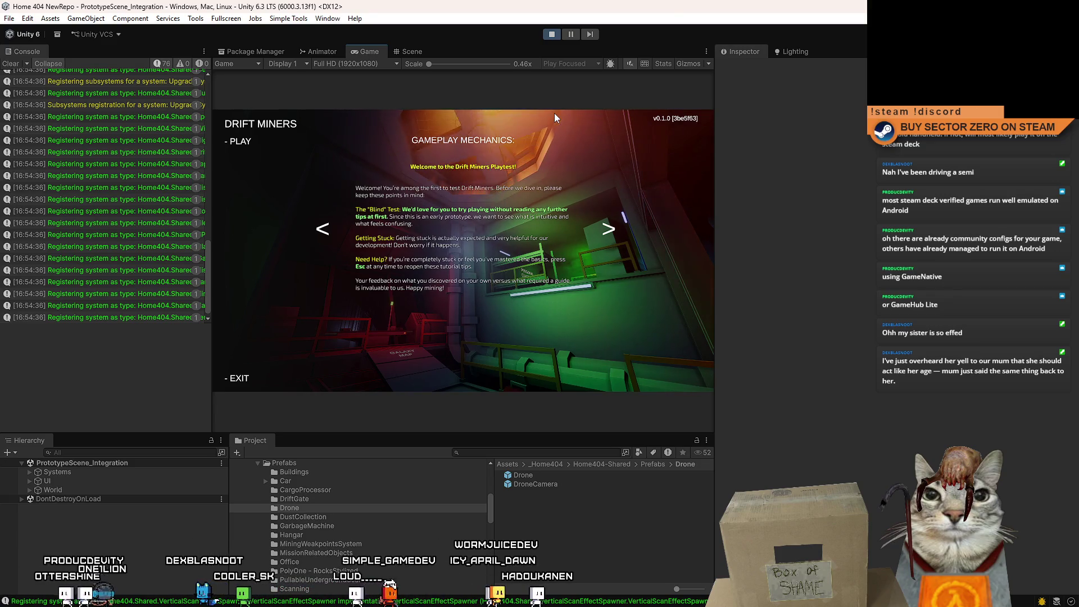
# Start Drift Miners from the title menu and walk past the Galaxy Map and corridor to the hangar
pyautogui.click(241, 141)
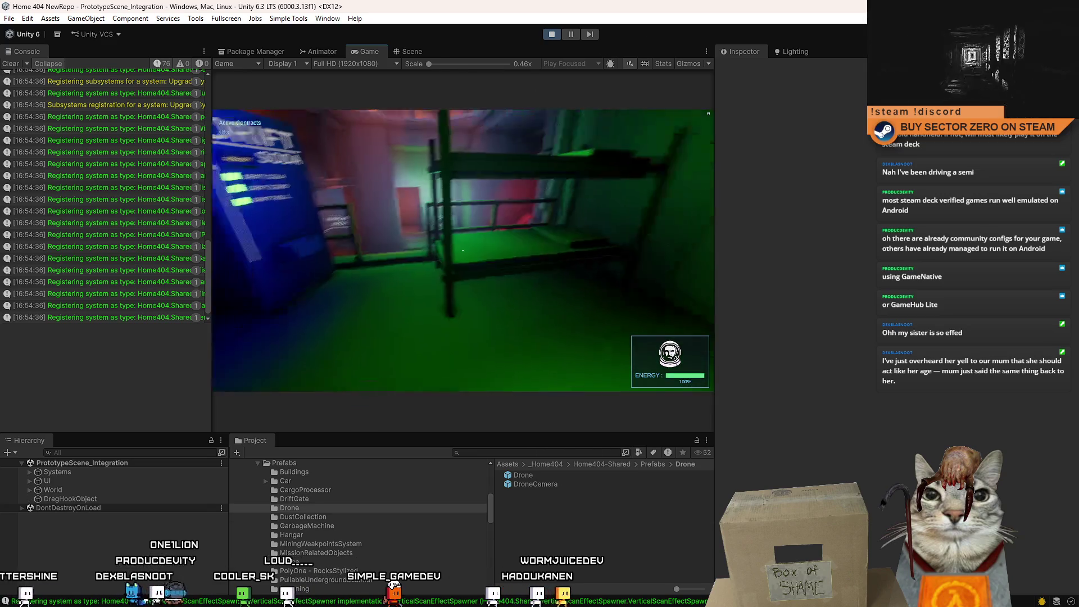
pyautogui.press('w')
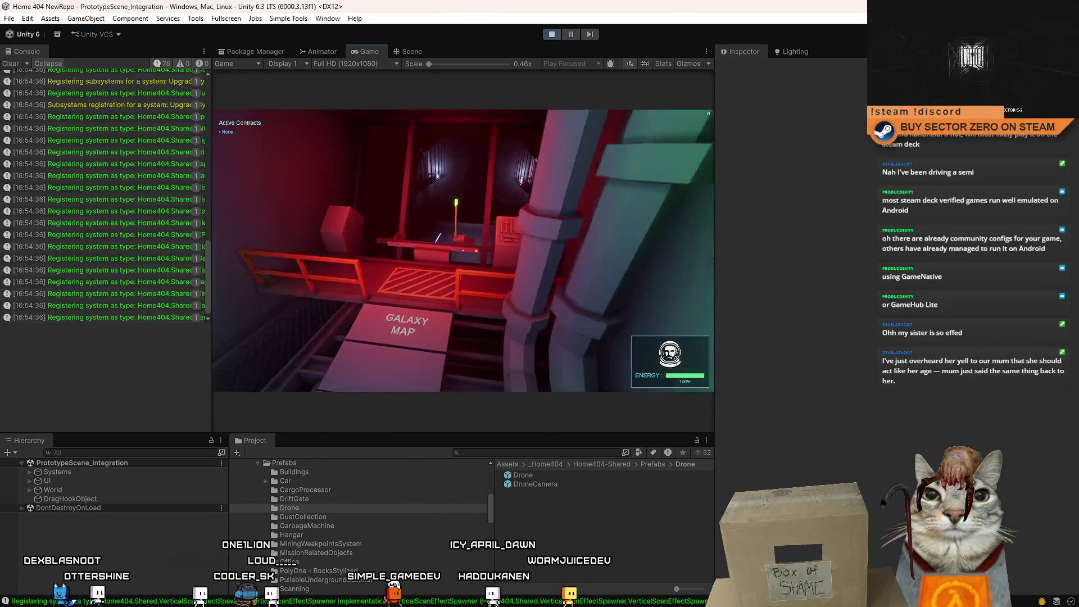
pyautogui.press('w')
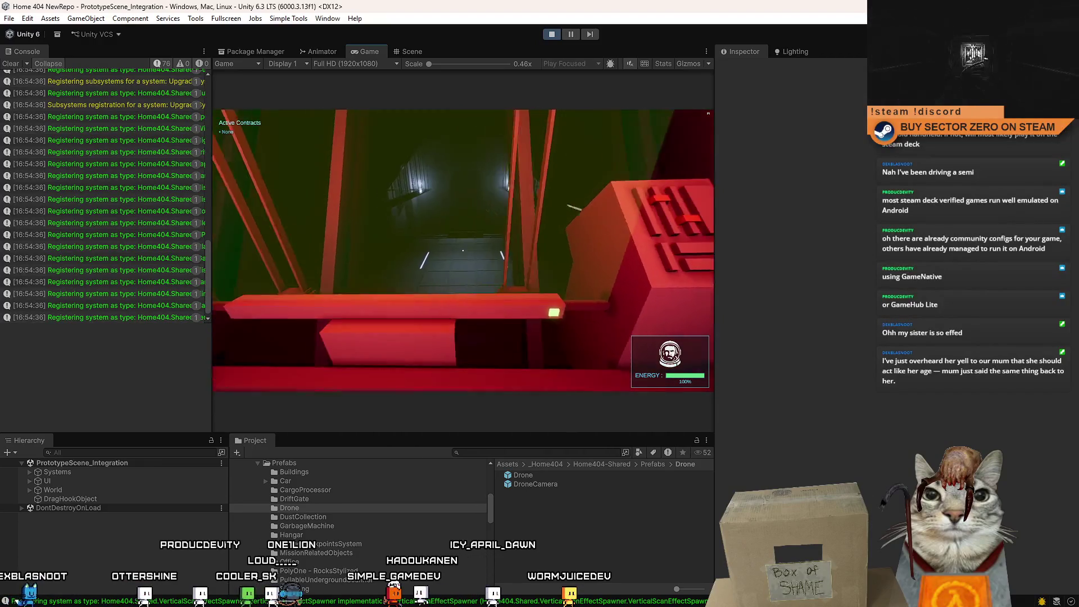
pyautogui.press('w')
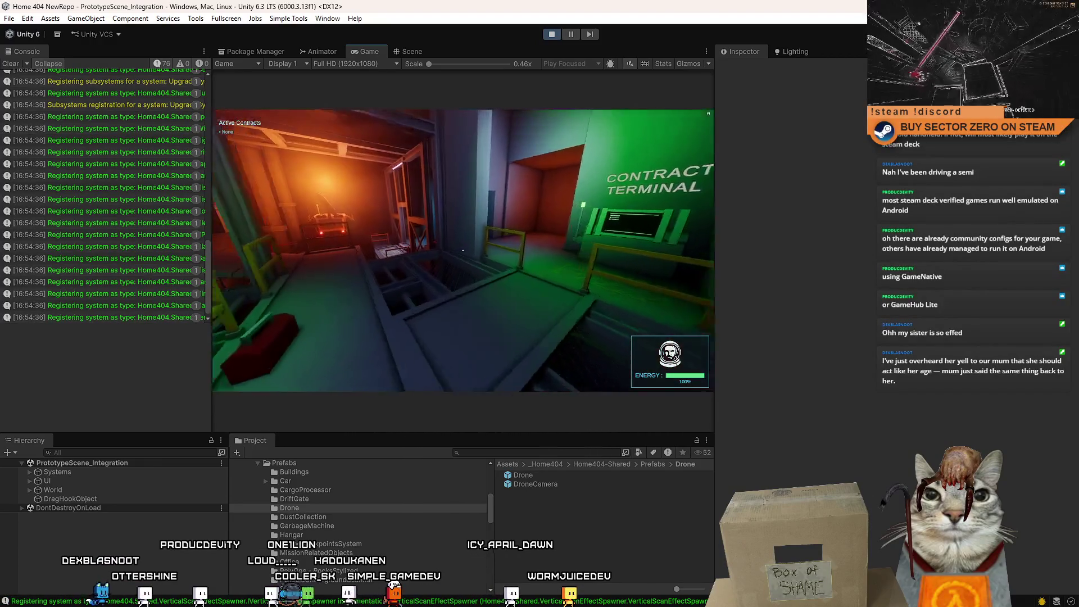
pyautogui.press('w')
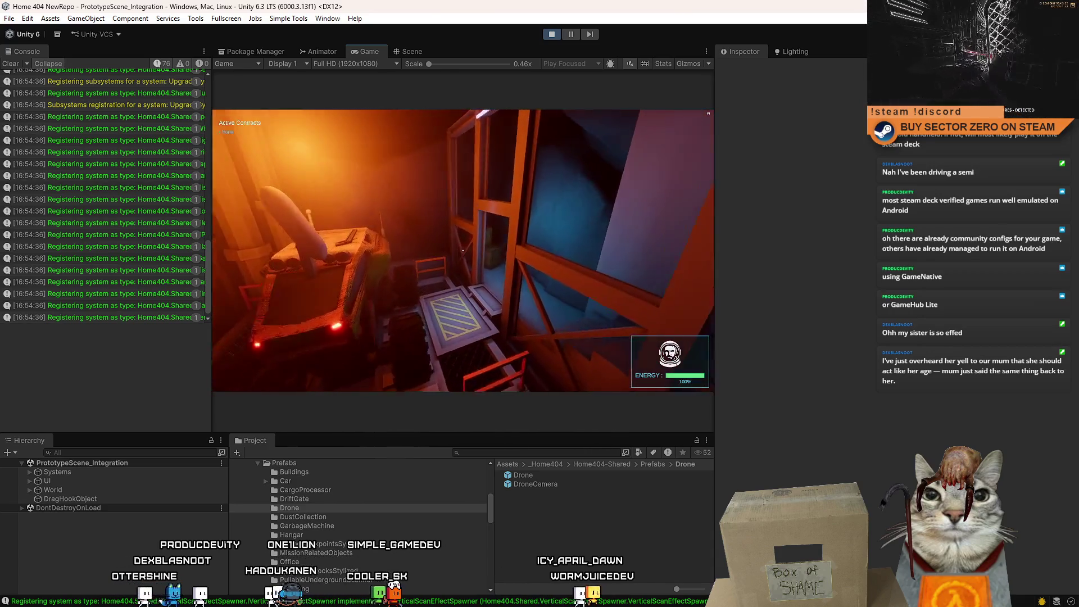
pyautogui.press('w')
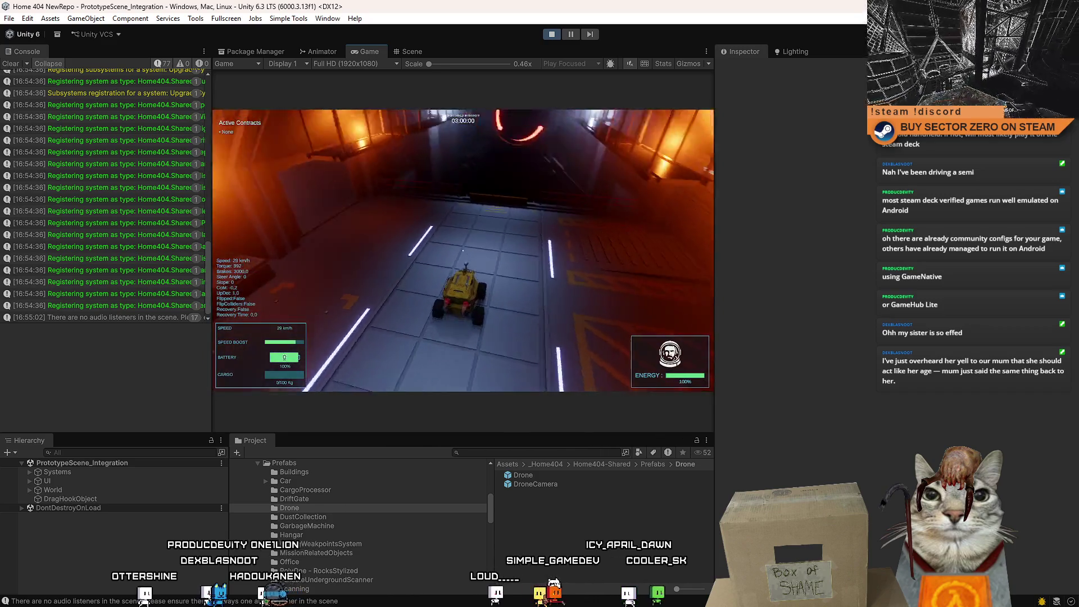
# Drive the rover forward through the glowing deployment gate onto the desert
pyautogui.press('w')
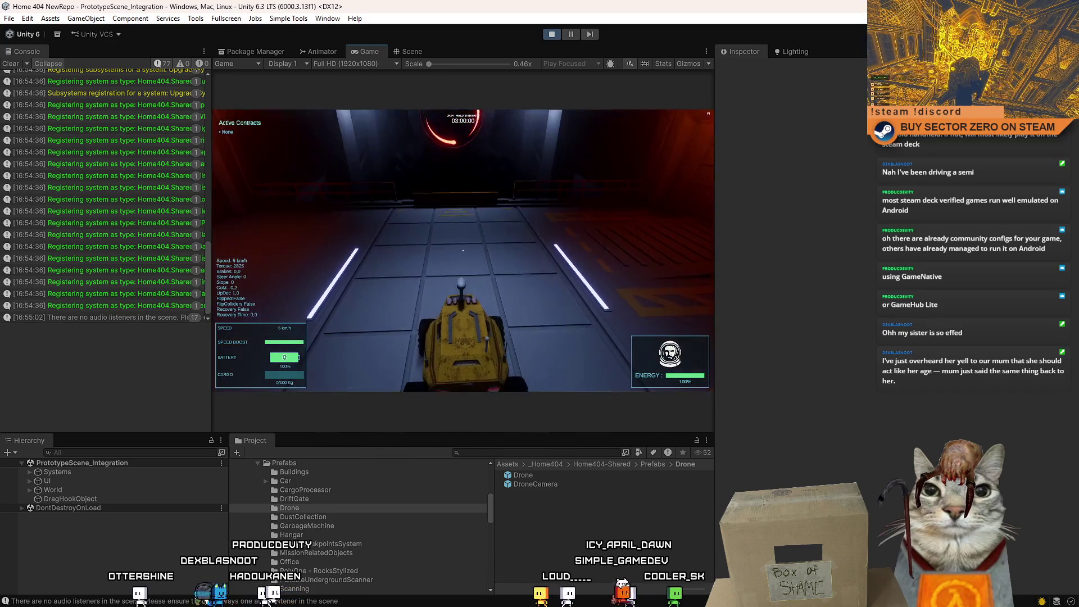
pyautogui.press('w')
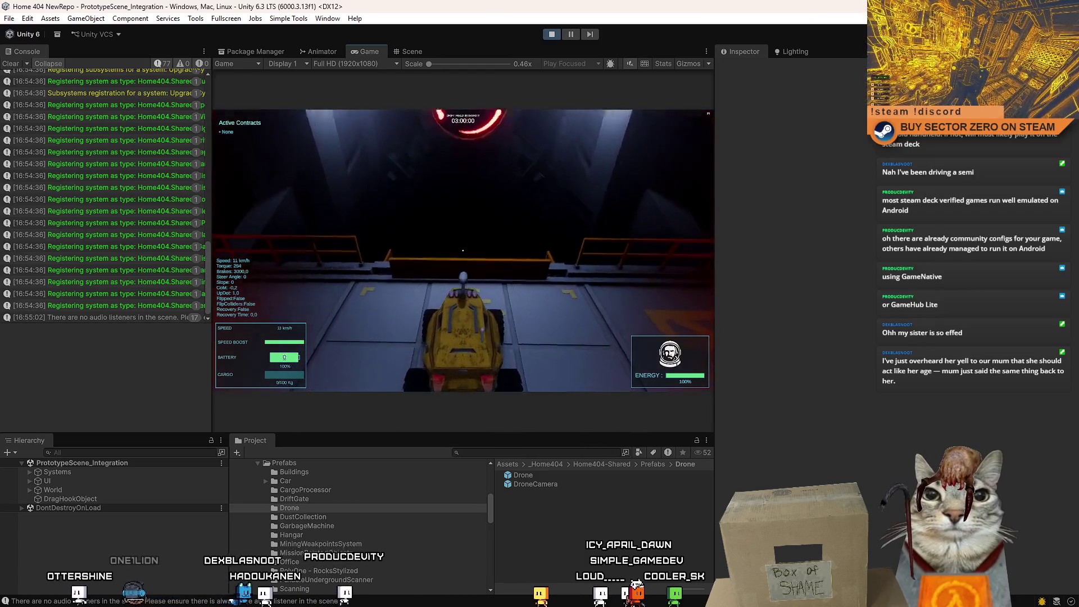
pyautogui.press('w')
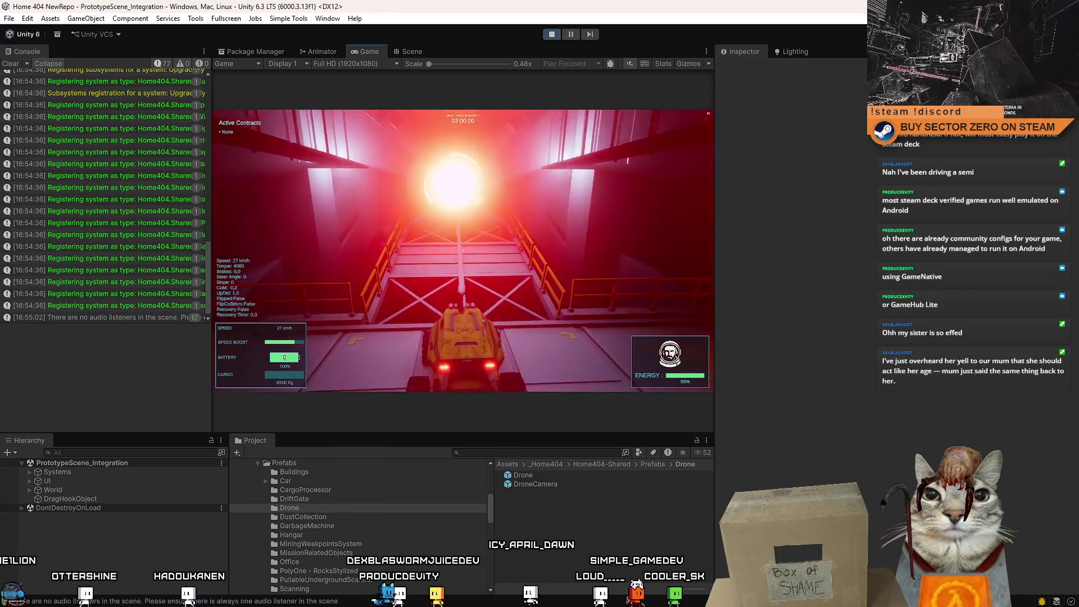
# Drive through the gate onto the sand and swerve right and left, laying curved tracks
pyautogui.press('w')
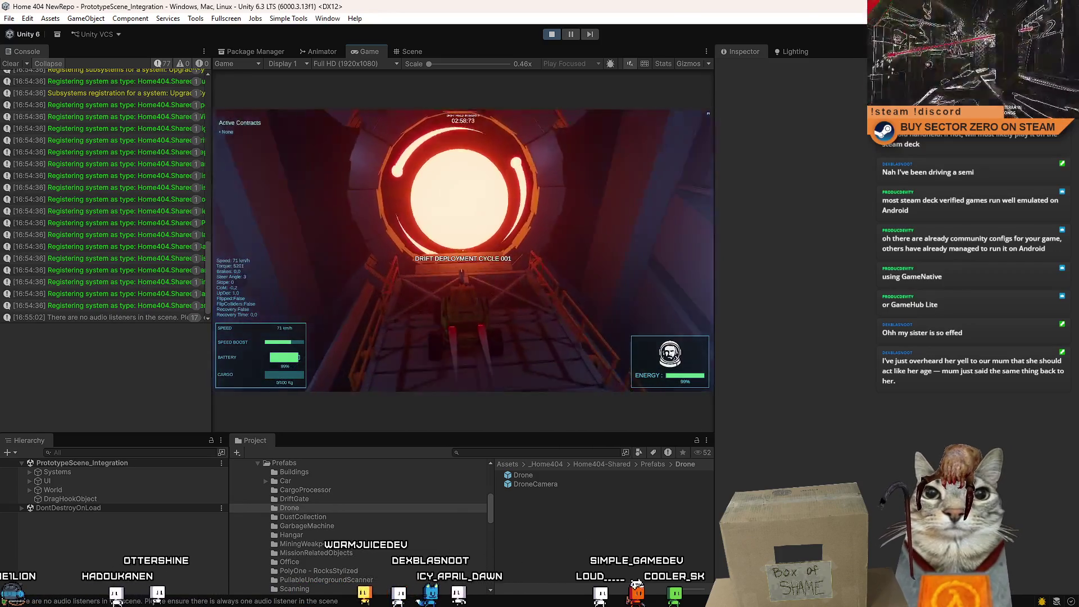
pyautogui.press('w')
pyautogui.press('d')
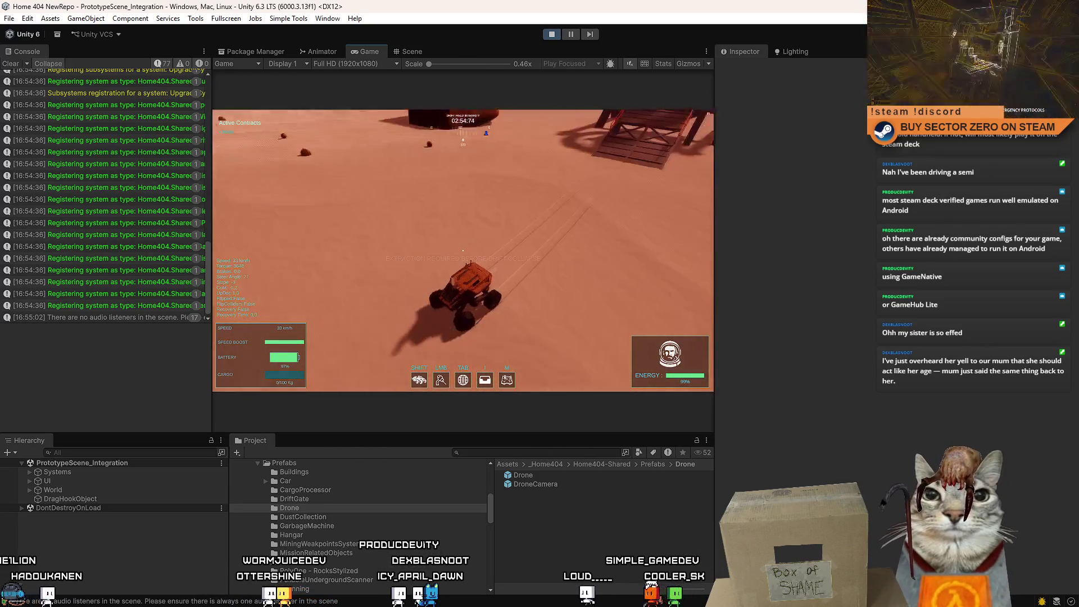
pyautogui.press('d')
pyautogui.press('w')
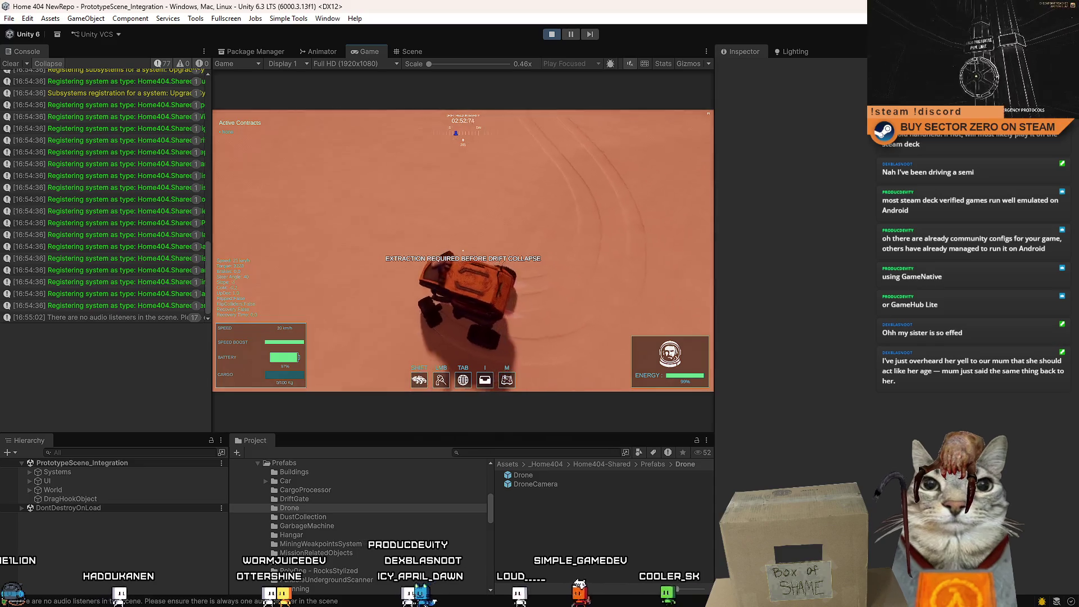
pyautogui.press('w')
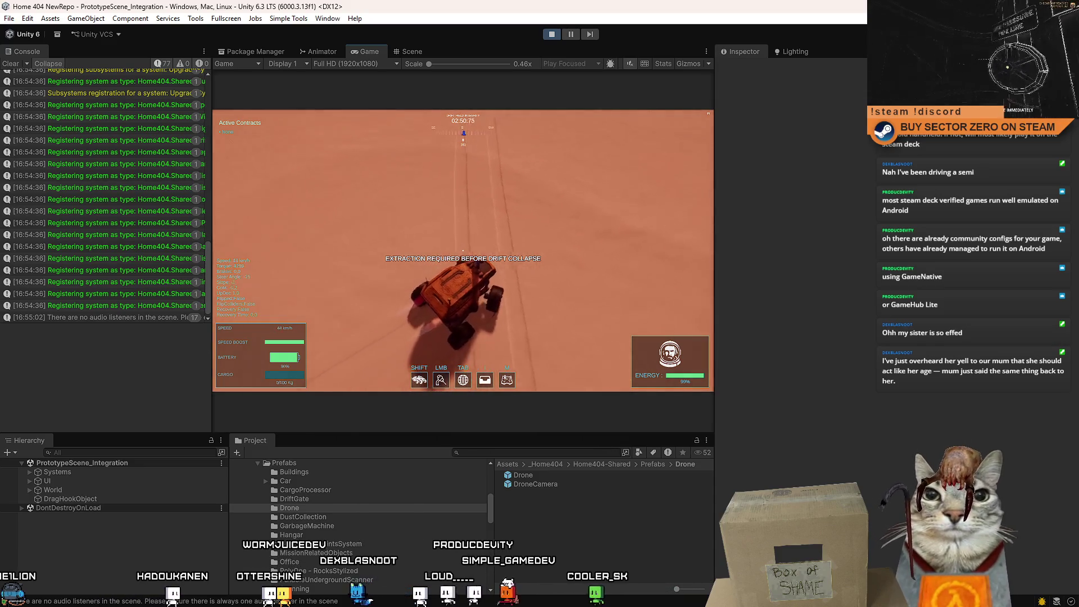
pyautogui.press('w')
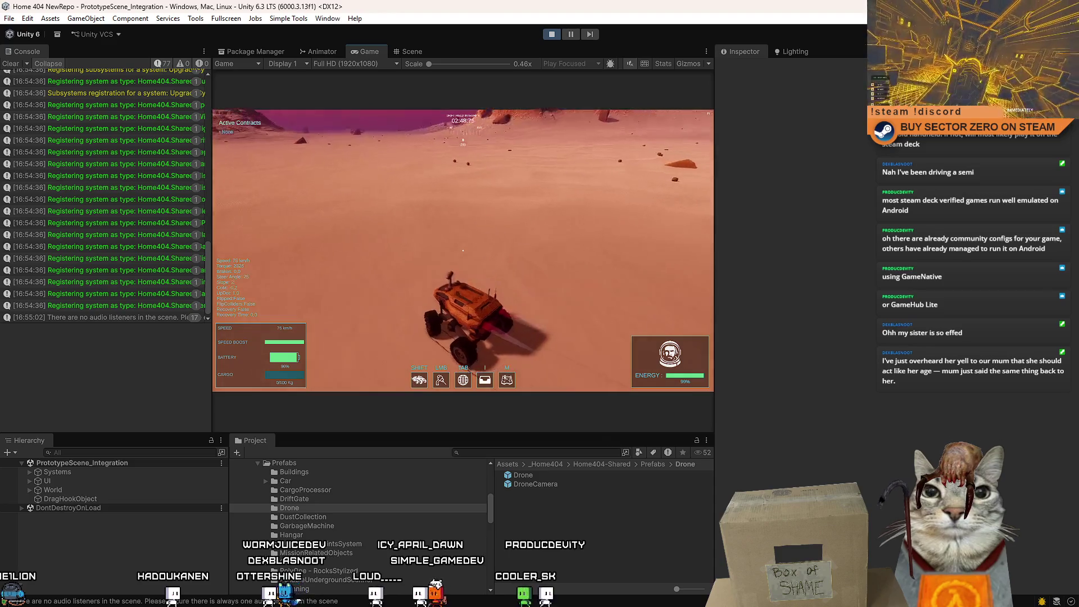
pyautogui.press('d')
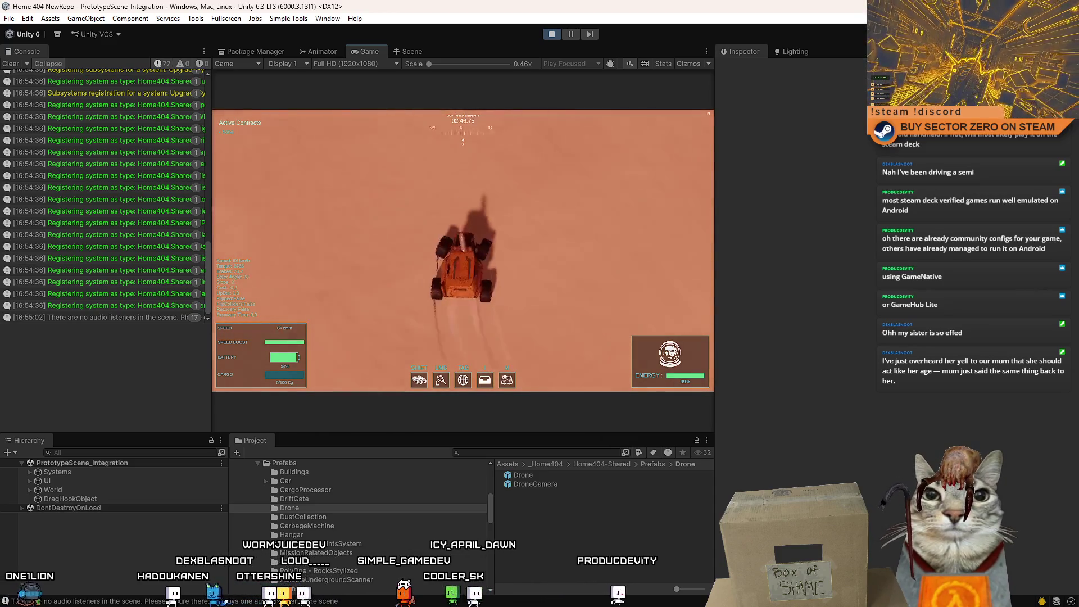
pyautogui.press('a')
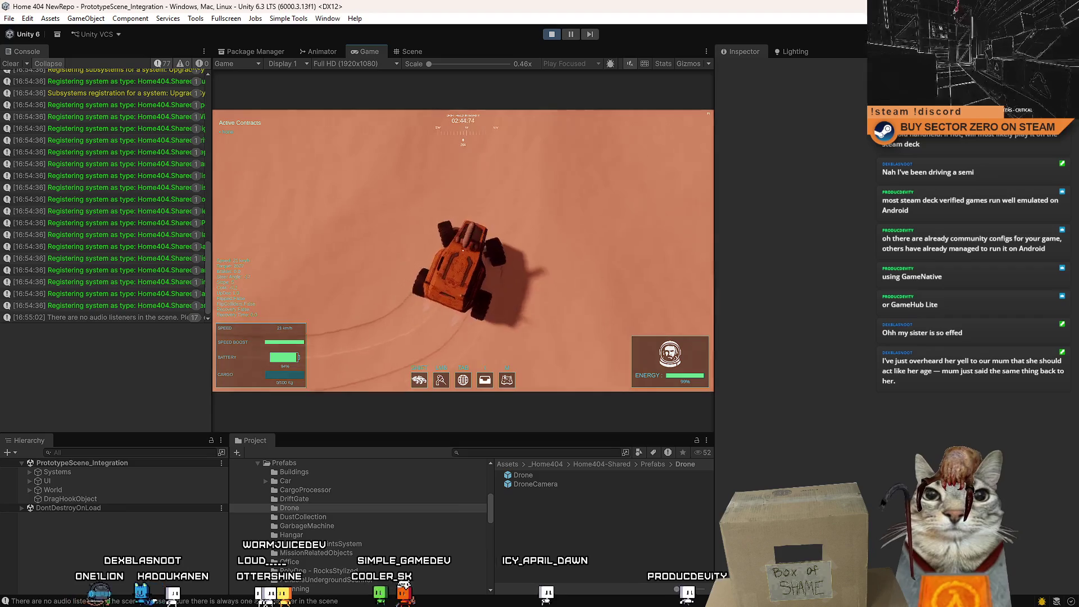
pyautogui.press('w')
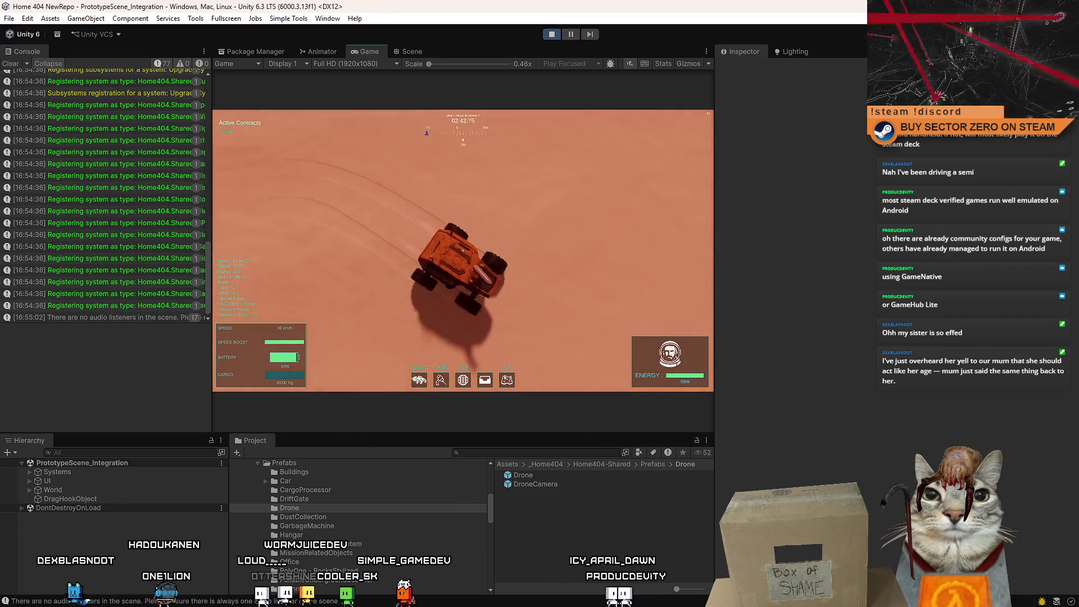
pyautogui.press('a')
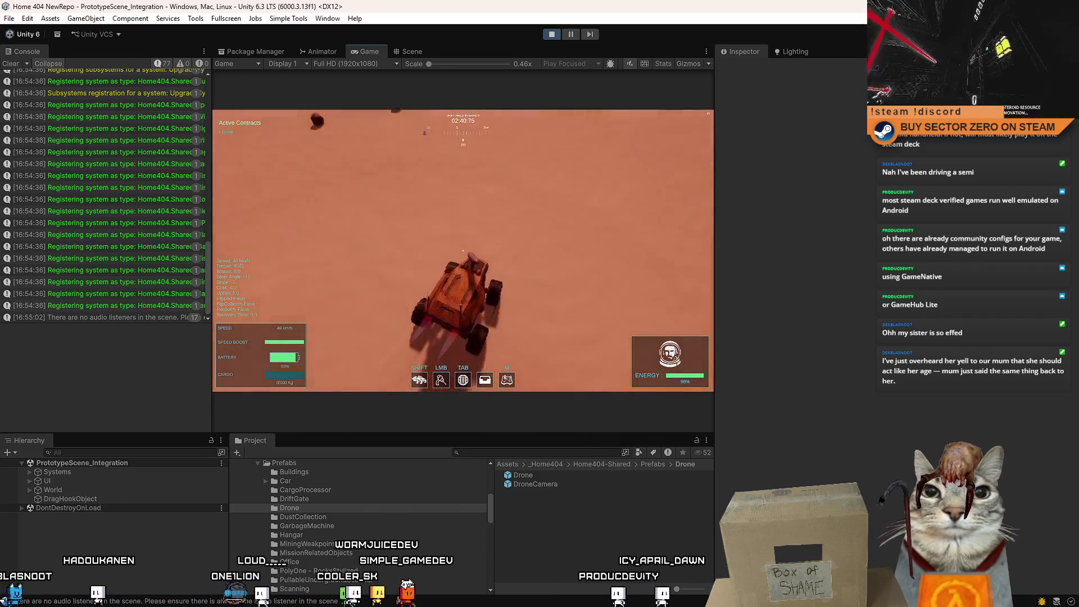
pyautogui.press('d')
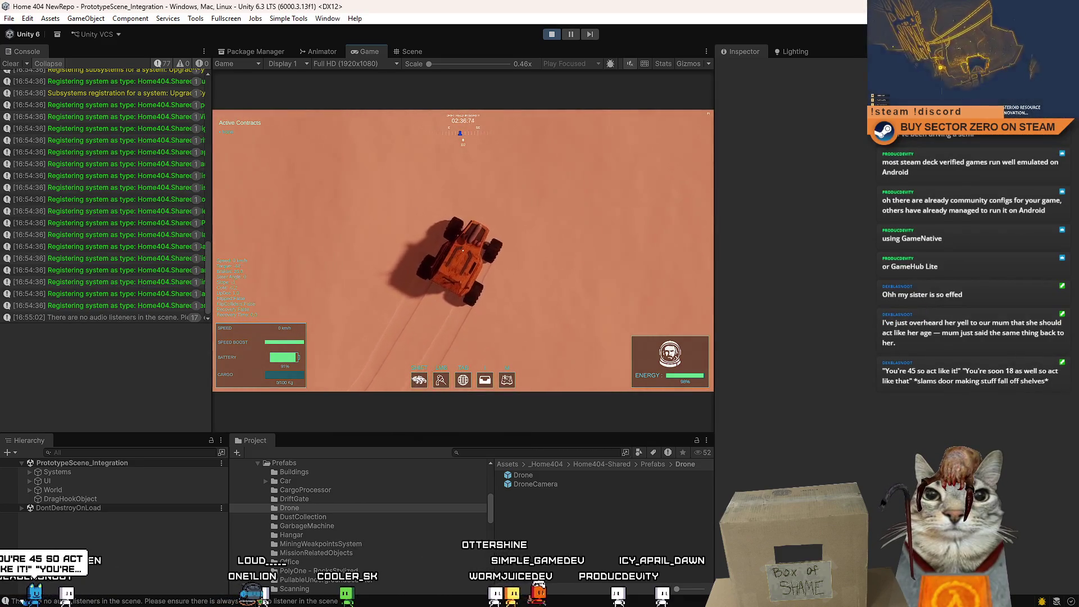
# Switch to the close chase camera and zigzag the rover across the sand at speed
pyautogui.press('c')
pyautogui.press('w')
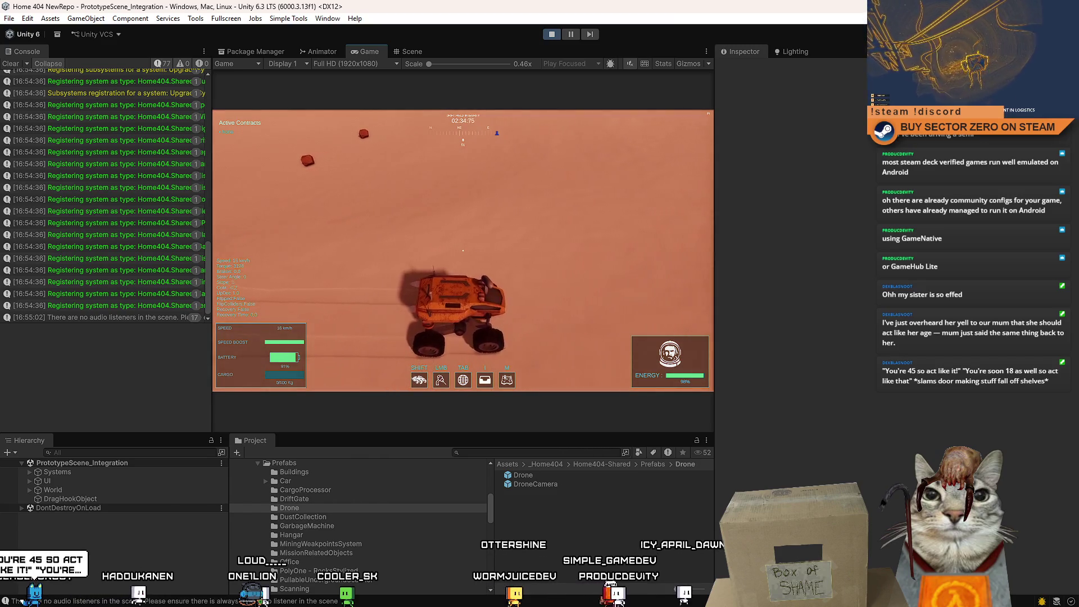
pyautogui.press('d')
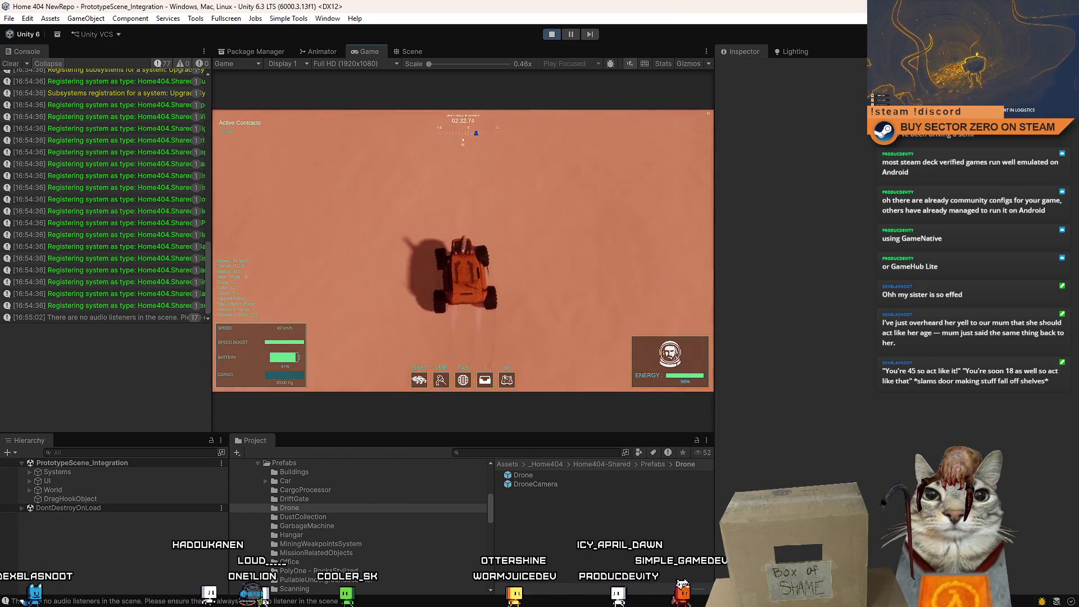
pyautogui.press('a')
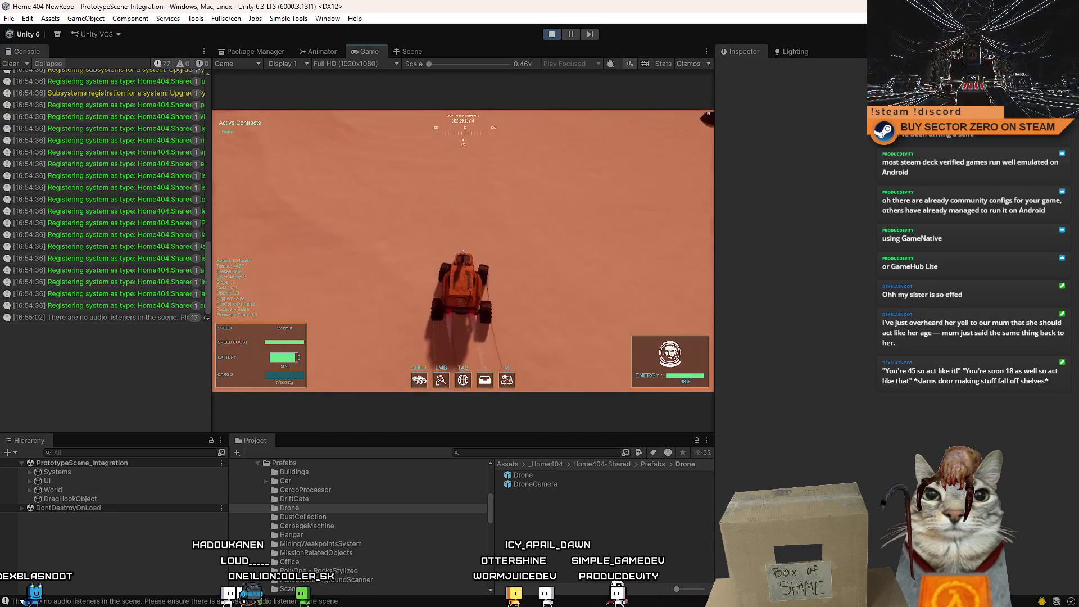
pyautogui.press('w')
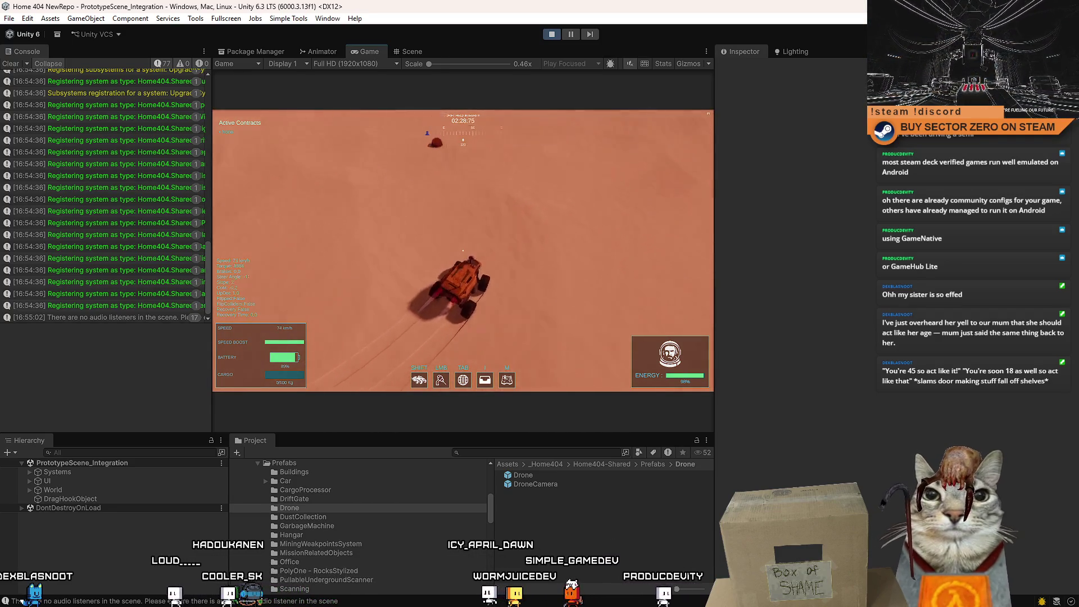
pyautogui.press('d')
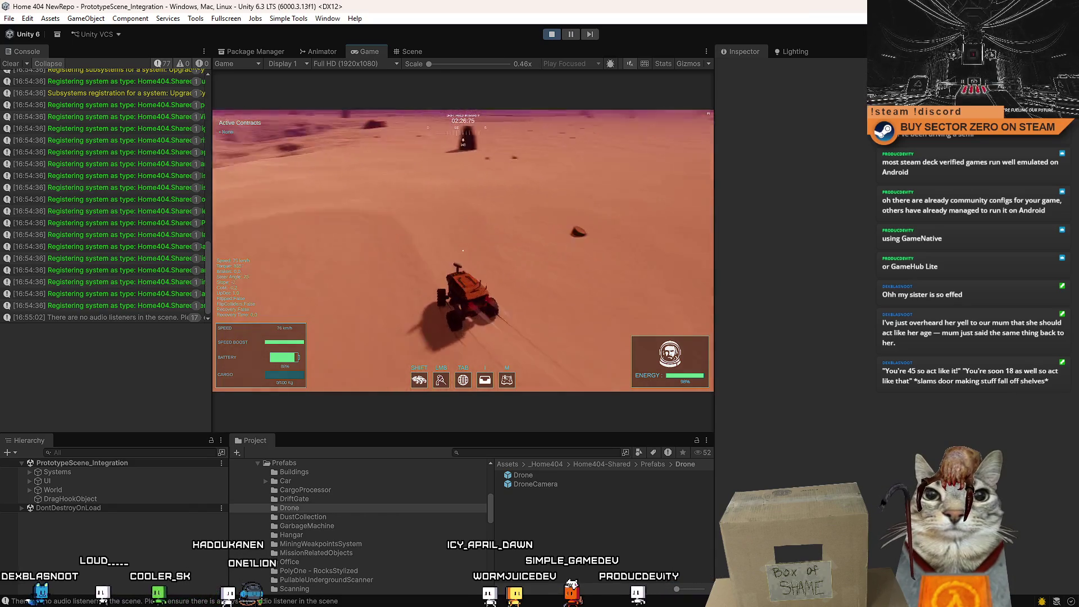
pyautogui.press('a')
pyautogui.press('w')
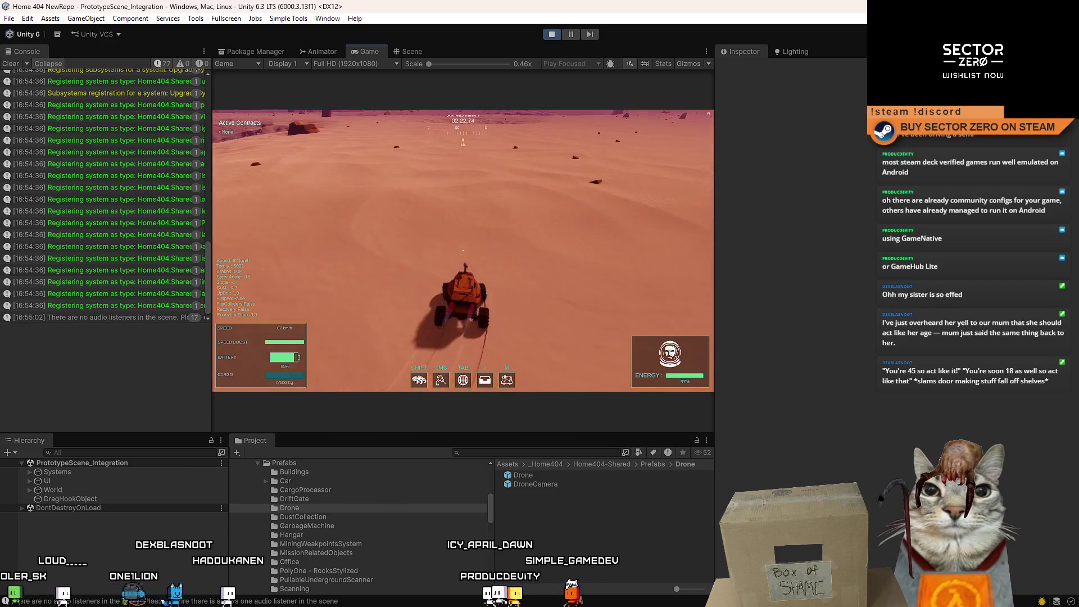
pyautogui.press('d')
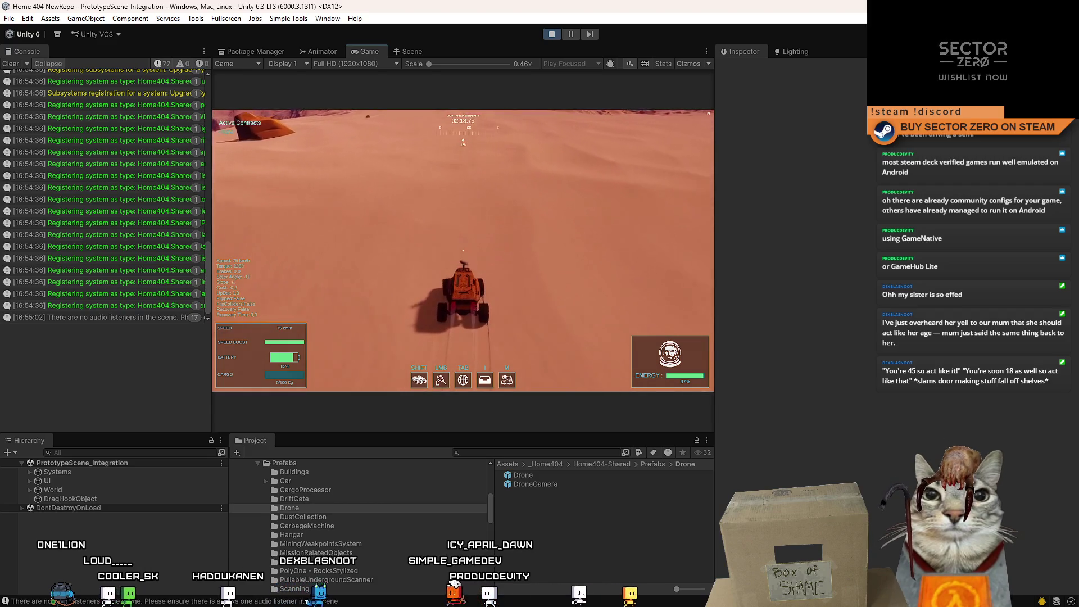
# Steer hard right, straighten out and drive on past the rock with the camera behind
pyautogui.press('d')
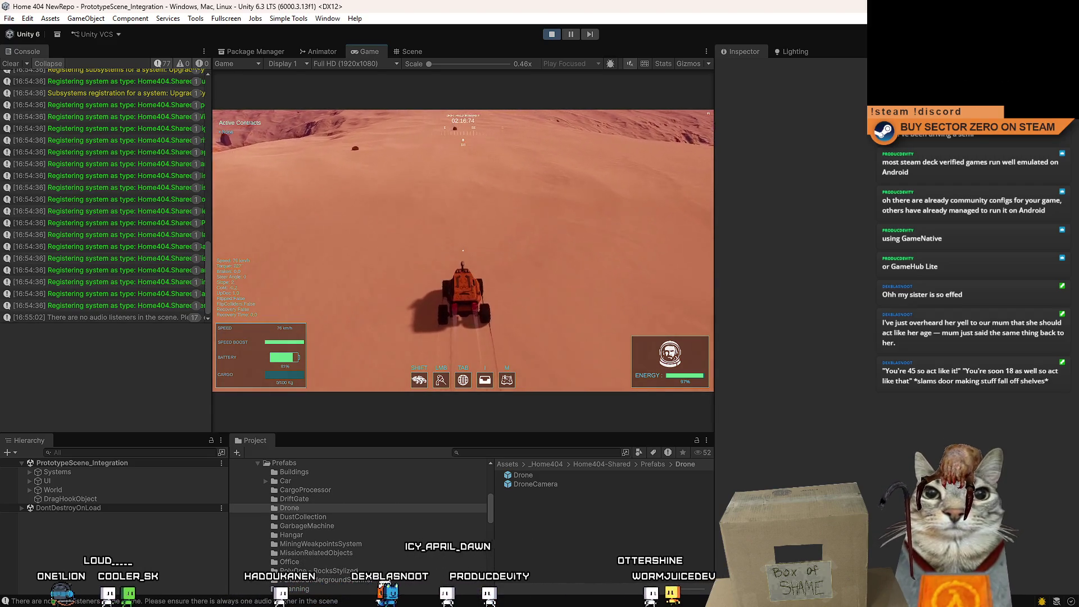
pyautogui.press('d')
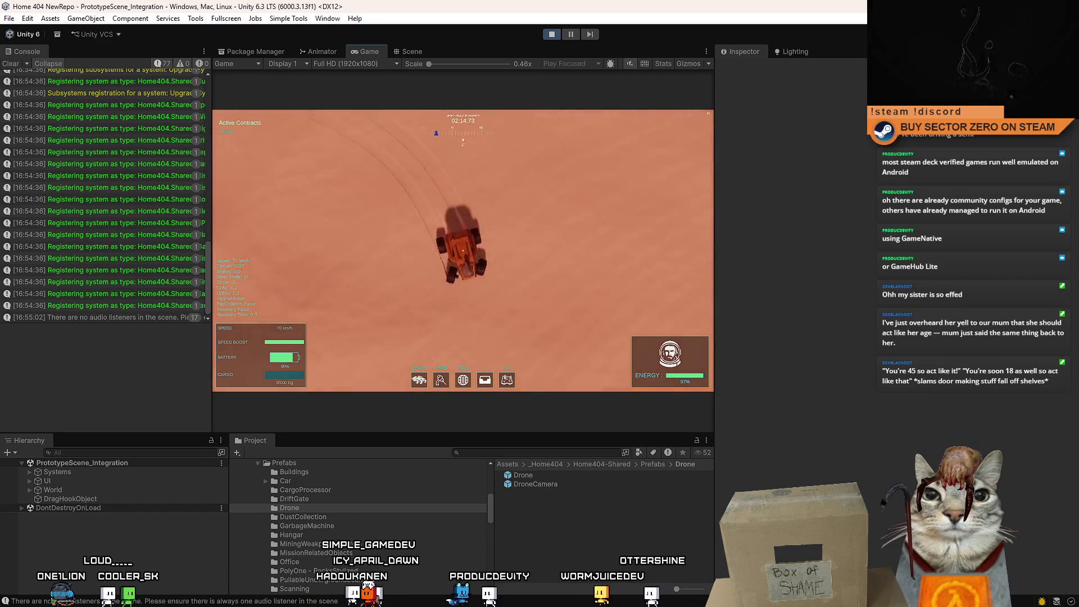
pyautogui.press('d')
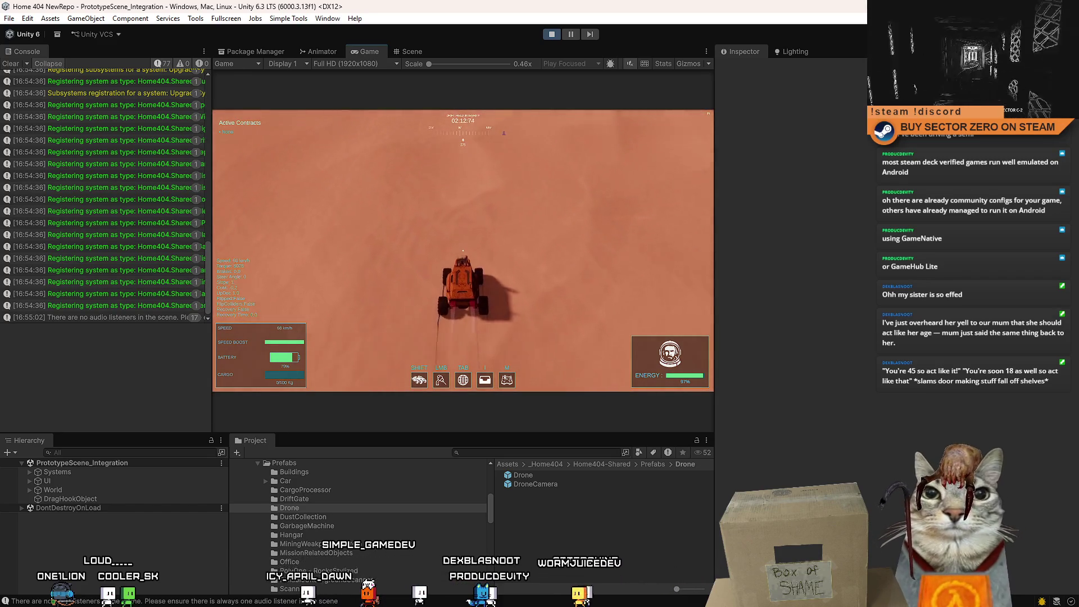
pyautogui.press('w')
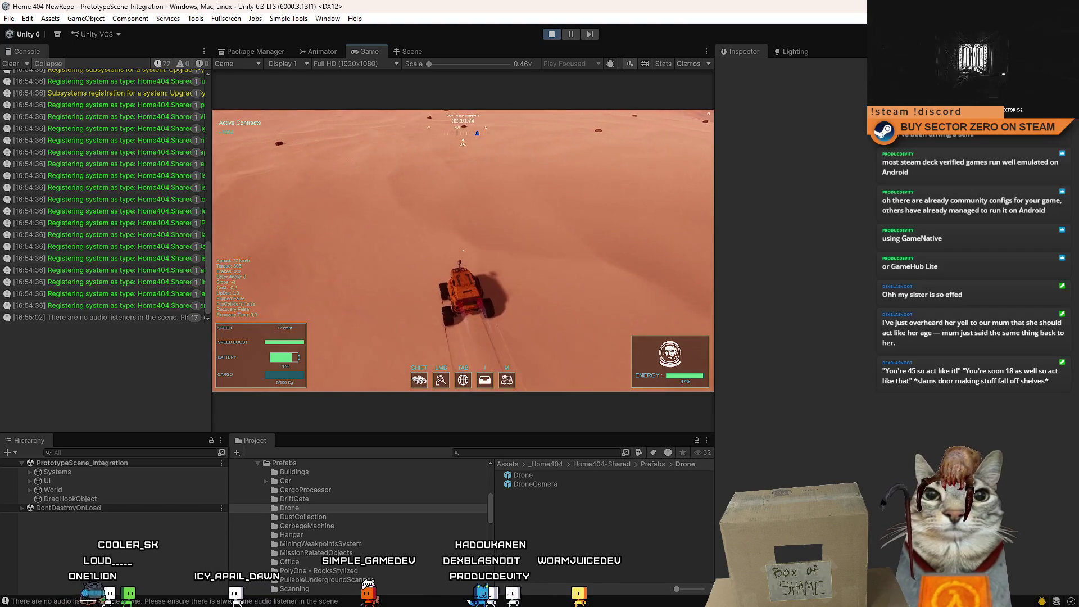
pyautogui.press('w')
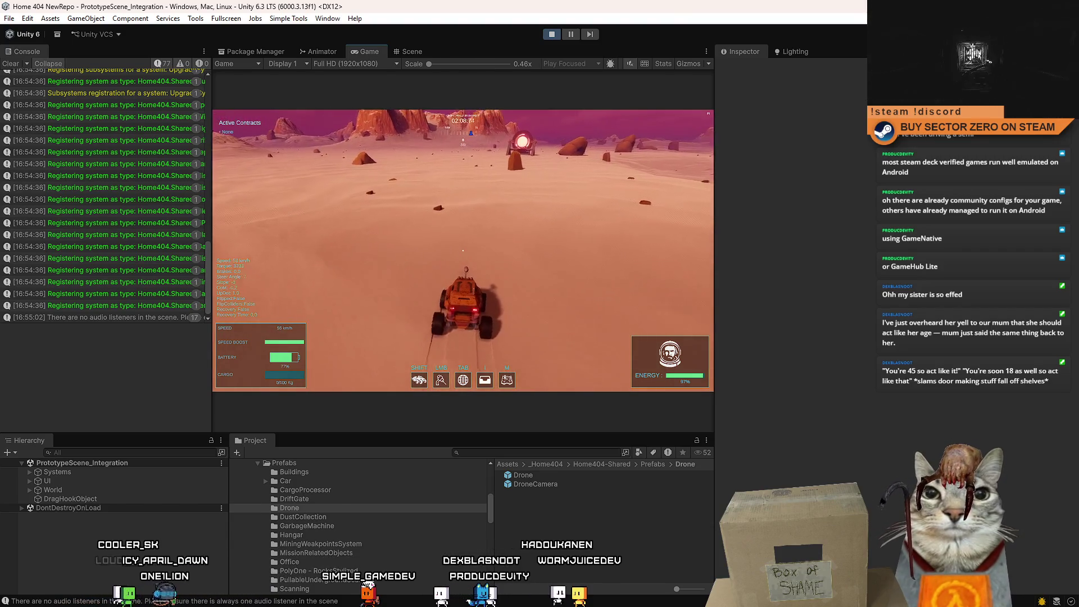
pyautogui.press('w')
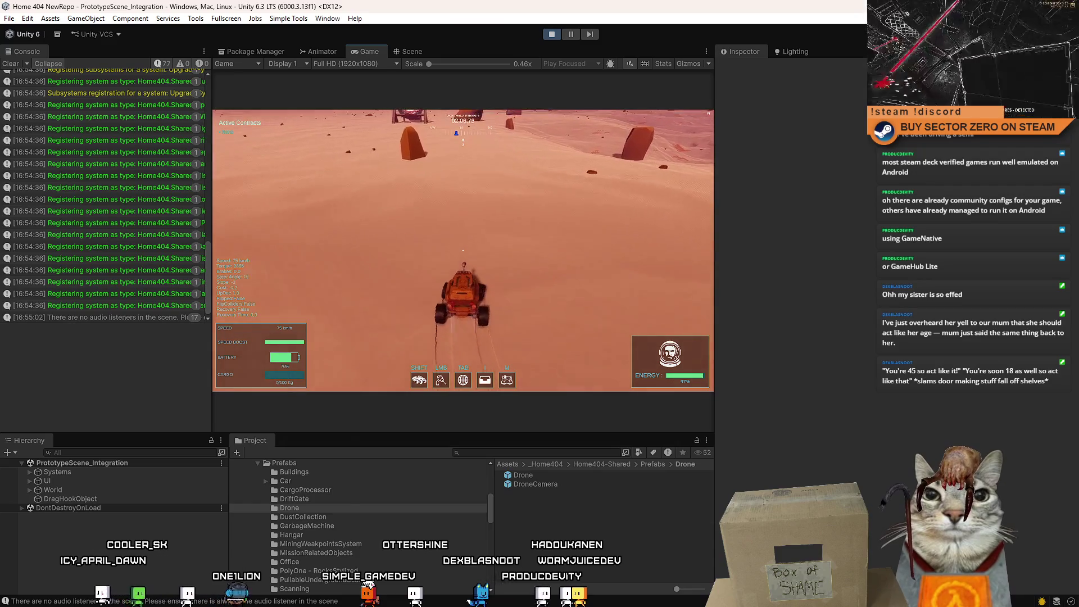
pyautogui.press('d')
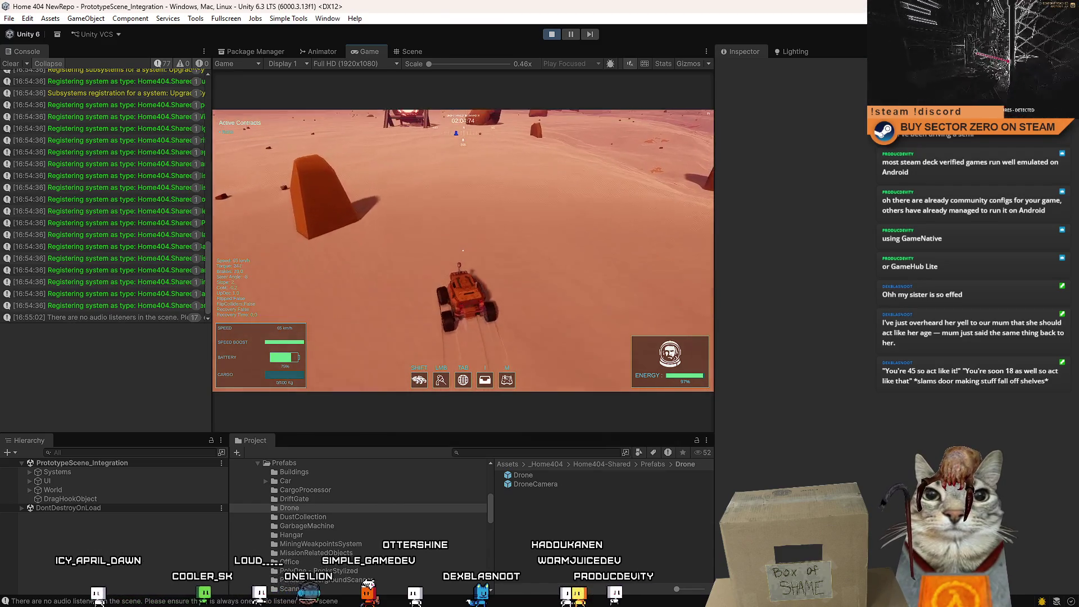
pyautogui.press('w')
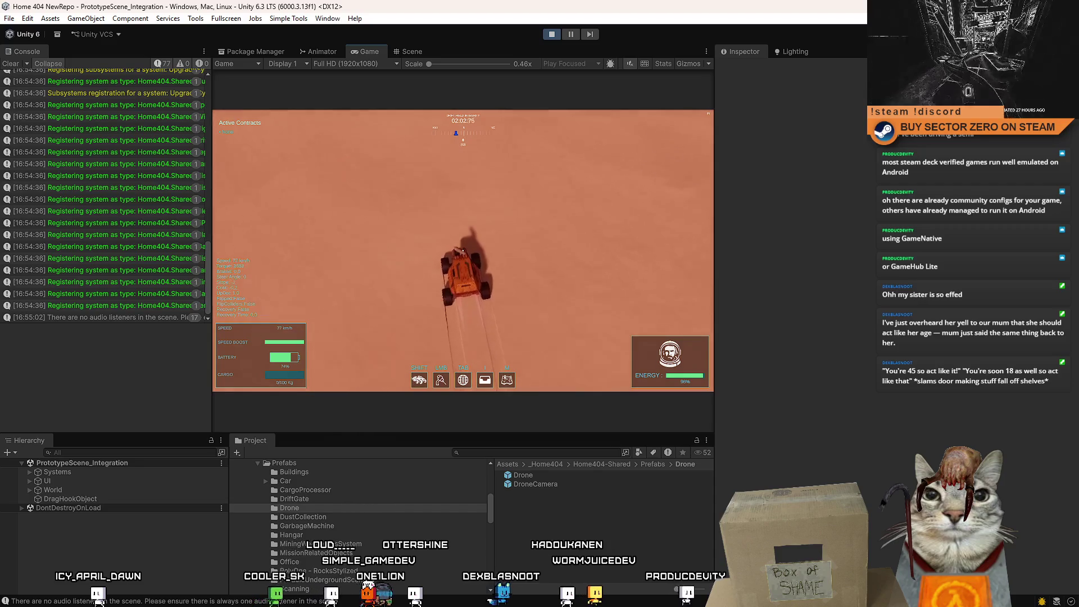
pyautogui.press('w')
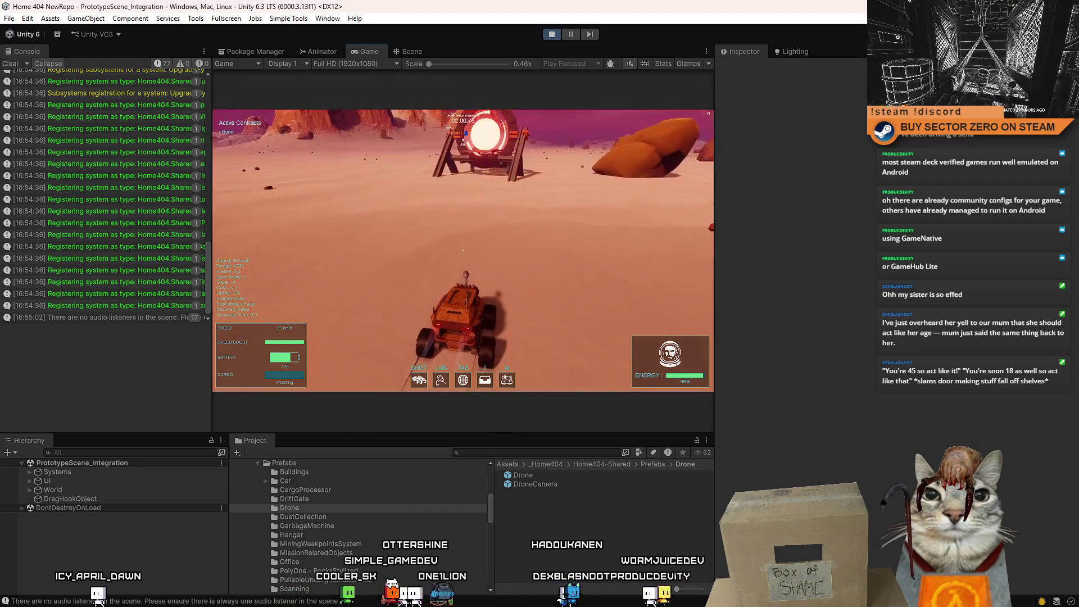
# Brake into a sharp left turn, swing round laying curved tracks, then stop the rover
pyautogui.press('a')
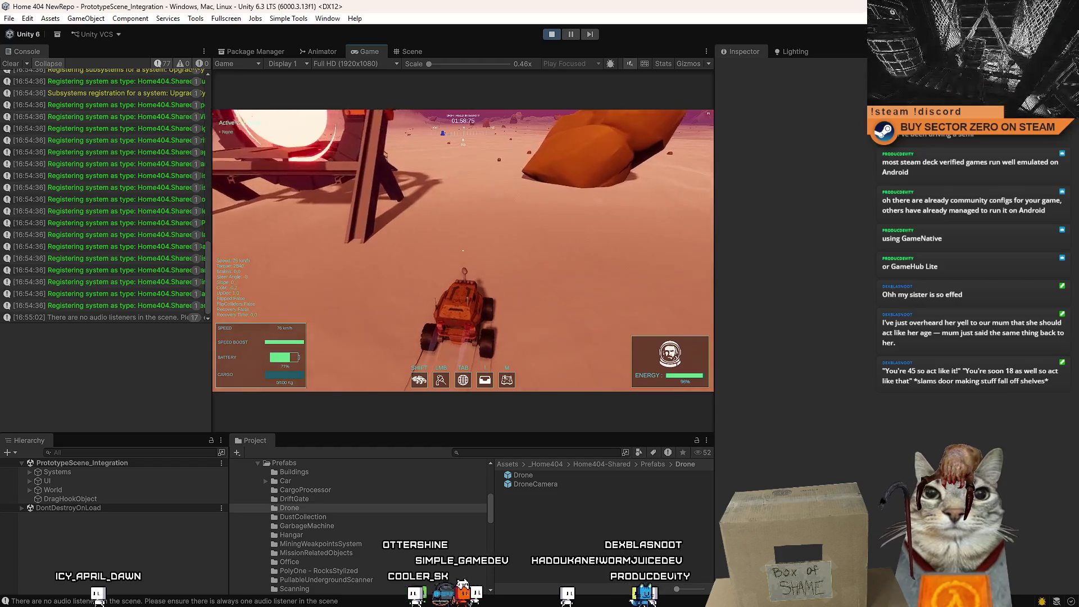
pyautogui.press('s')
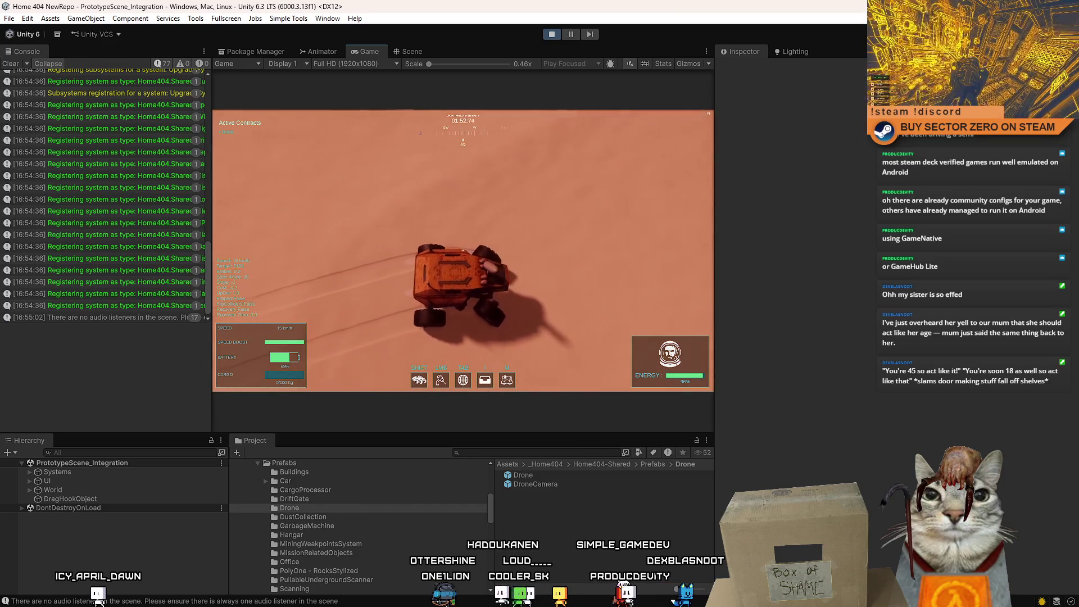
pyautogui.press('a')
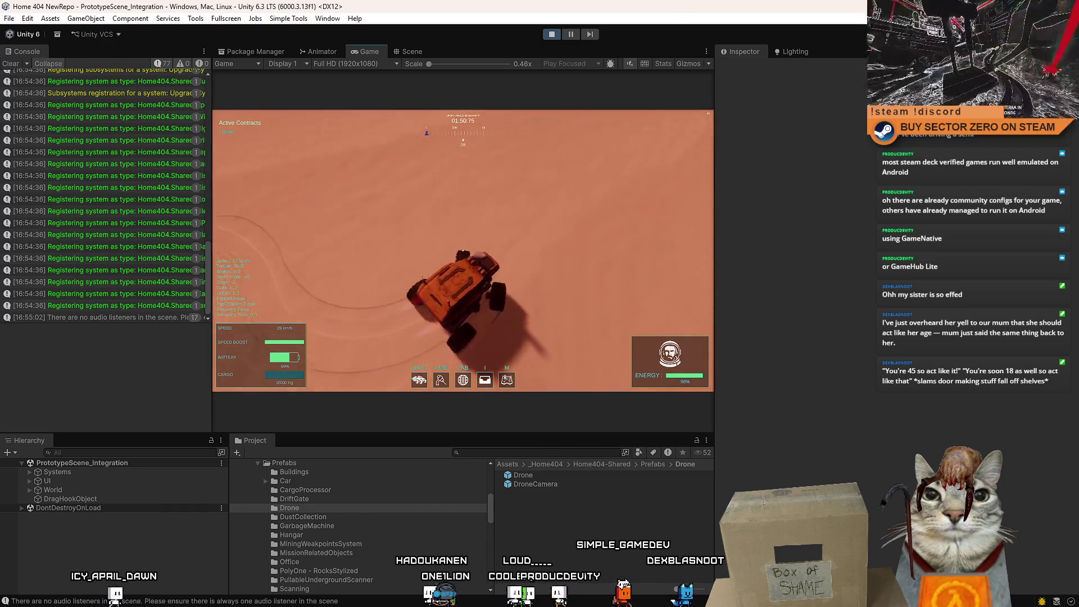
pyautogui.press('d')
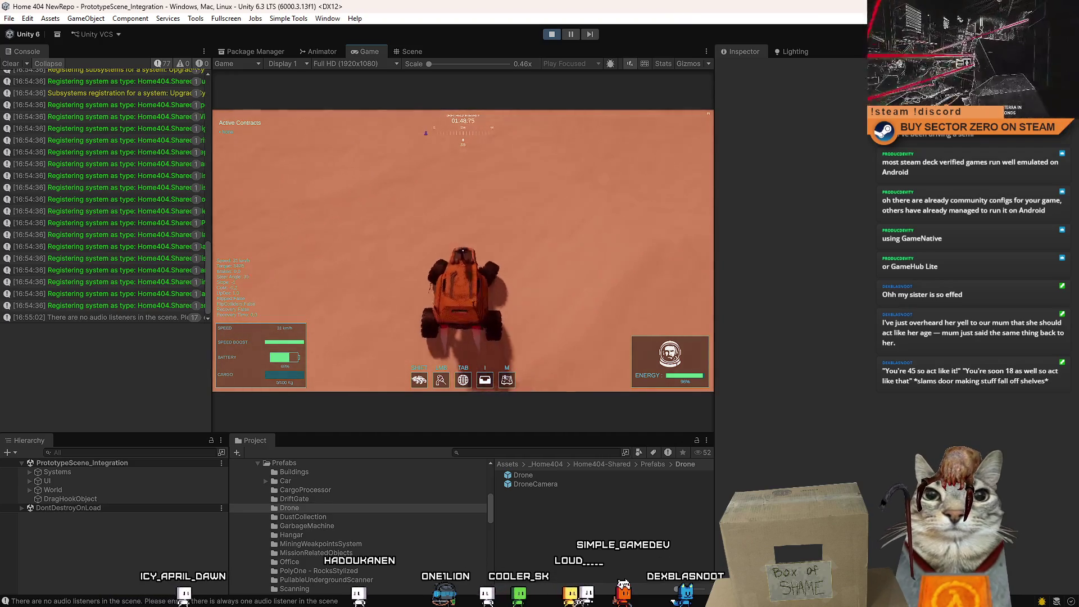
pyautogui.press('d')
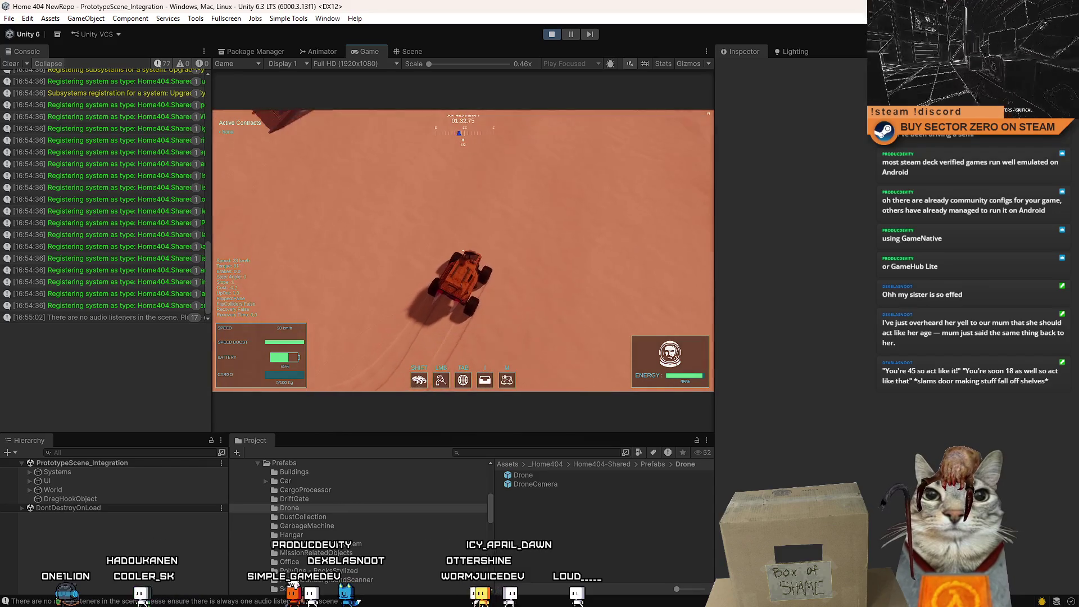
pyautogui.press('d')
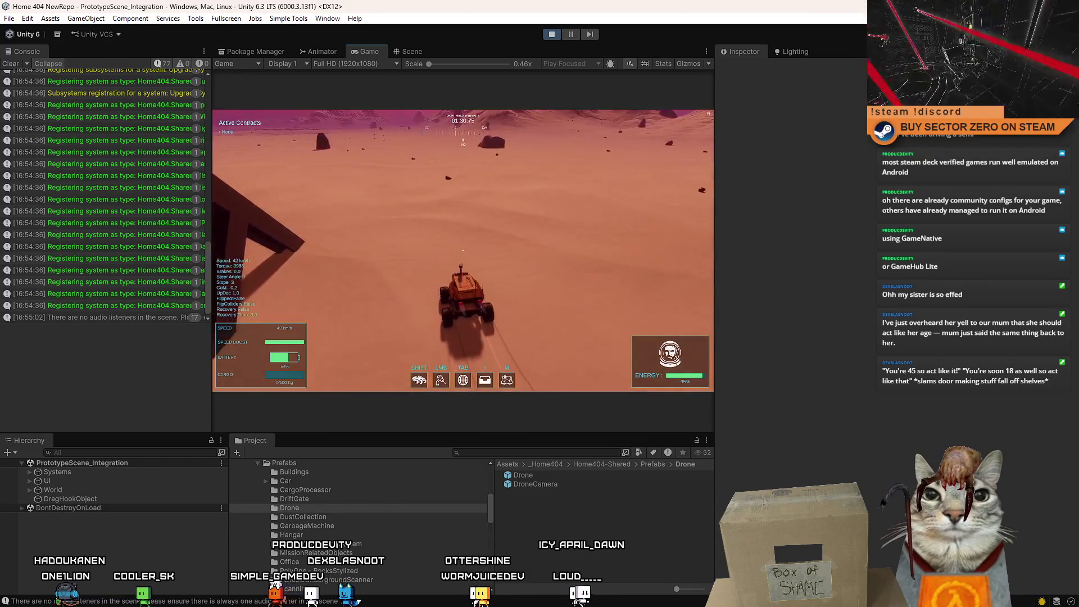
pyautogui.press('s')
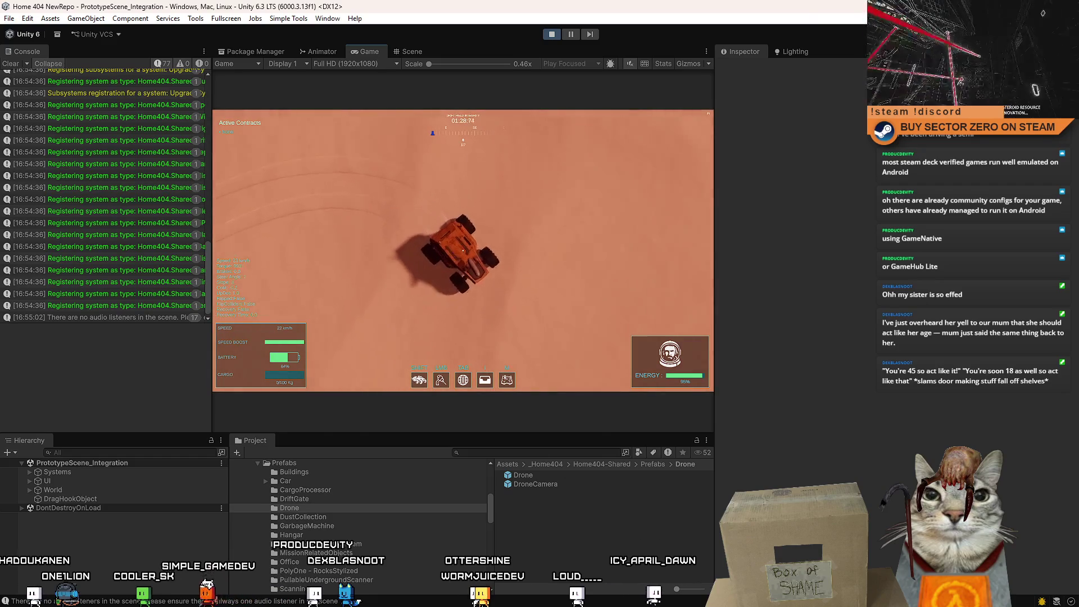
pyautogui.press('s')
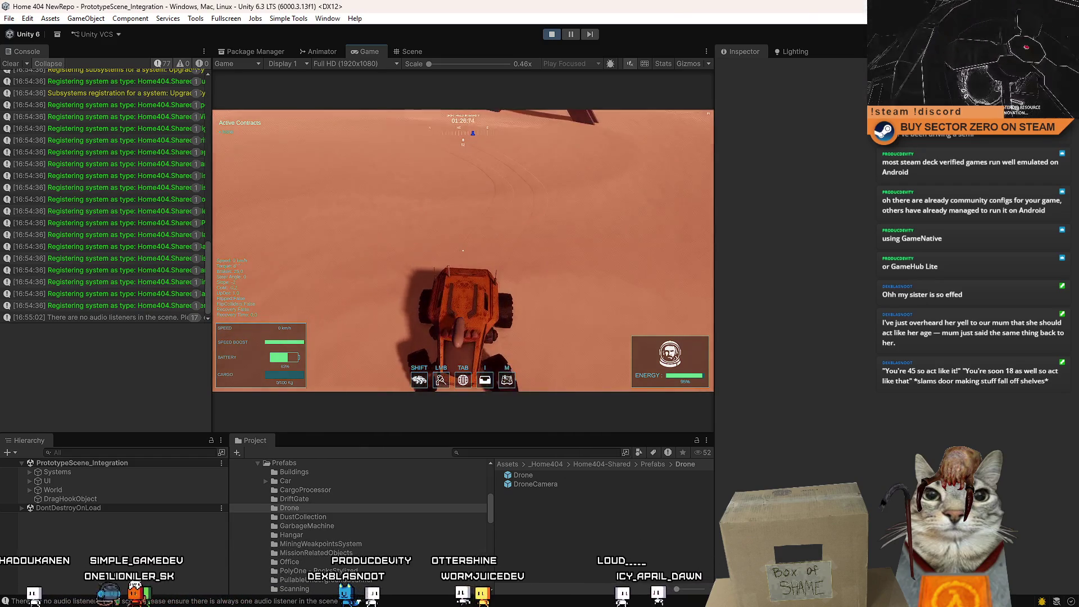
# Drive off again and drift the rover sideways to leave skid tracks
pyautogui.press('w')
pyautogui.press('w')
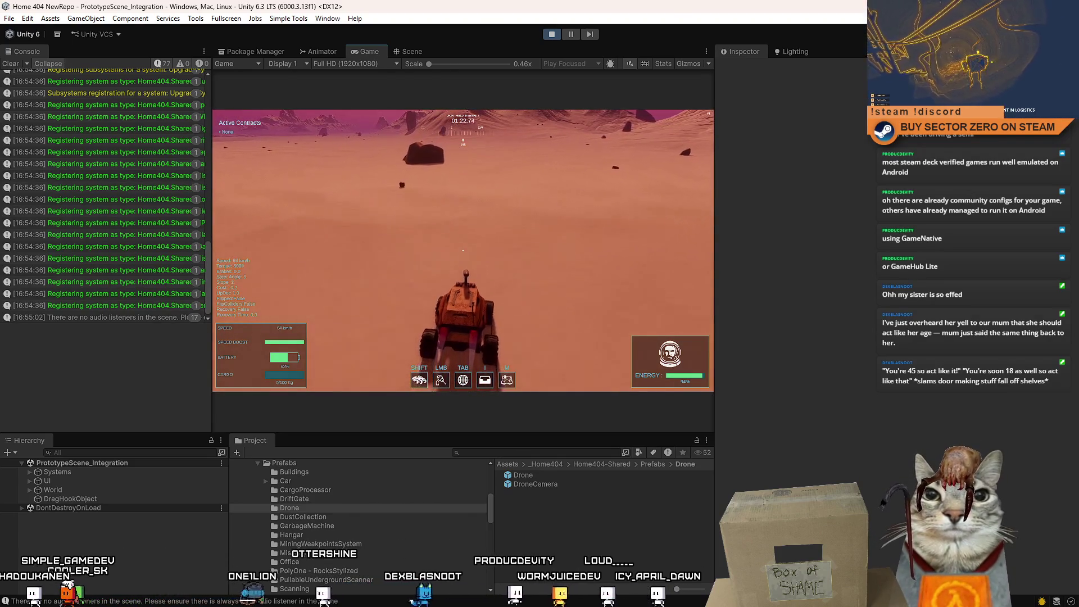
pyautogui.press('a')
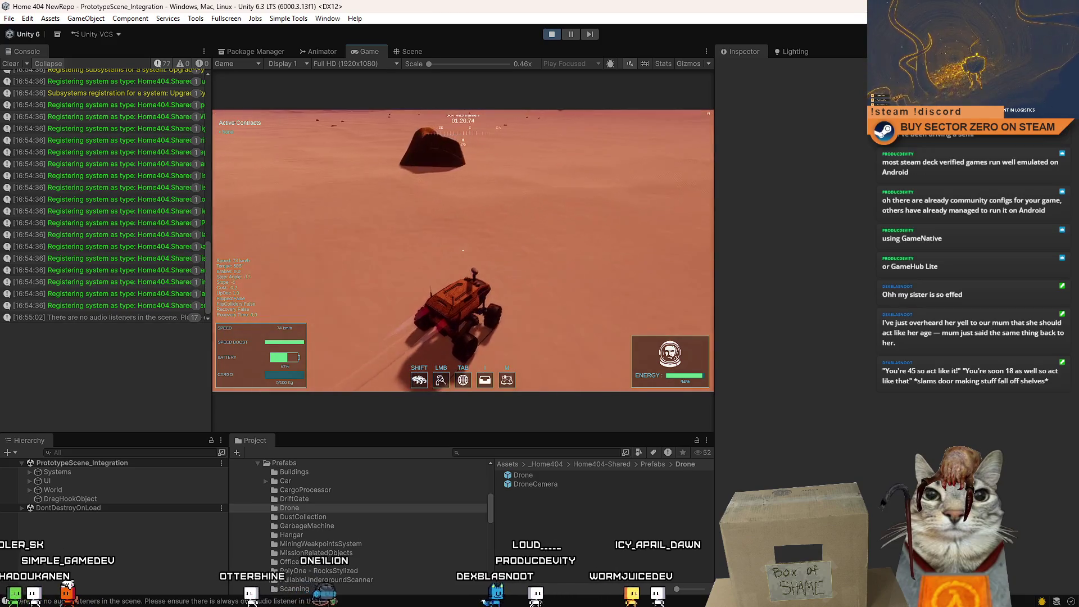
pyautogui.press('d')
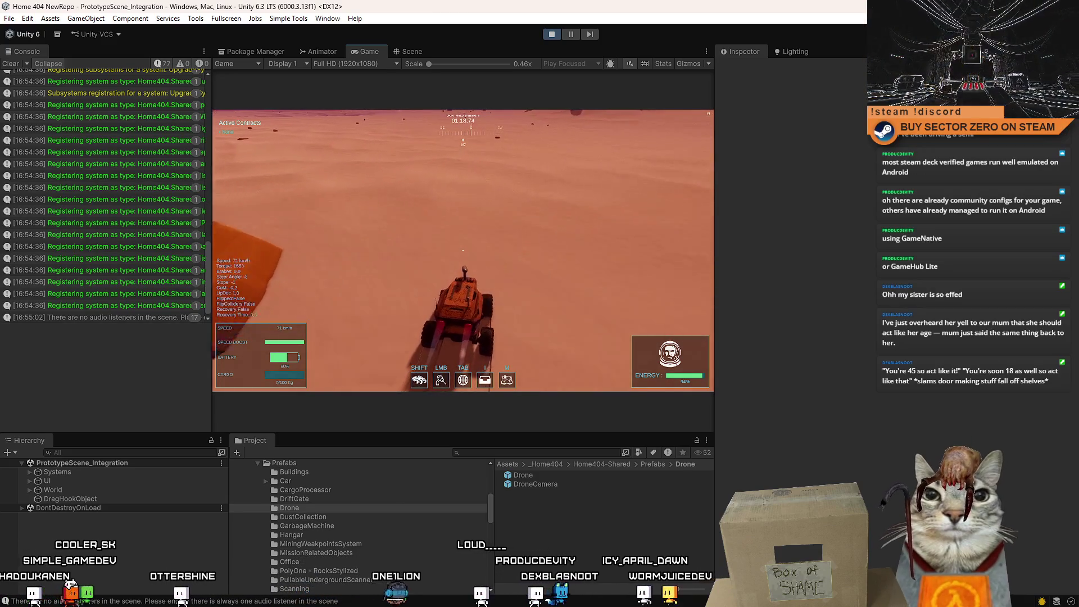
pyautogui.press('d')
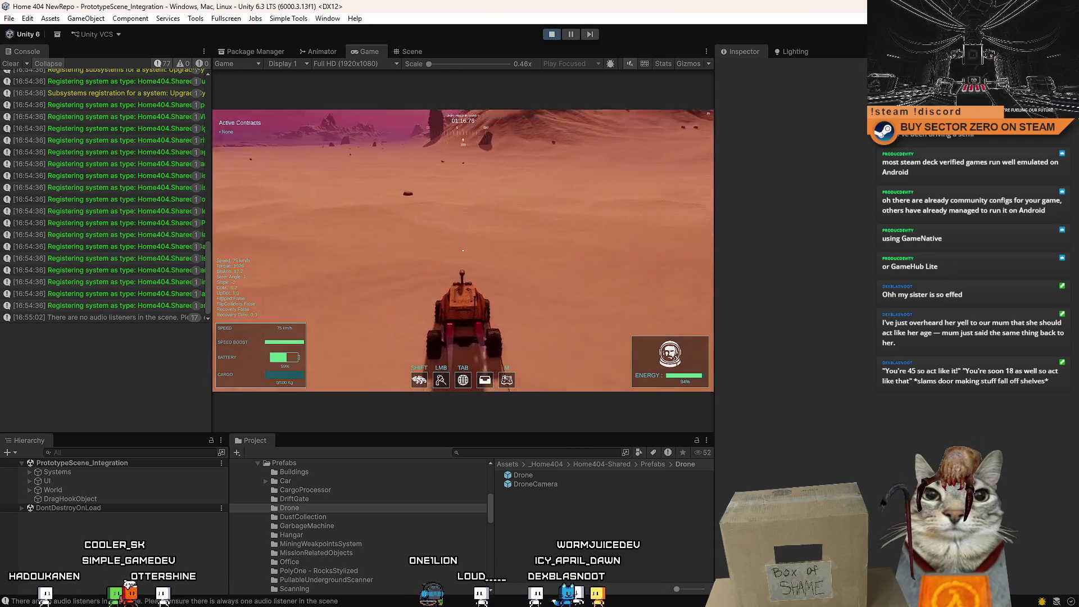
pyautogui.press('d')
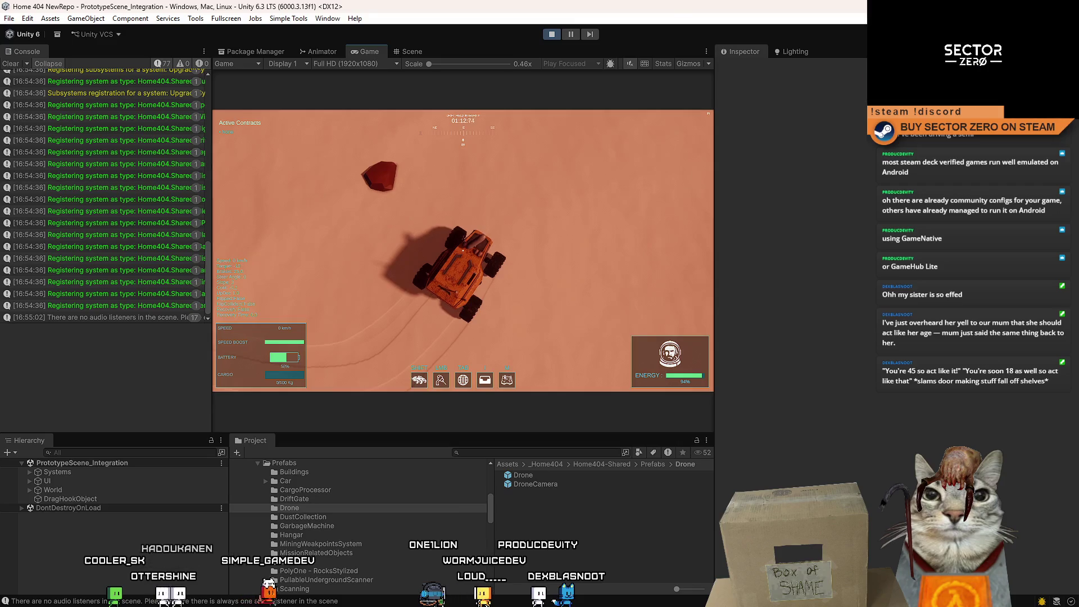
# Restart from standstill and circle the rover right, then left, leaving circular tracks
pyautogui.press('w')
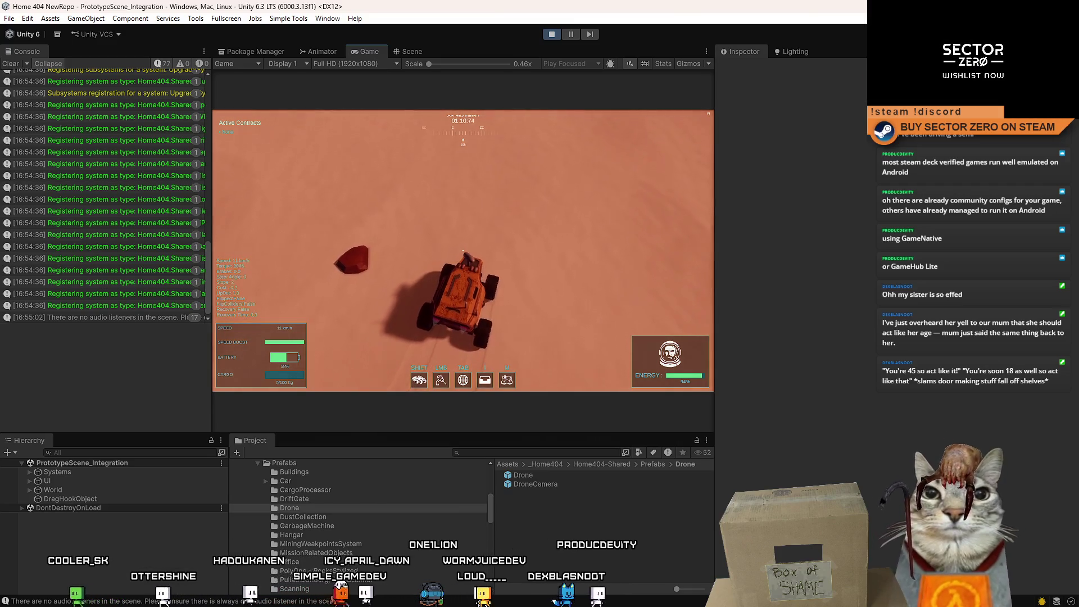
pyautogui.press('d')
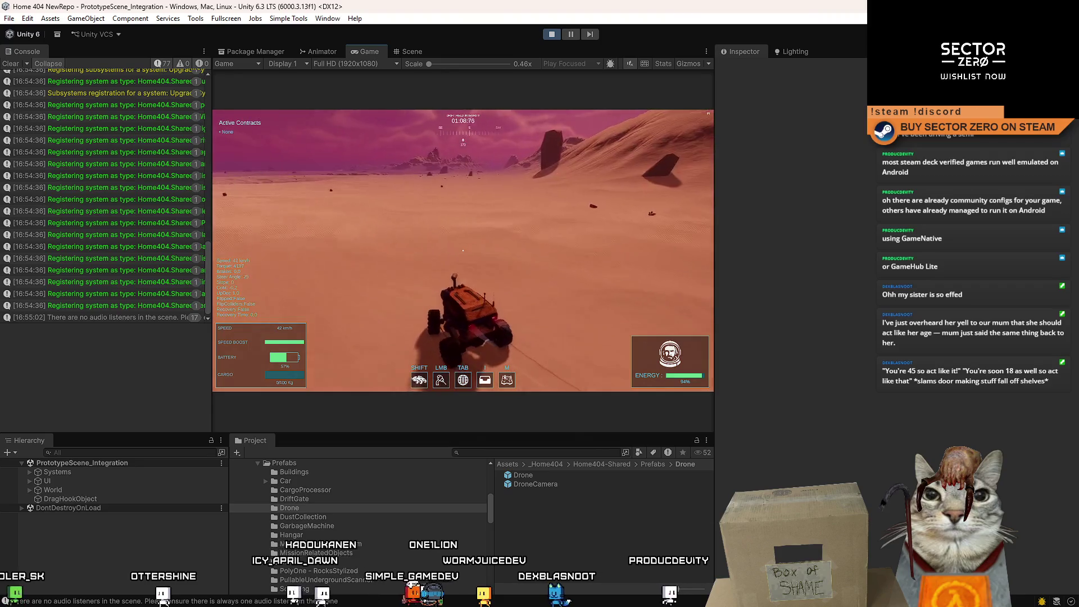
pyautogui.press('d')
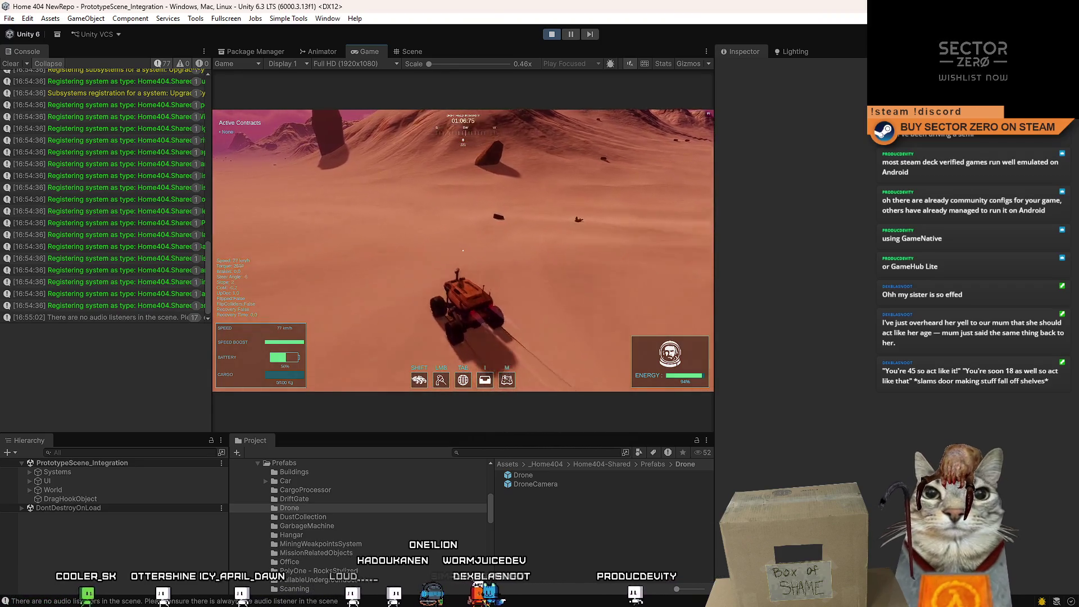
pyautogui.press('a')
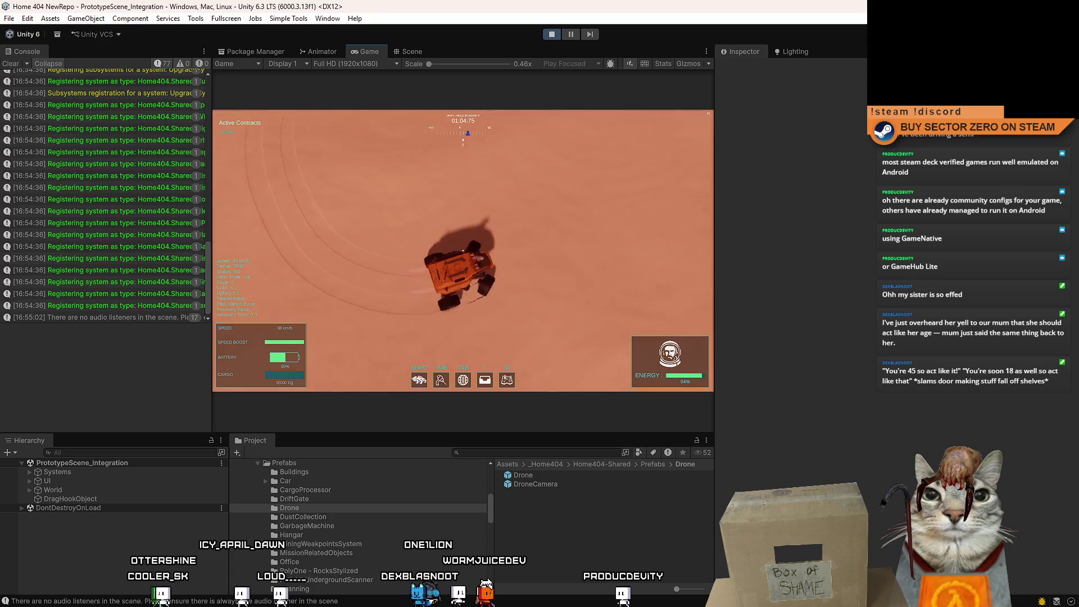
pyautogui.press('a')
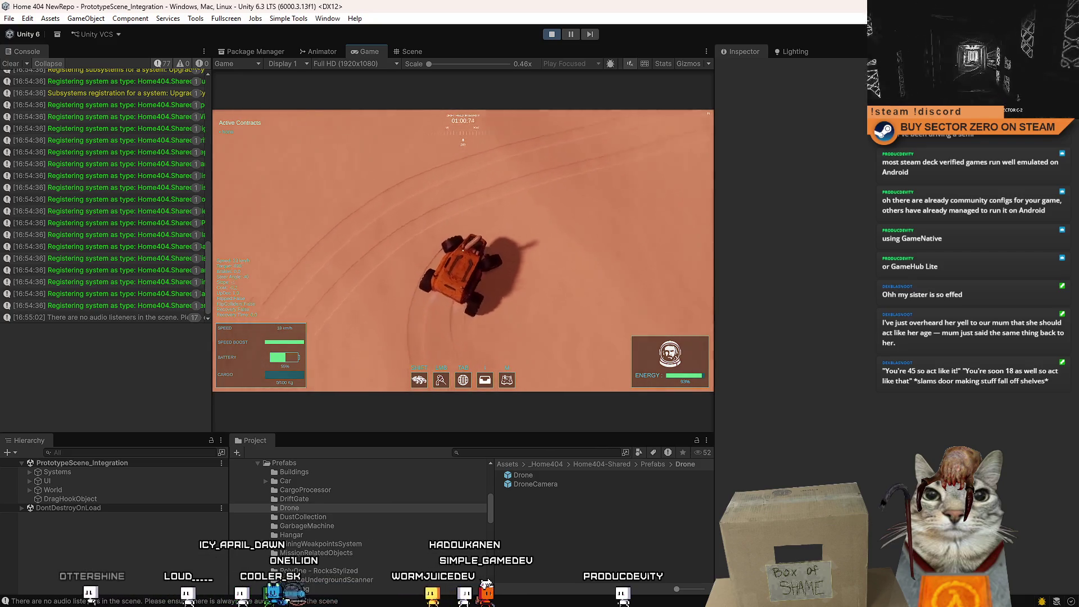
pyautogui.press('a')
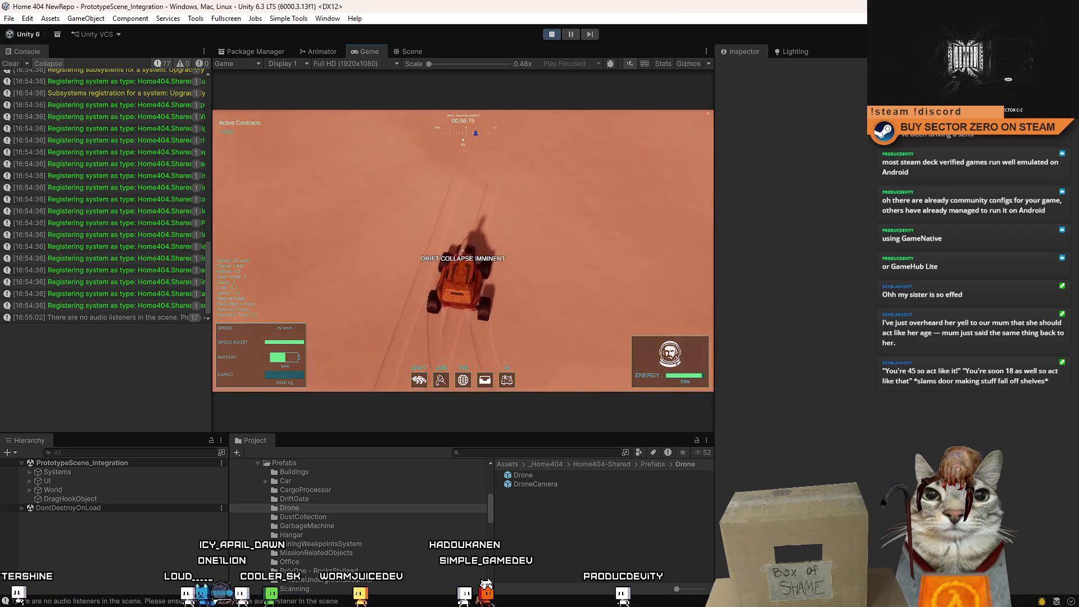
# Circle the rover tightly to the left, carving looping tracks in the sand
pyautogui.press('a')
pyautogui.press('d')
pyautogui.press('d')
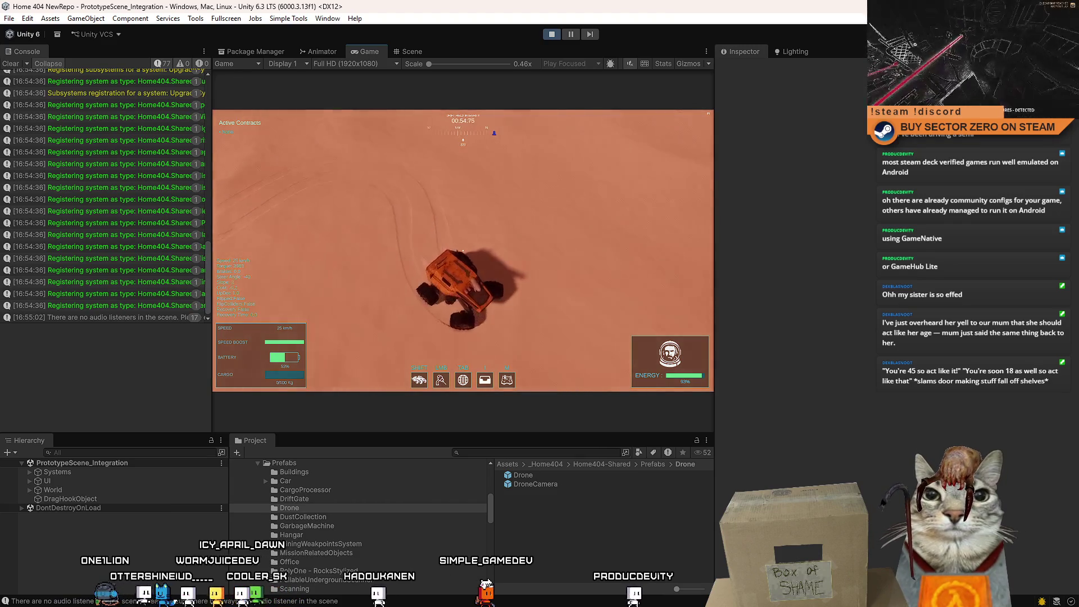
pyautogui.press('a')
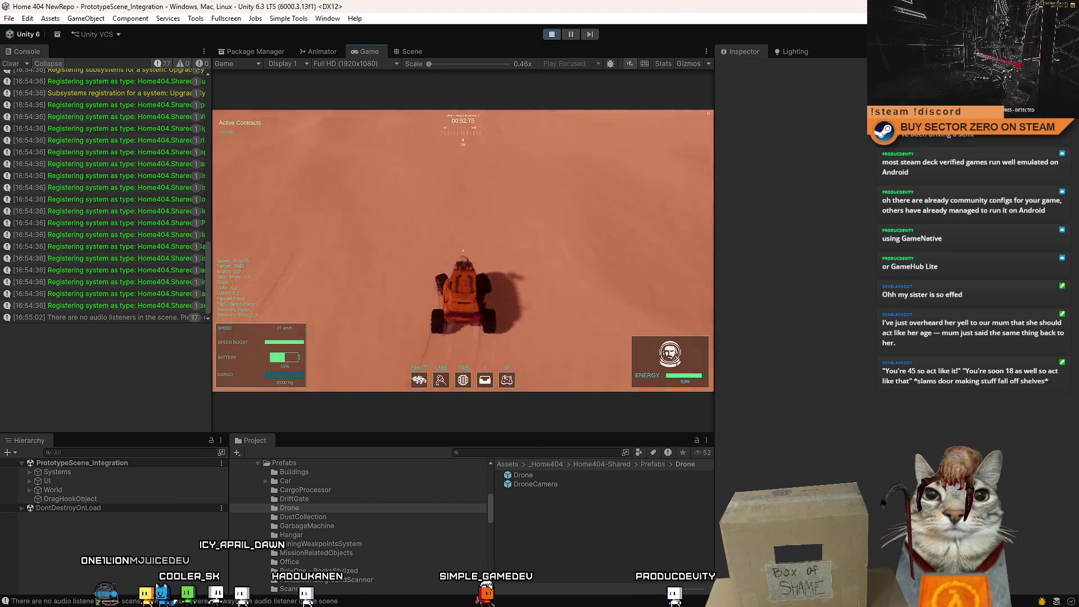
pyautogui.press('a')
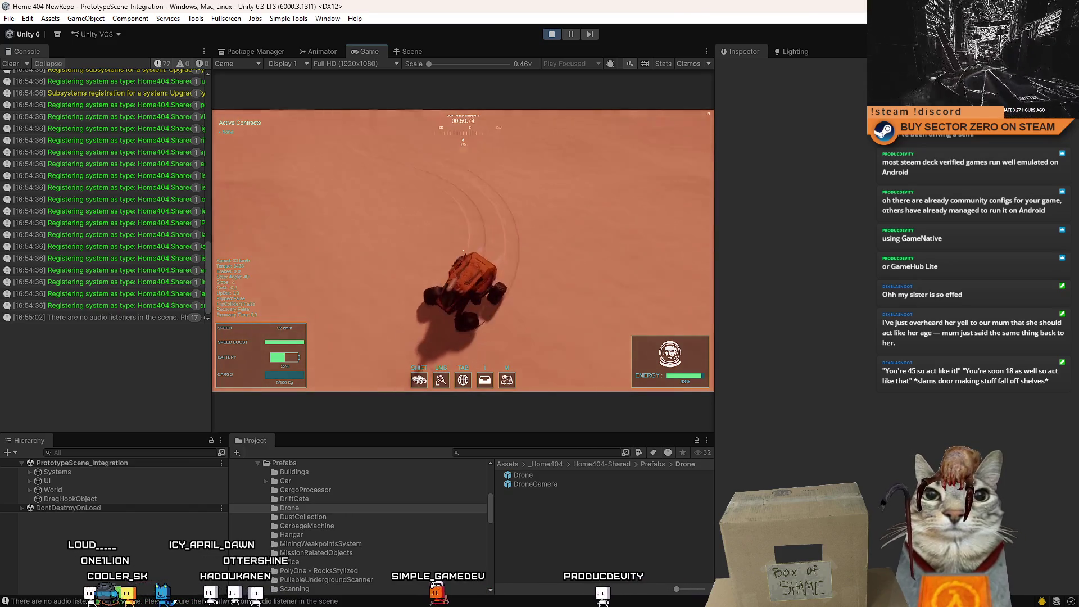
pyautogui.press('a')
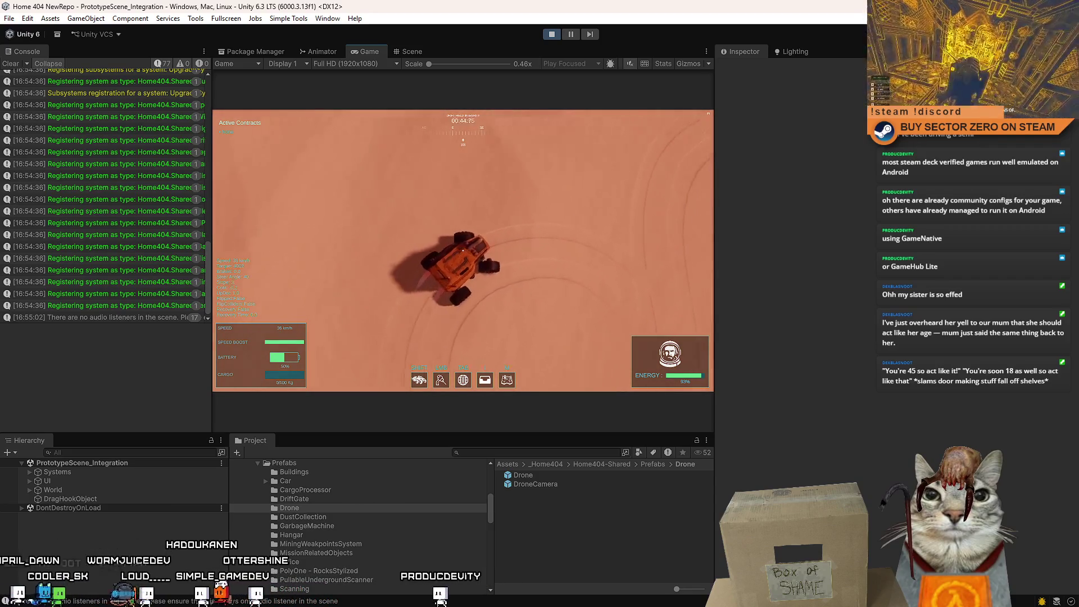
pyautogui.press('a')
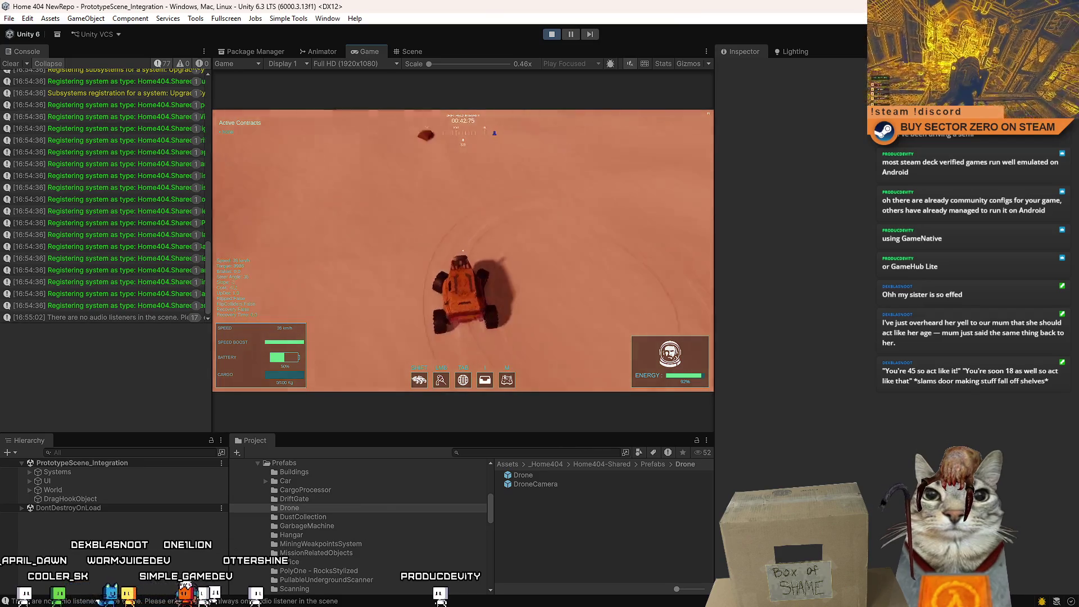
pyautogui.press('a')
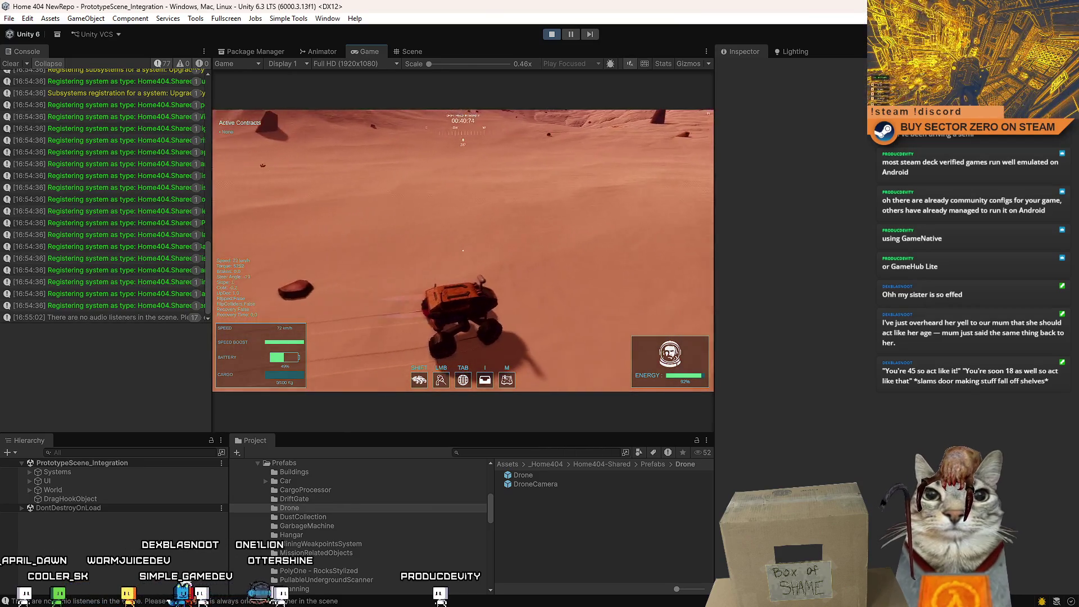
pyautogui.press('a')
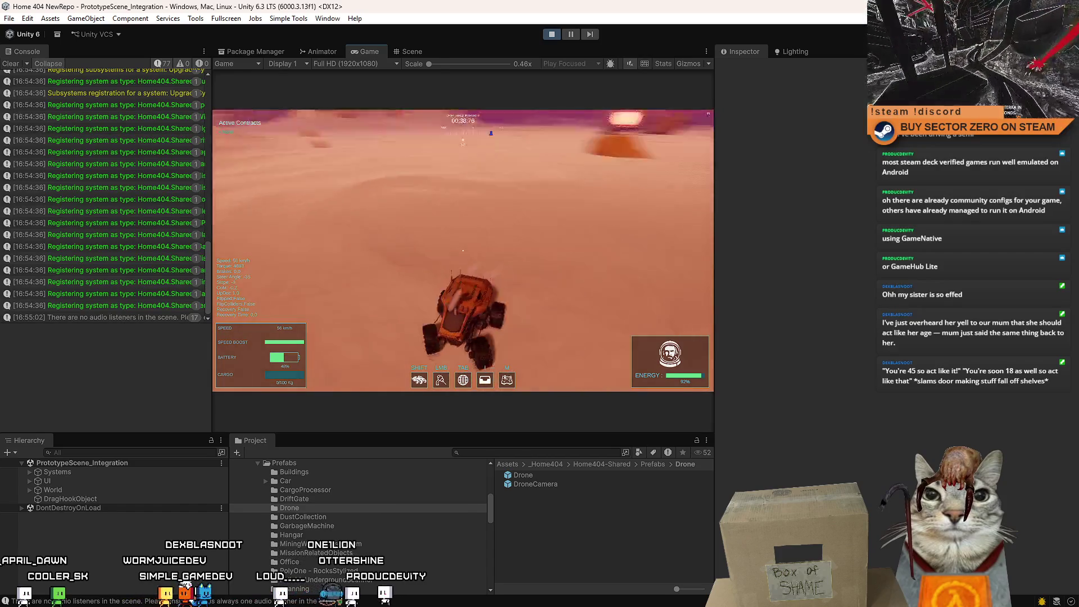
pyautogui.press('a')
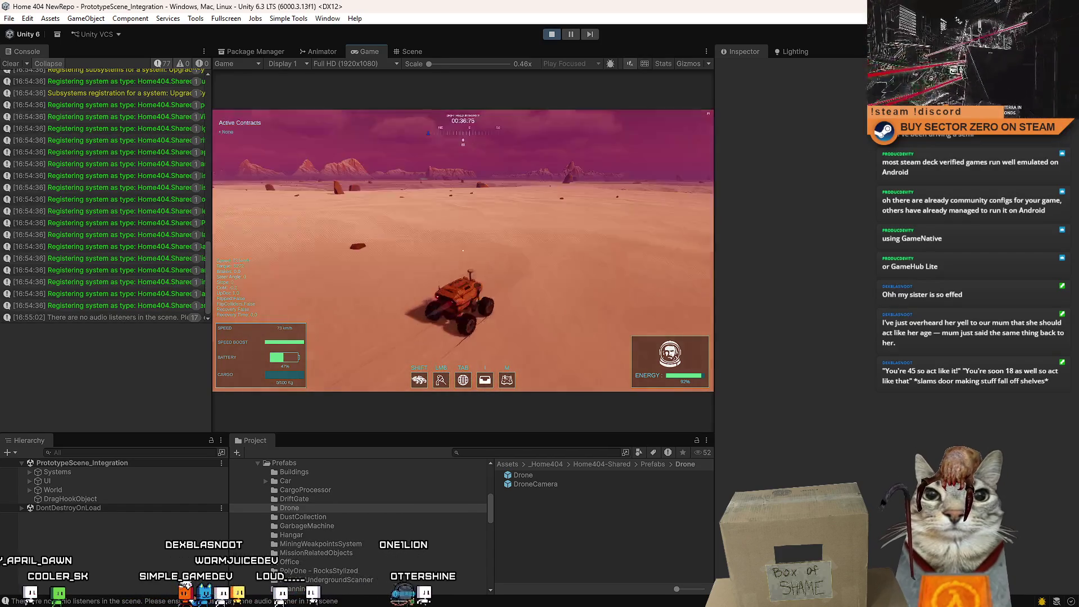
pyautogui.press('a')
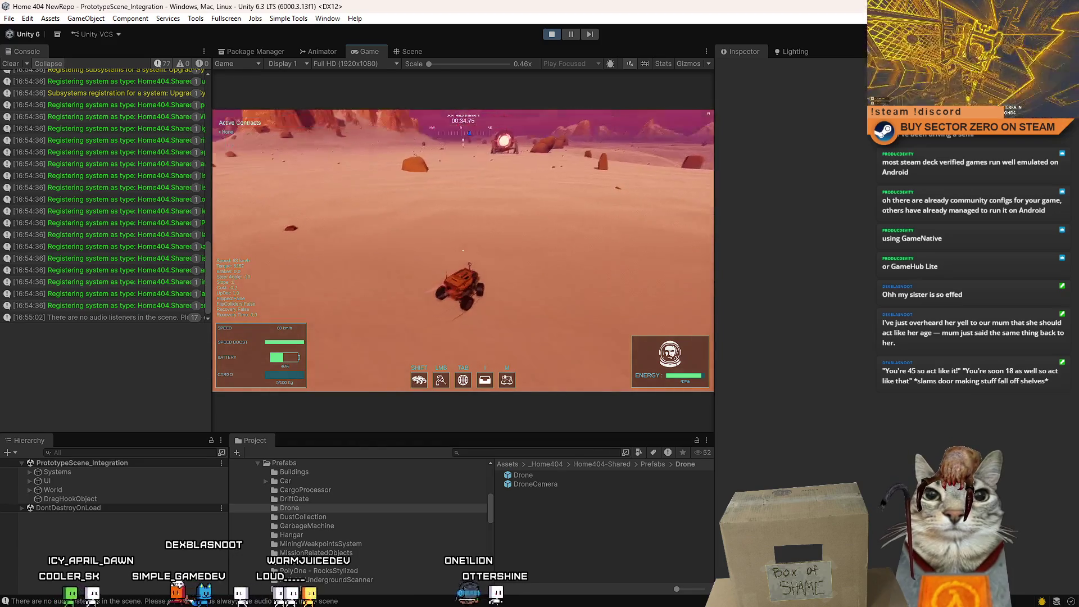
# Drive back across the desert, up the ramp through the gate into the hangar, and pause
pyautogui.press('w')
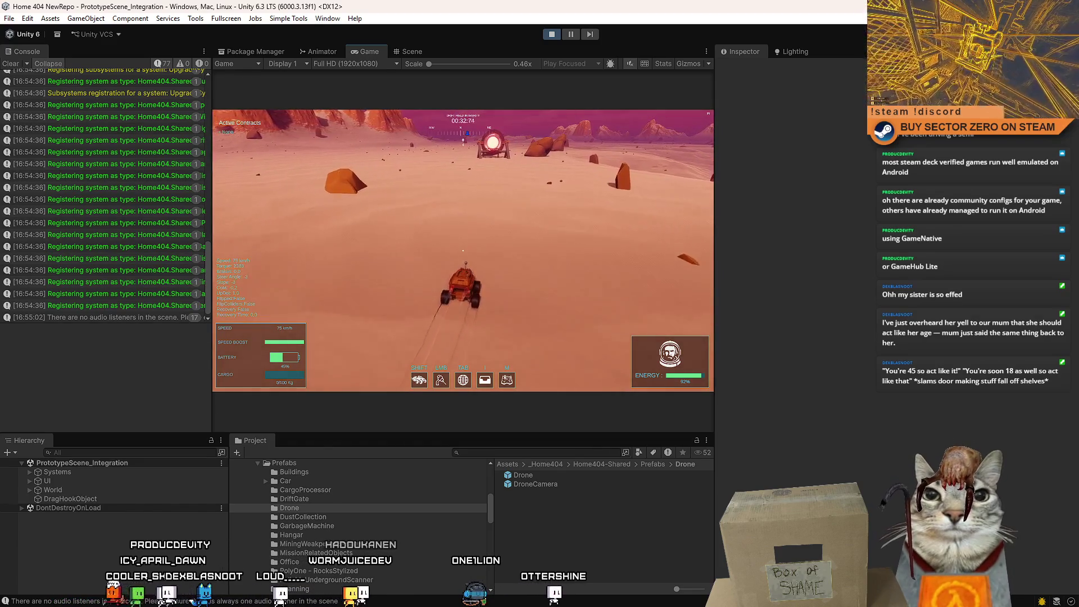
pyautogui.press('d')
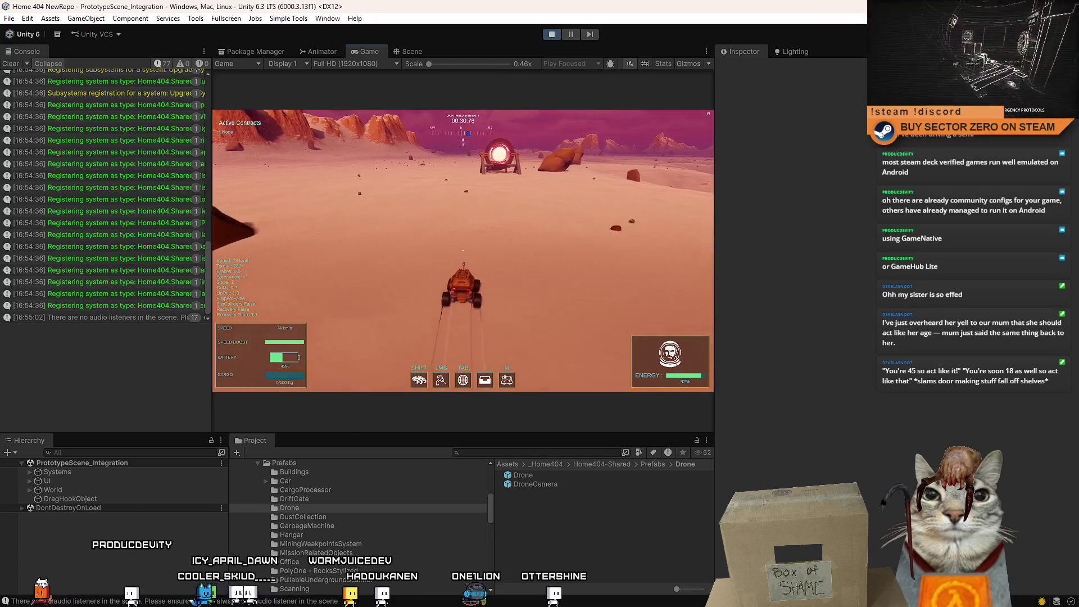
pyautogui.press('a')
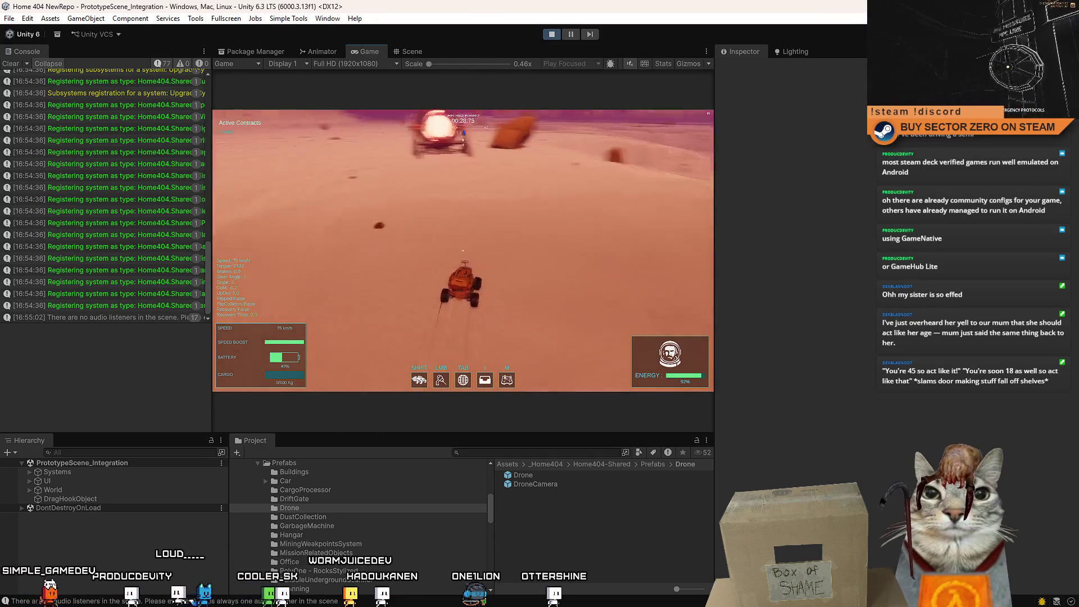
pyautogui.press('d')
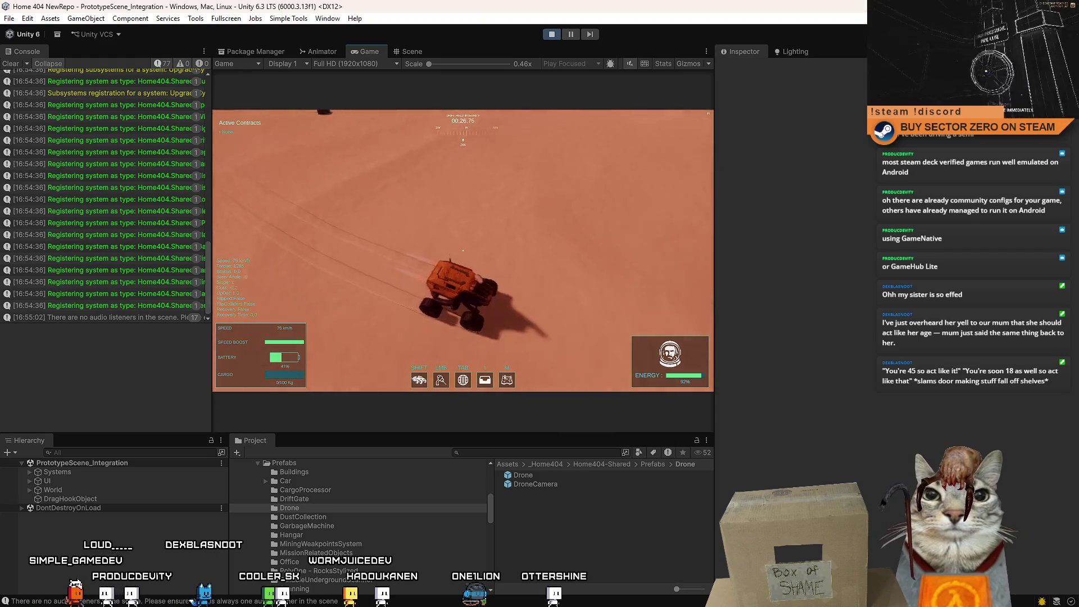
pyautogui.press('a')
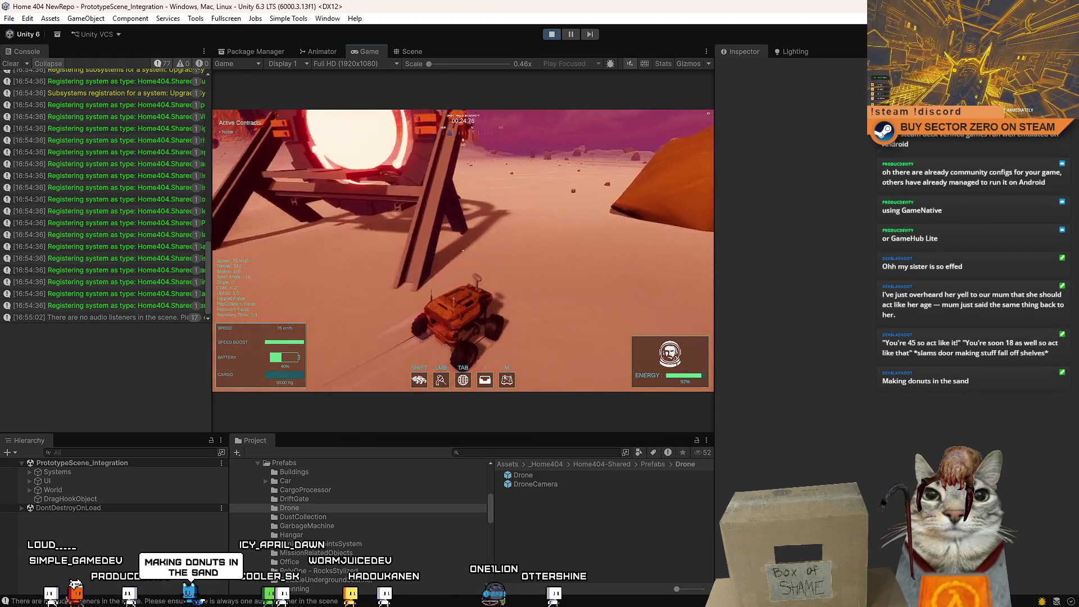
pyautogui.press('a')
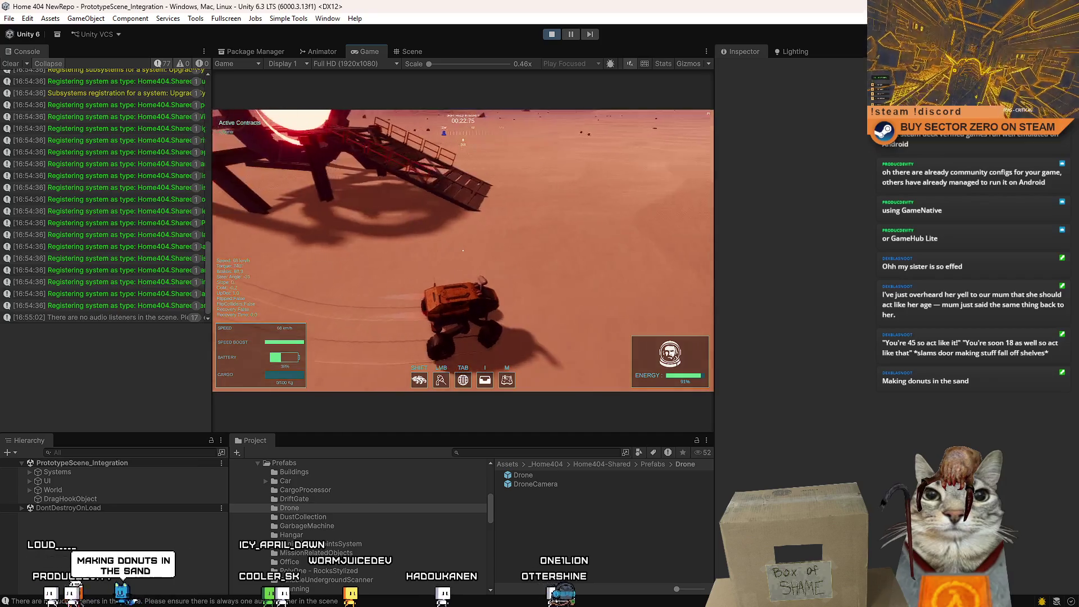
pyautogui.press('w')
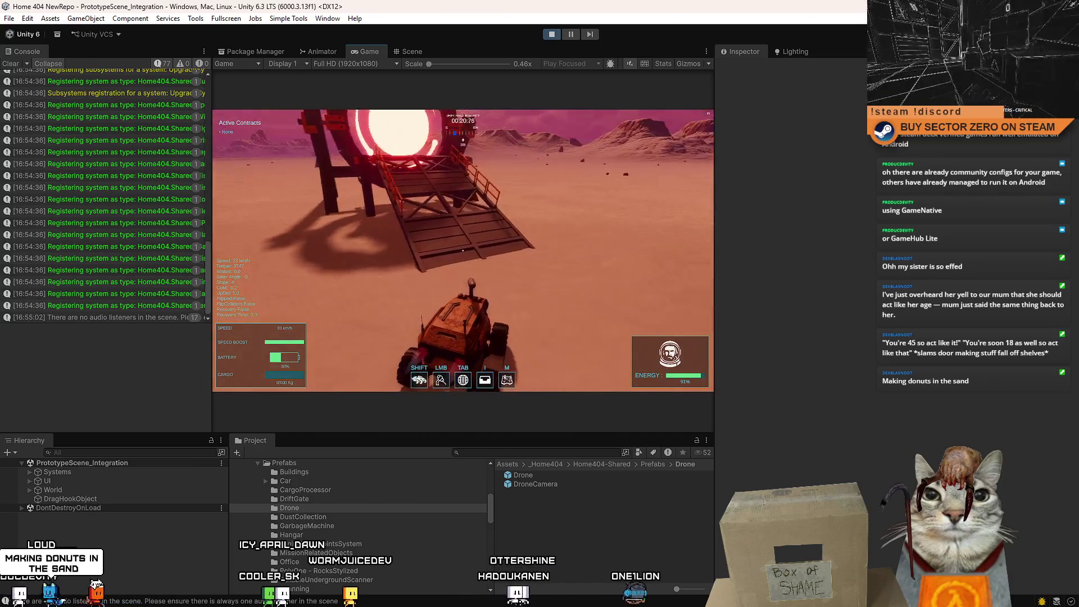
pyautogui.press('w')
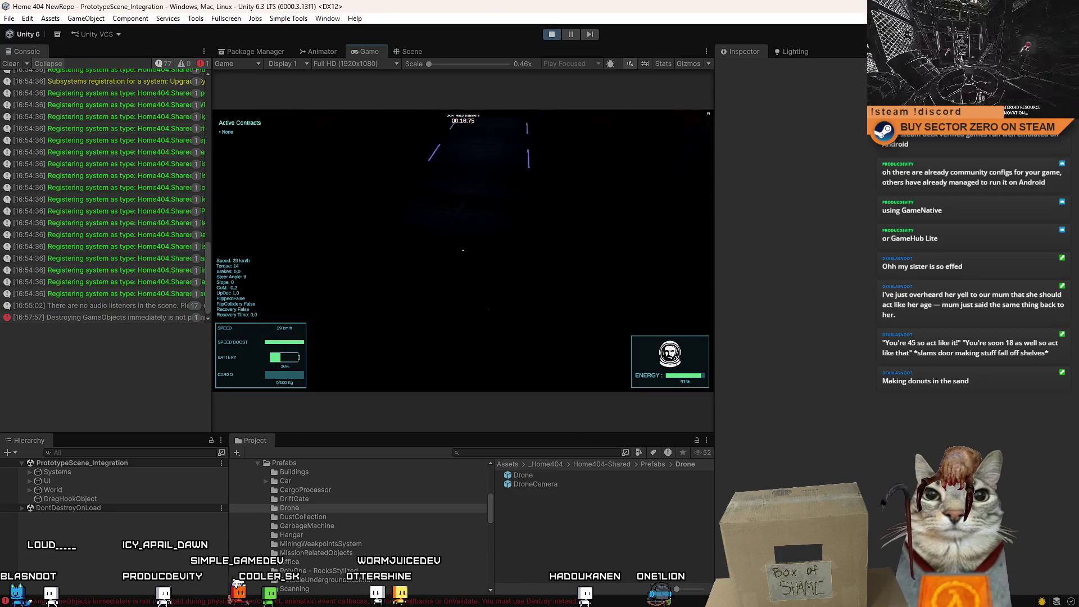
pyautogui.press('d')
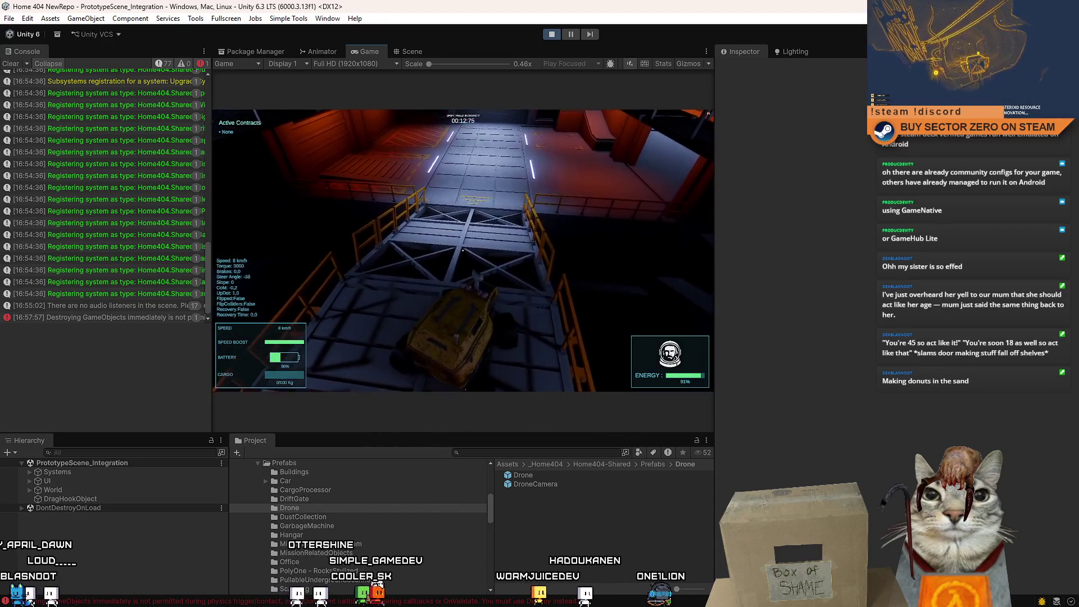
pyautogui.press('Escape')
pyautogui.press('Escape')
# Select the new error in the Console, brake the rover to a stop, and pause again
pyautogui.press('w')
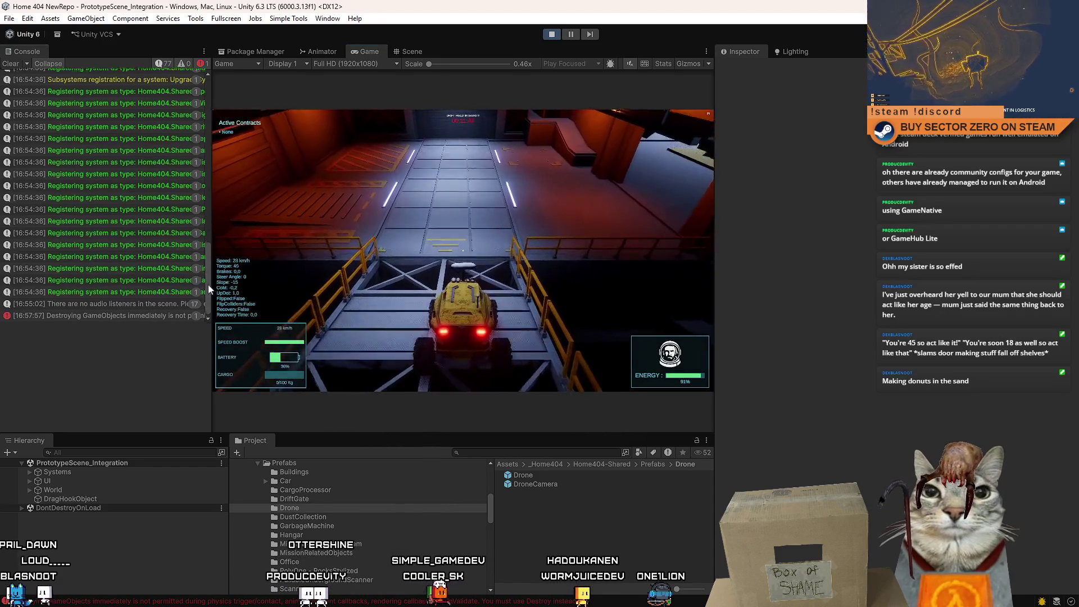
pyautogui.click(132, 315)
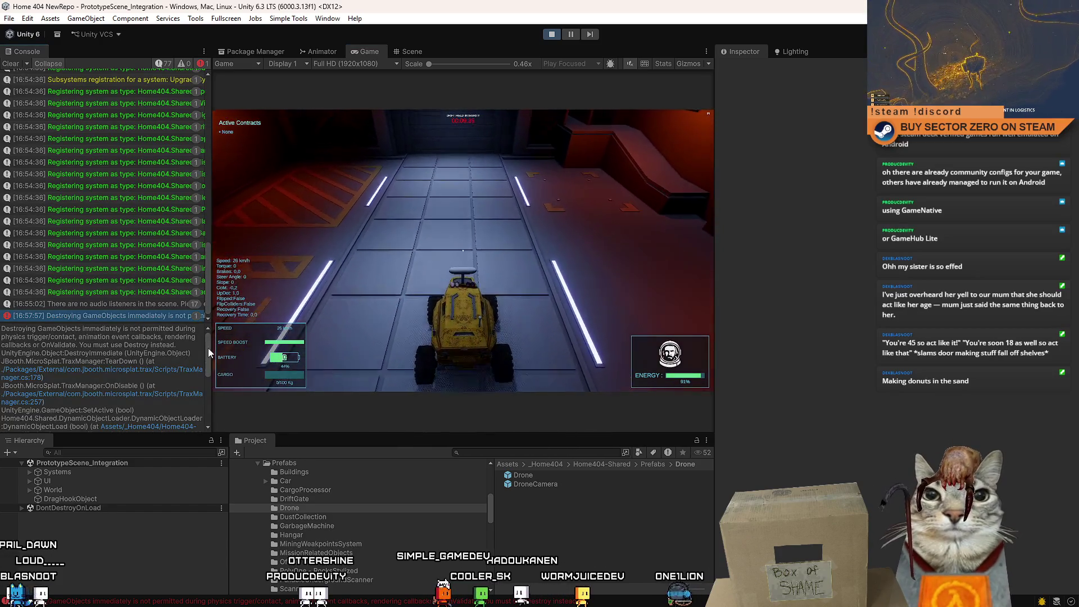
pyautogui.click(385, 262)
pyautogui.press('s')
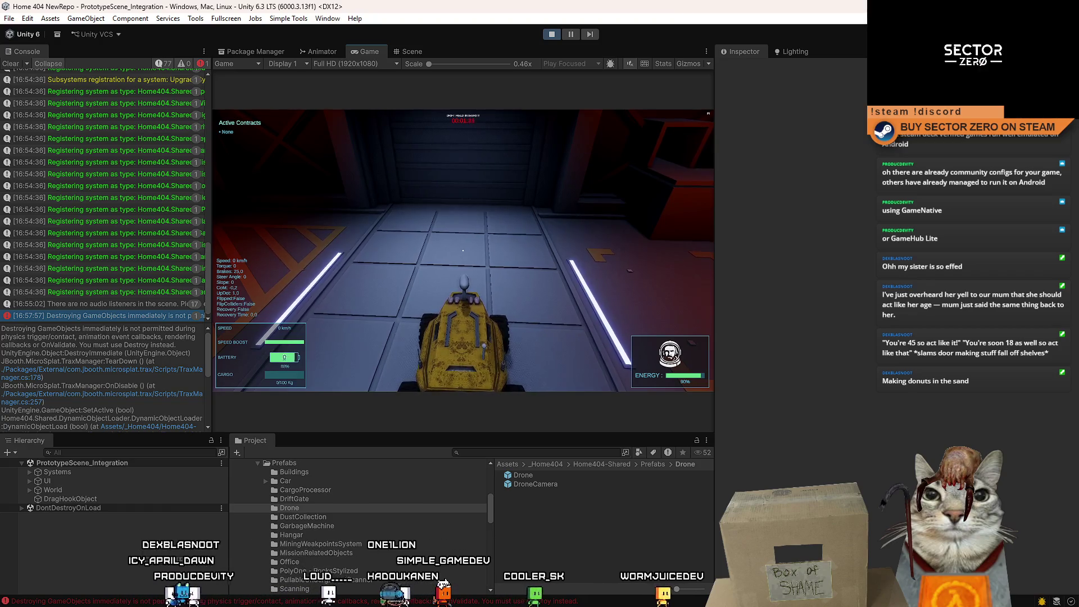
pyautogui.press('Escape')
pyautogui.press('Escape')
# Scroll the Console details pane through the 'Destroying GameObjects immediately' stack trace
pyautogui.moveTo(207, 346); pyautogui.dragTo(206, 358)
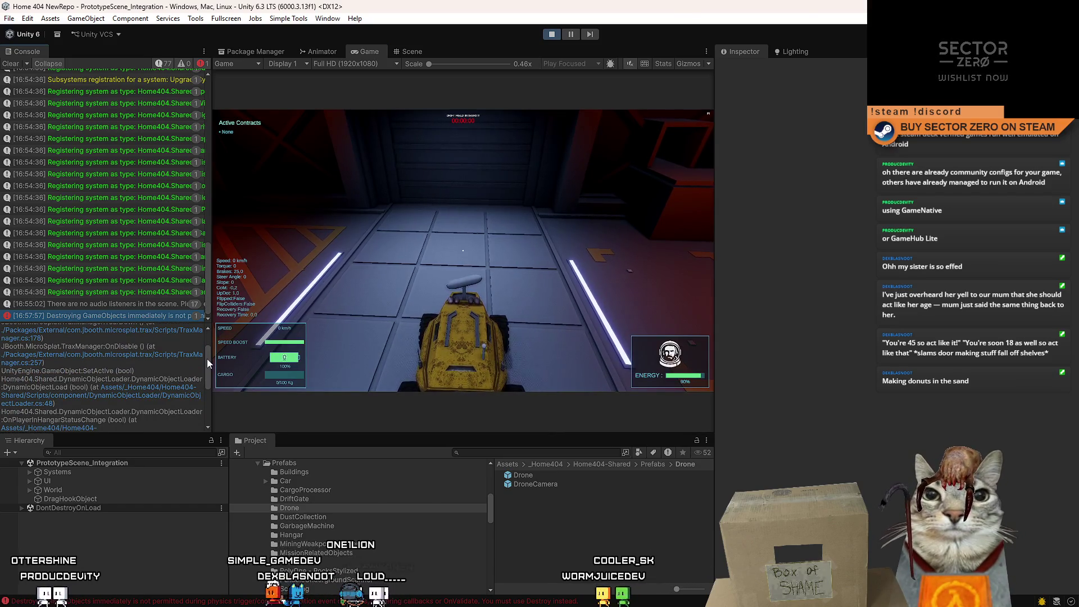
pyautogui.moveTo(207, 358); pyautogui.dragTo(207, 378)
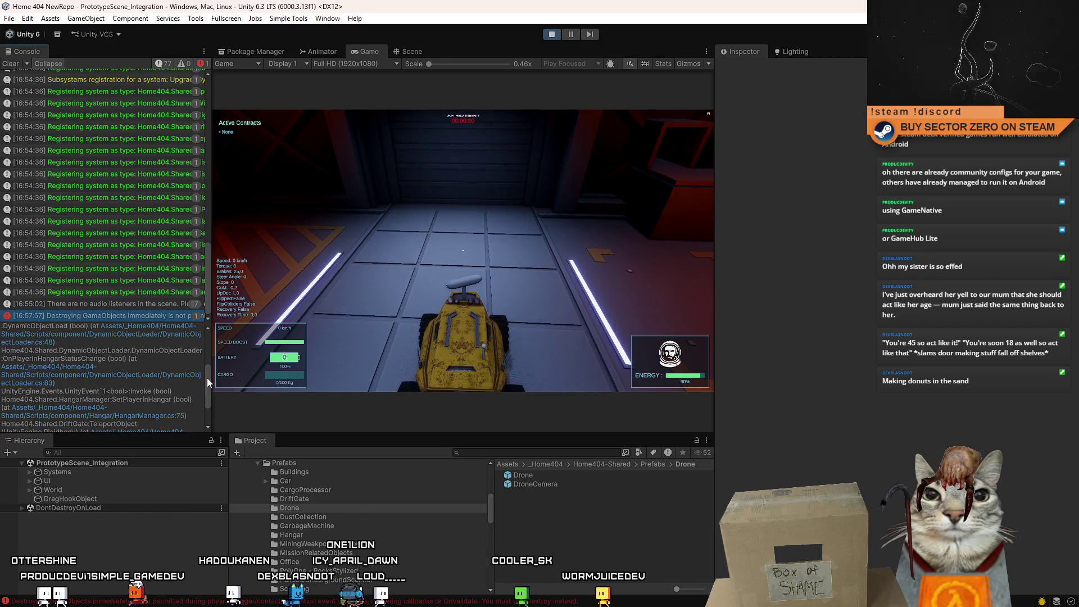
pyautogui.moveTo(207, 378); pyautogui.dragTo(201, 393)
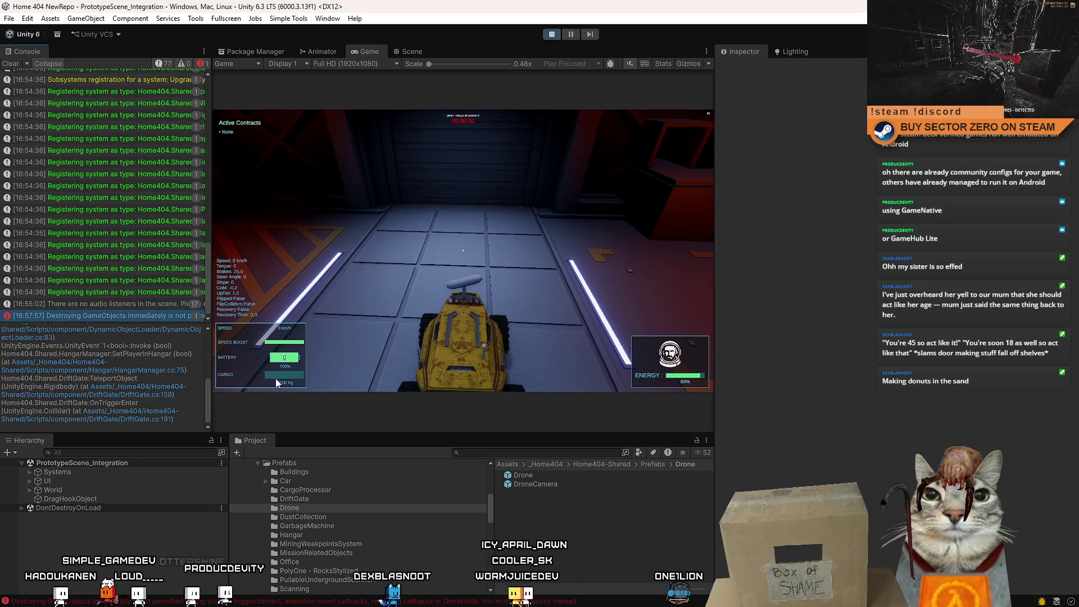
pyautogui.moveTo(207, 403)
pyautogui.mouseDown()
pyautogui.moveTo(201, 369)
pyautogui.moveTo(137, 301)
pyautogui.mouseUp()
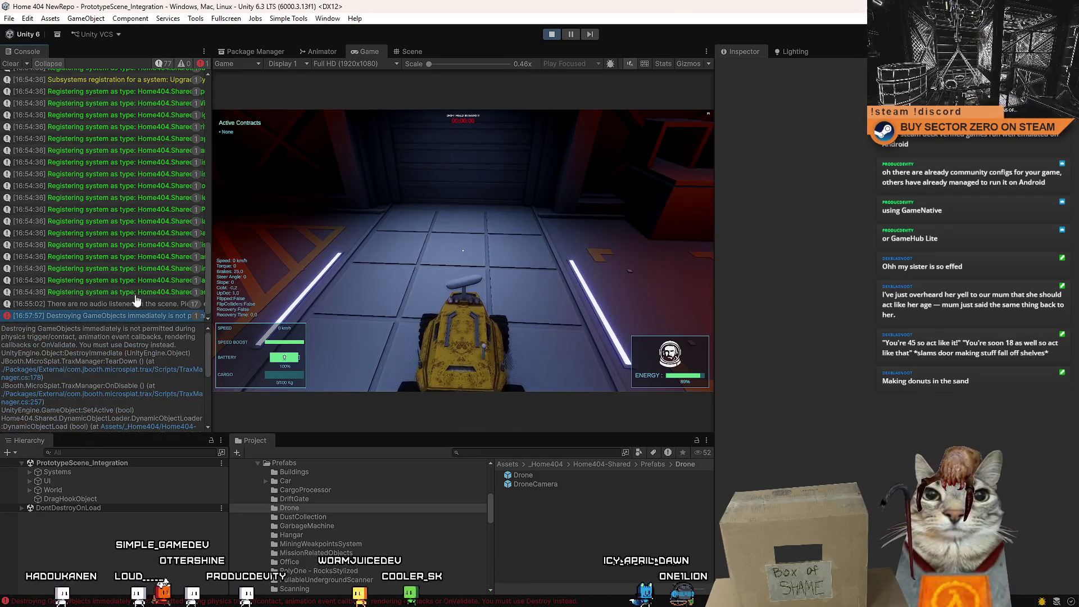
# Clear the Console, drive the rover onto the bridge in fullscreen, then exit fullscreen and pause
pyautogui.click(23, 66)
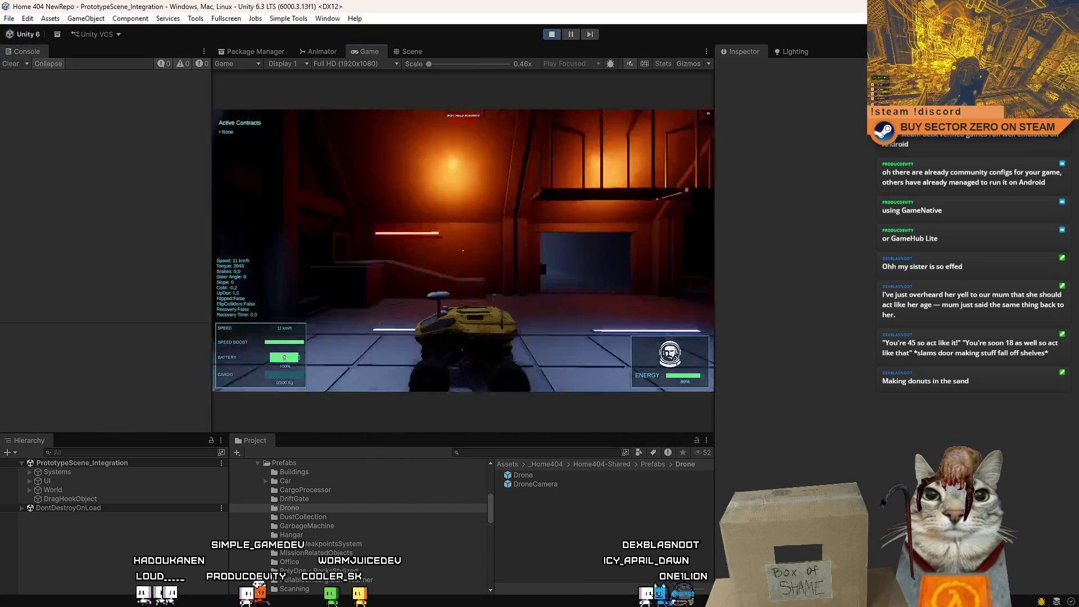
pyautogui.press('w')
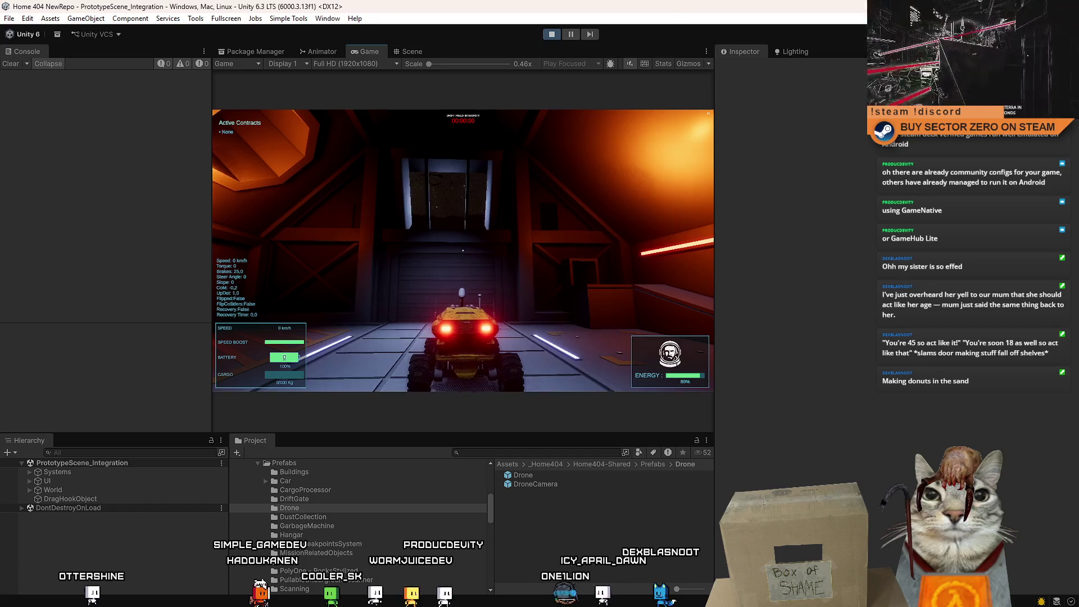
pyautogui.press('F10')
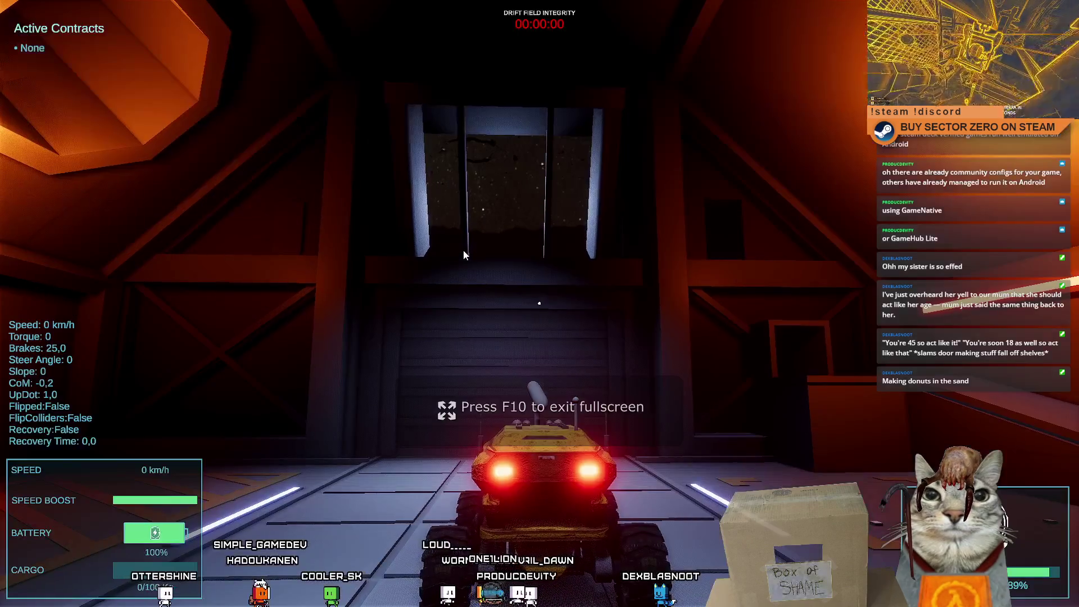
pyautogui.press('s')
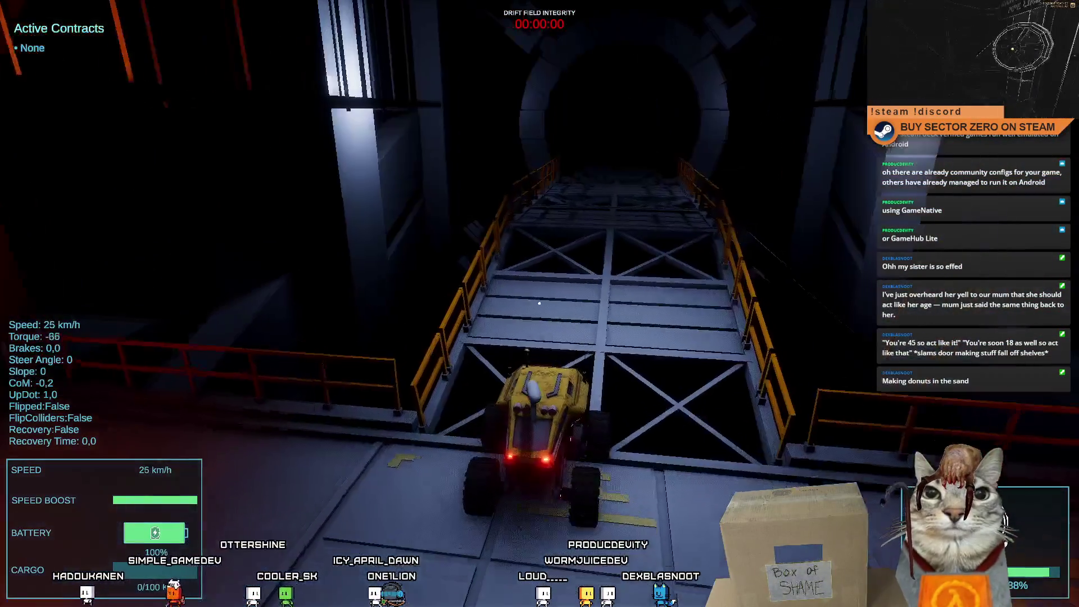
pyautogui.press('w')
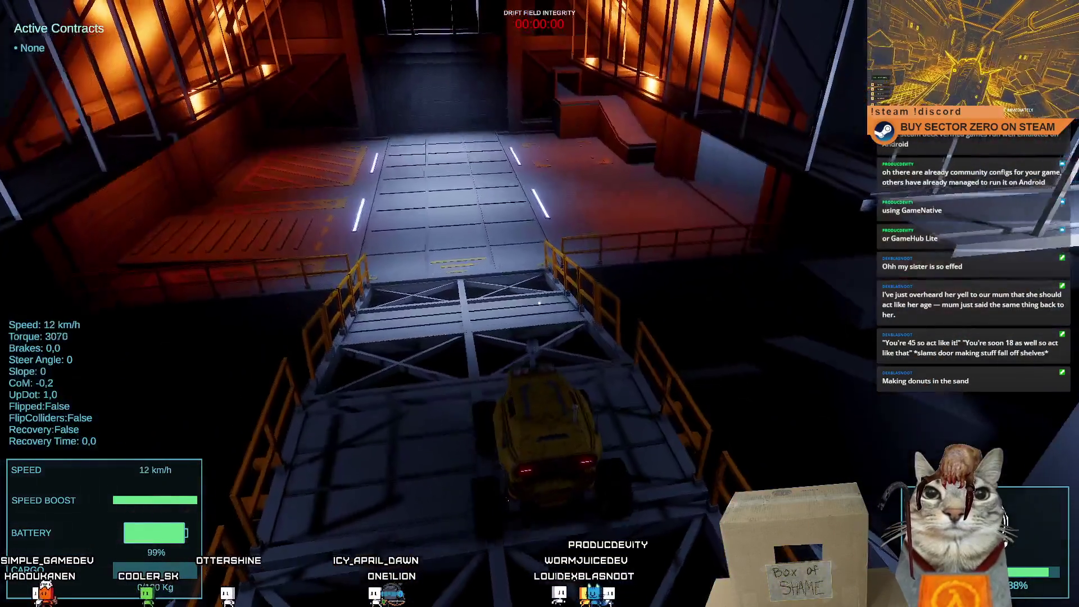
pyautogui.press('F11')
pyautogui.press('Escape')
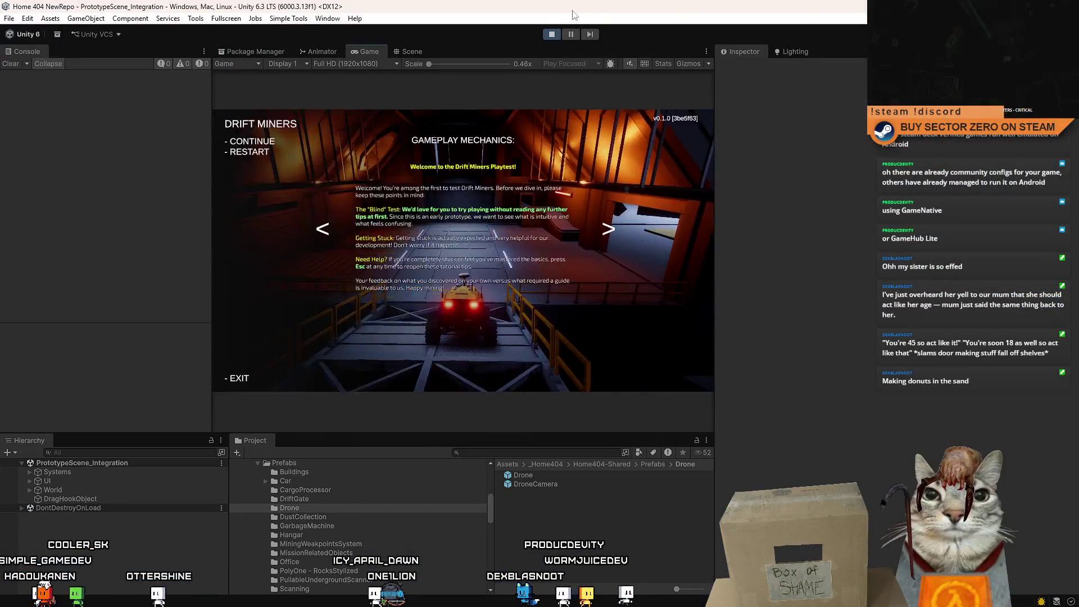
# Stop the running Play session and relaunch it with Ctrl+P
pyautogui.click(553, 35)
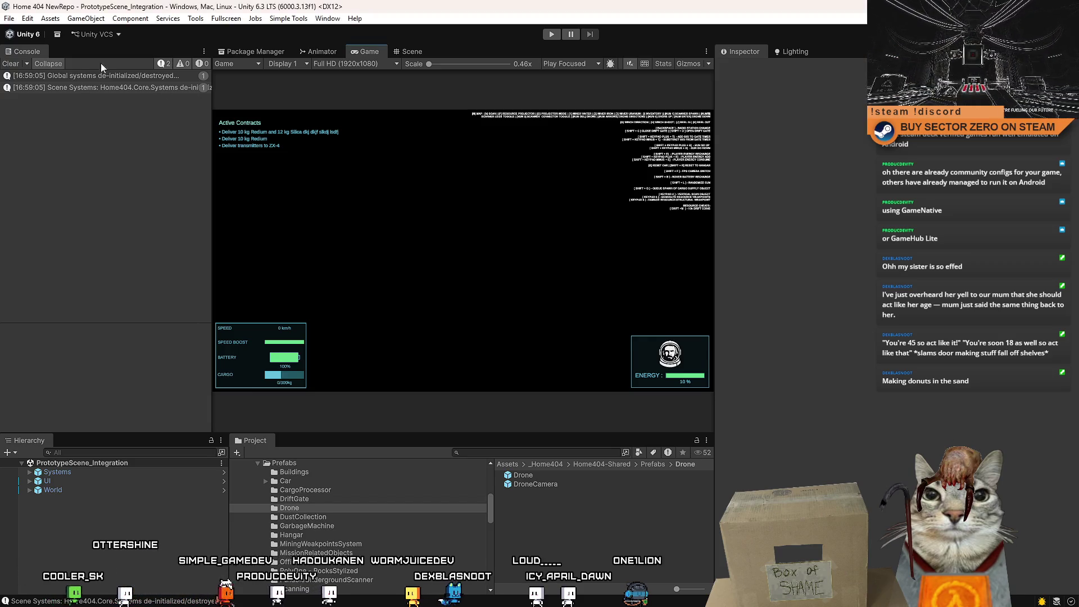
pyautogui.hotkey('ctrl', 'p')
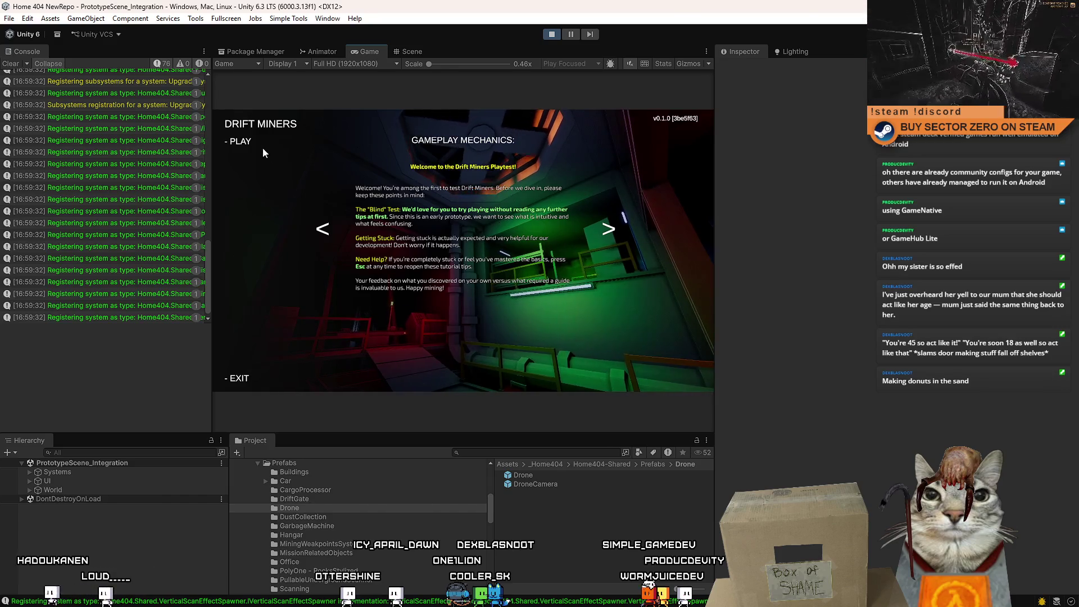
# Start the game and move the drone through the red machinery room and green-lit terminal area
pyautogui.click(242, 142)
pyautogui.press('w')
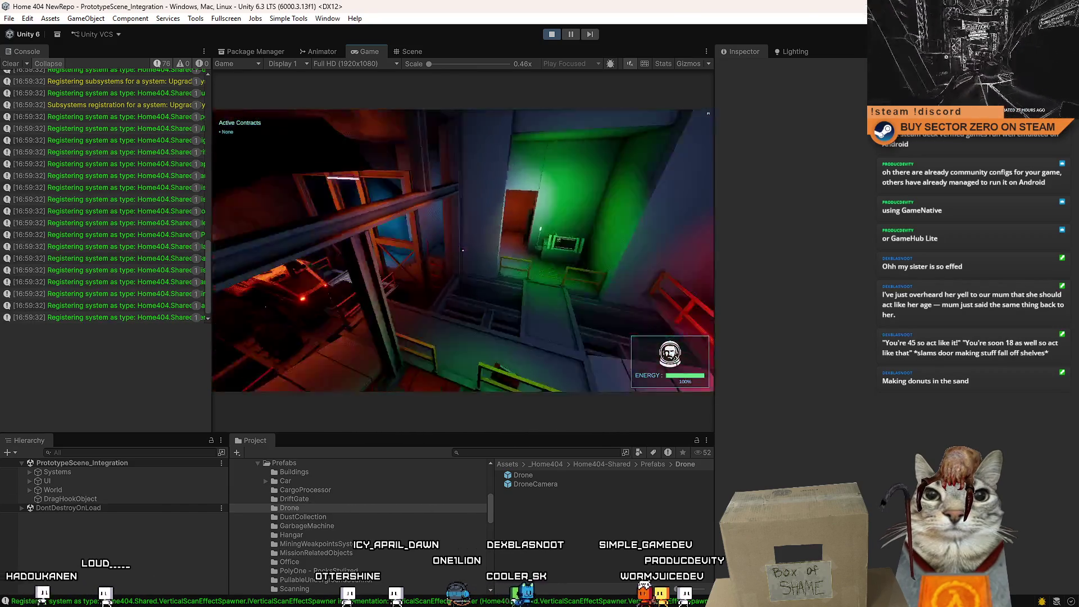
pyautogui.press('w')
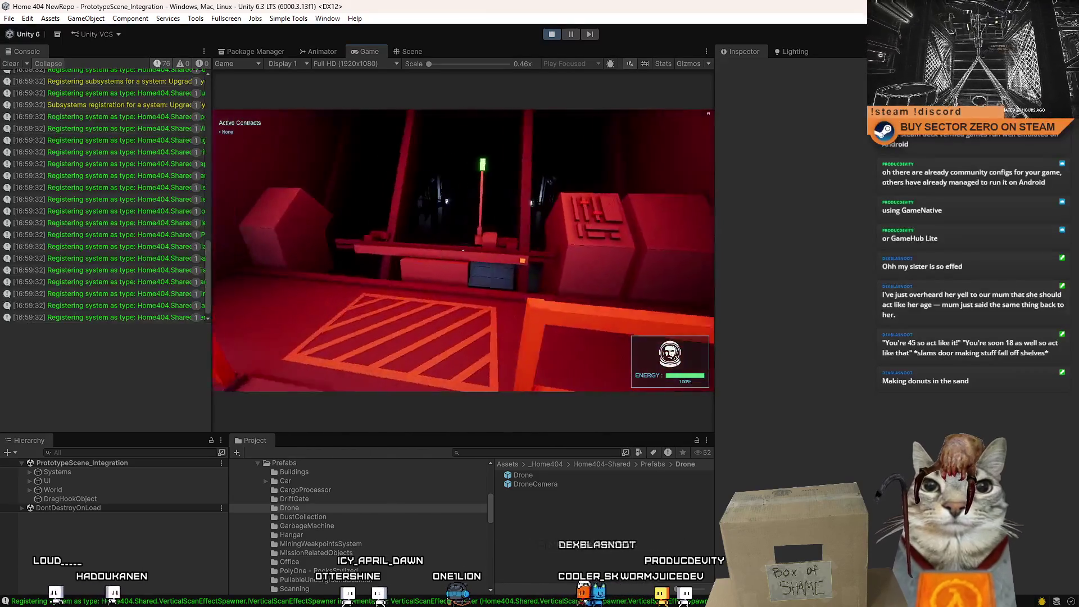
pyautogui.press('w')
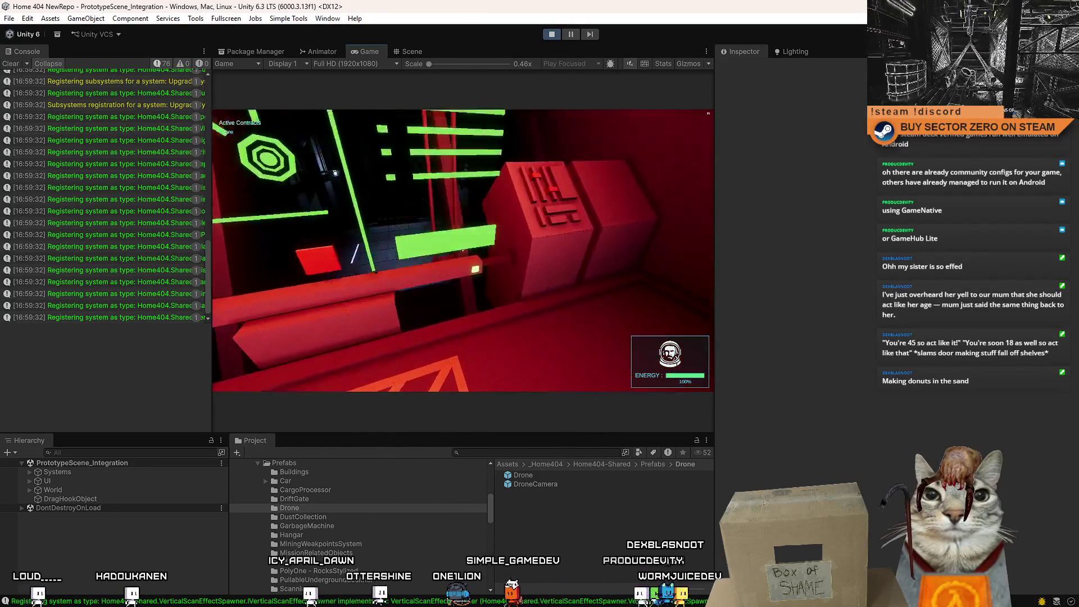
pyautogui.press('w')
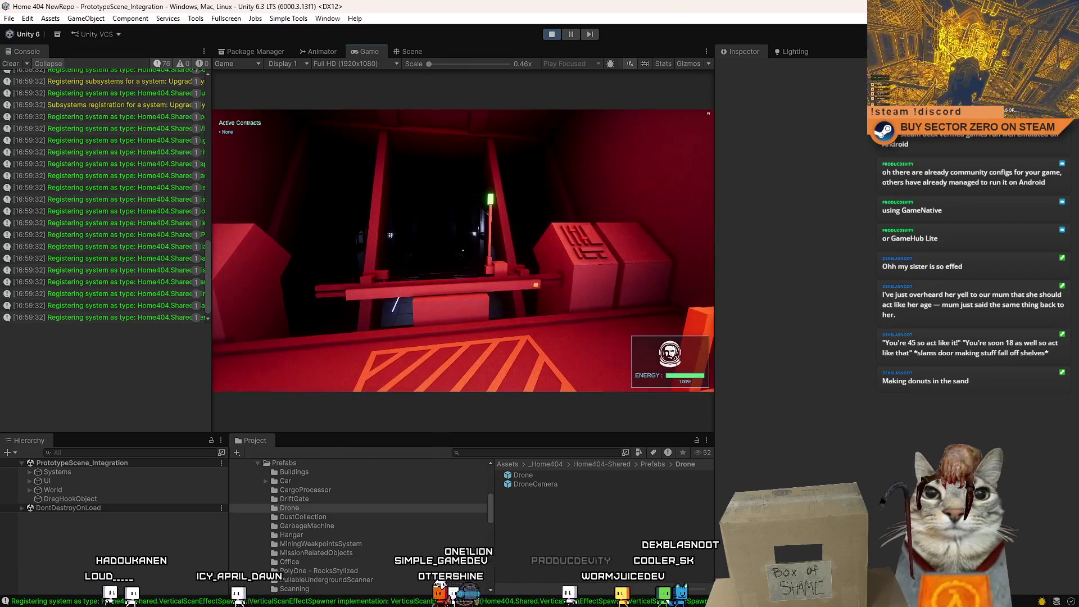
pyautogui.press('w')
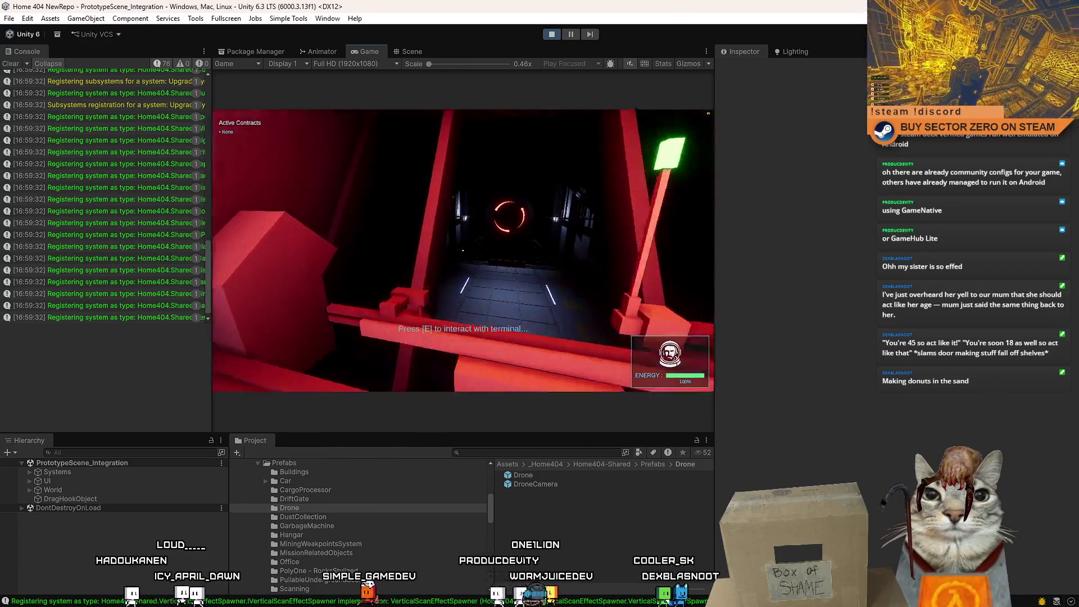
pyautogui.press('w')
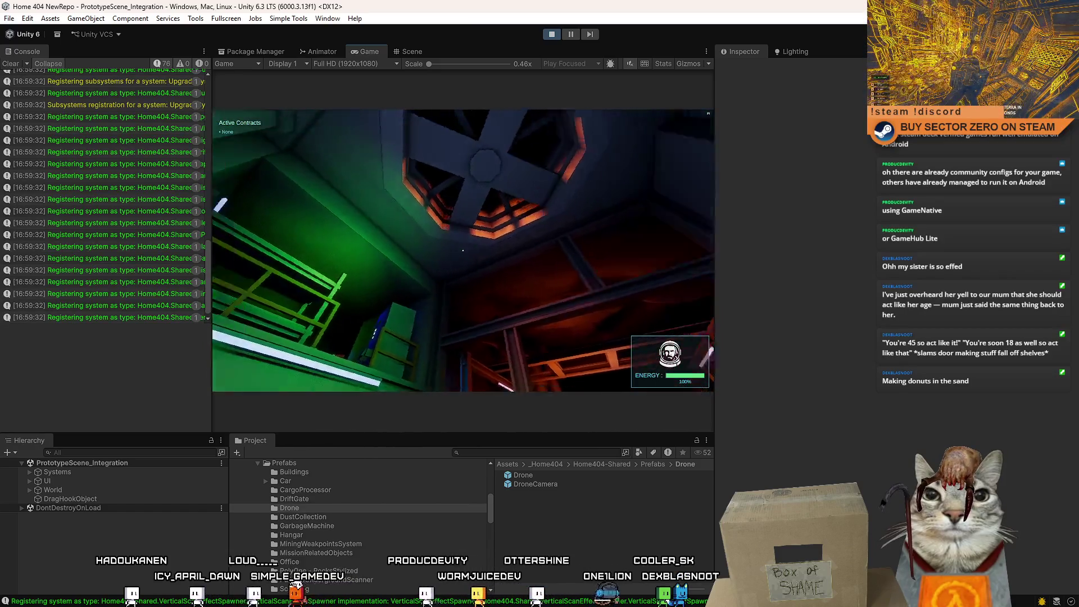
pyautogui.press('w')
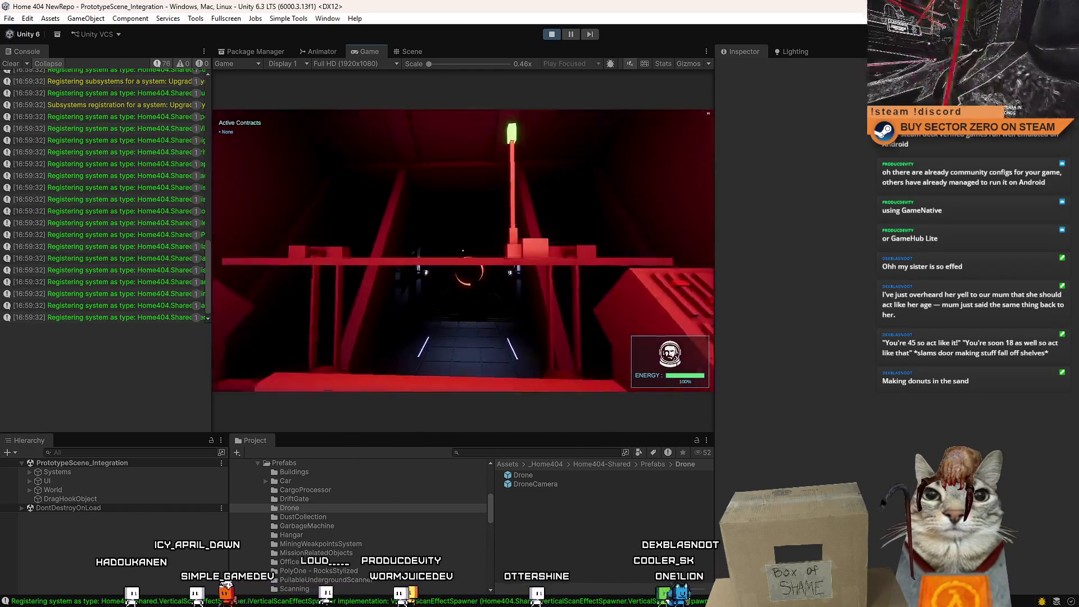
pyautogui.press('w')
# Pause the game, clear the Console messages and stop Play mode
pyautogui.press('Escape')
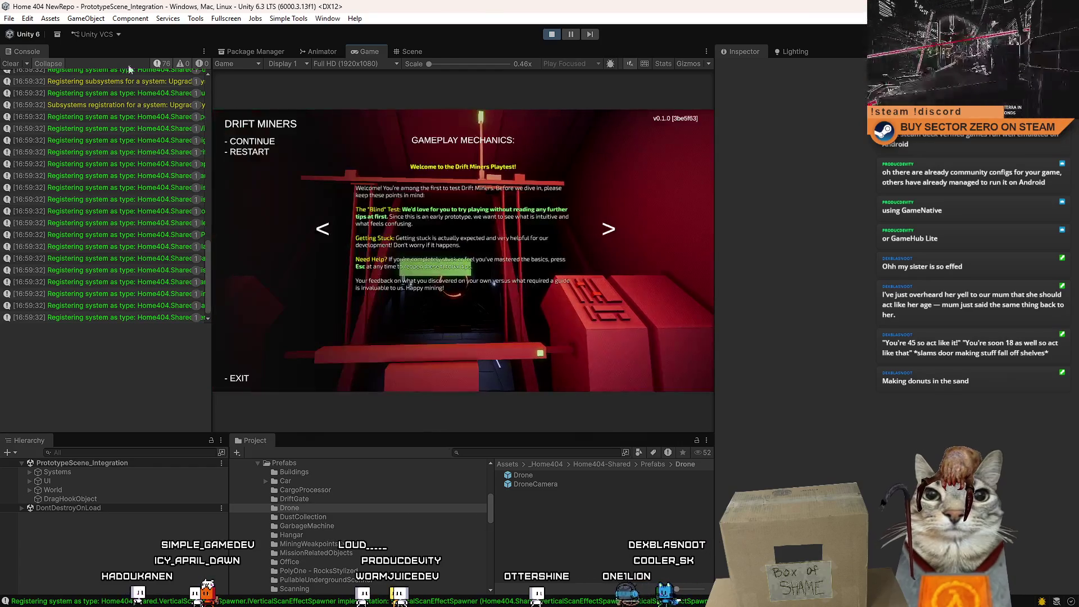
pyautogui.click(11, 65)
pyautogui.click(552, 35)
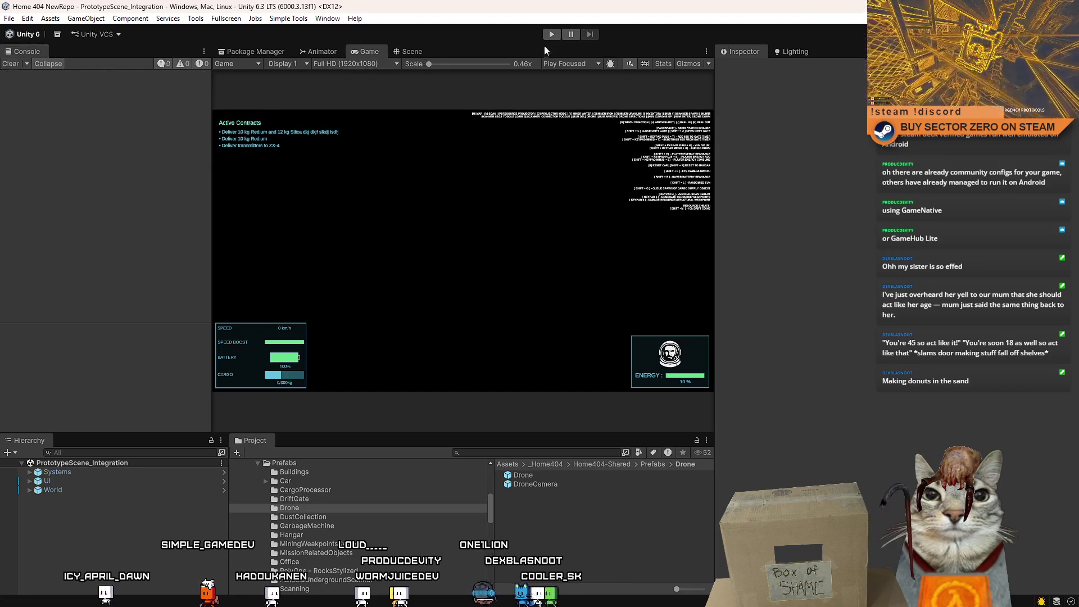
pyautogui.click(550, 34)
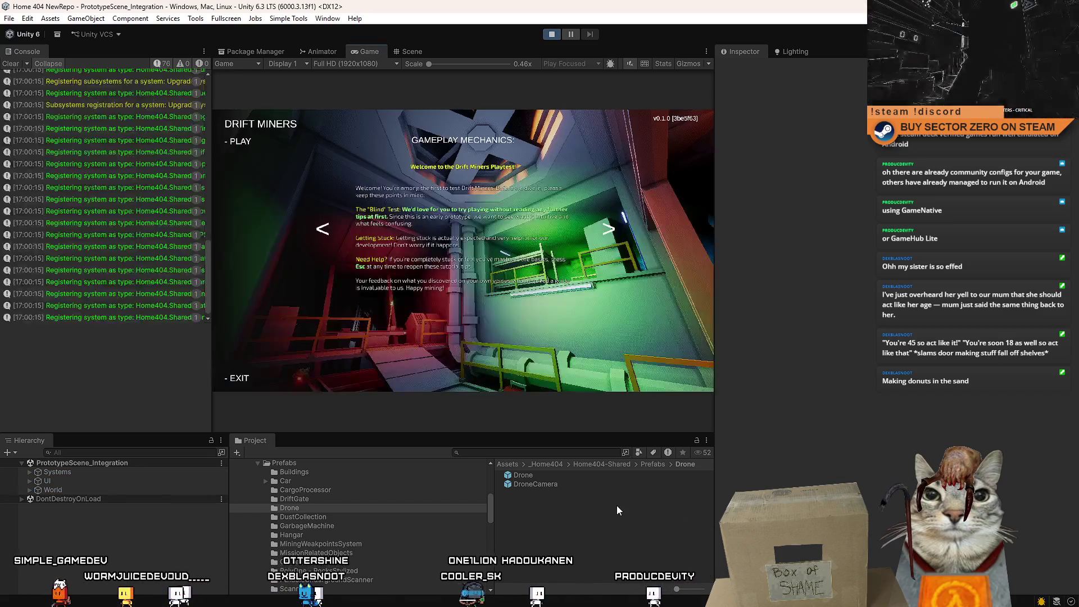
pyautogui.click(240, 141)
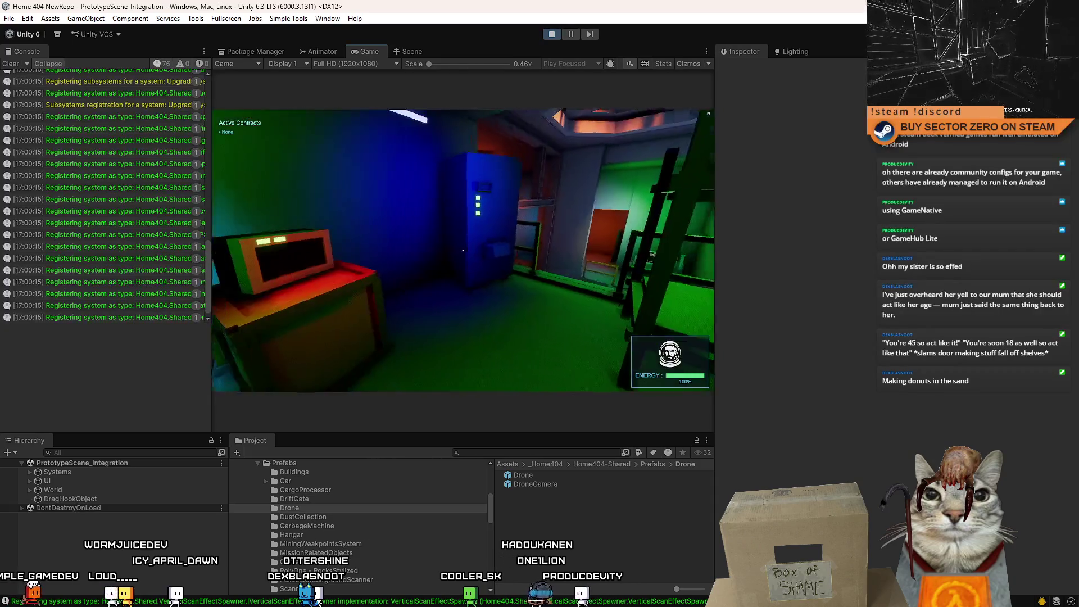
pyautogui.press('Escape')
pyautogui.click(553, 32)
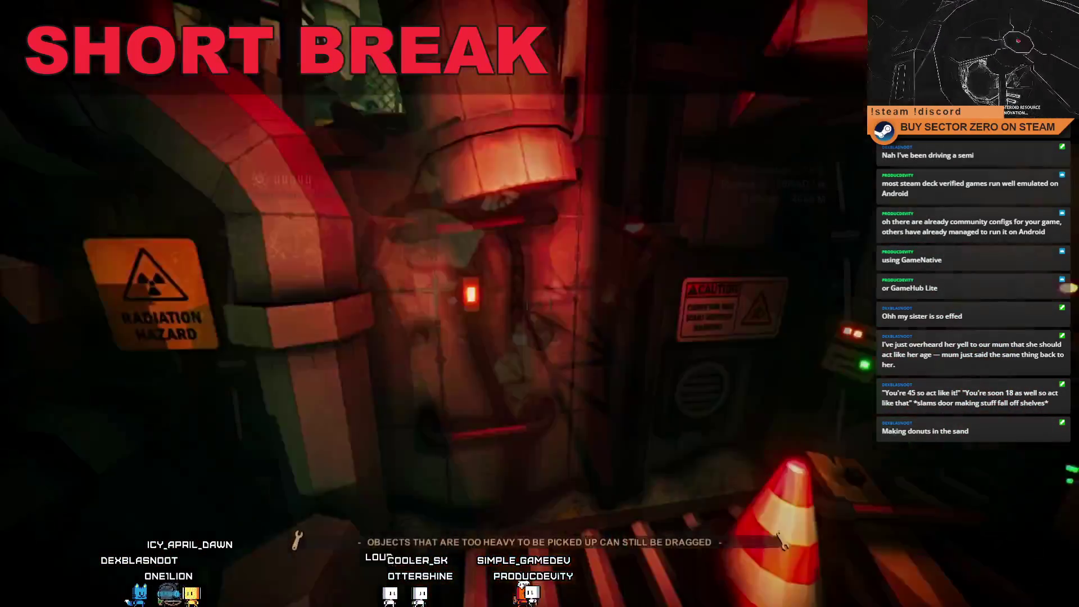
# Switch the stream from the Short Break scene back to the Unity Editor capture
pyautogui.moveTo(540, 304); pyautogui.dragTo(540, 304)
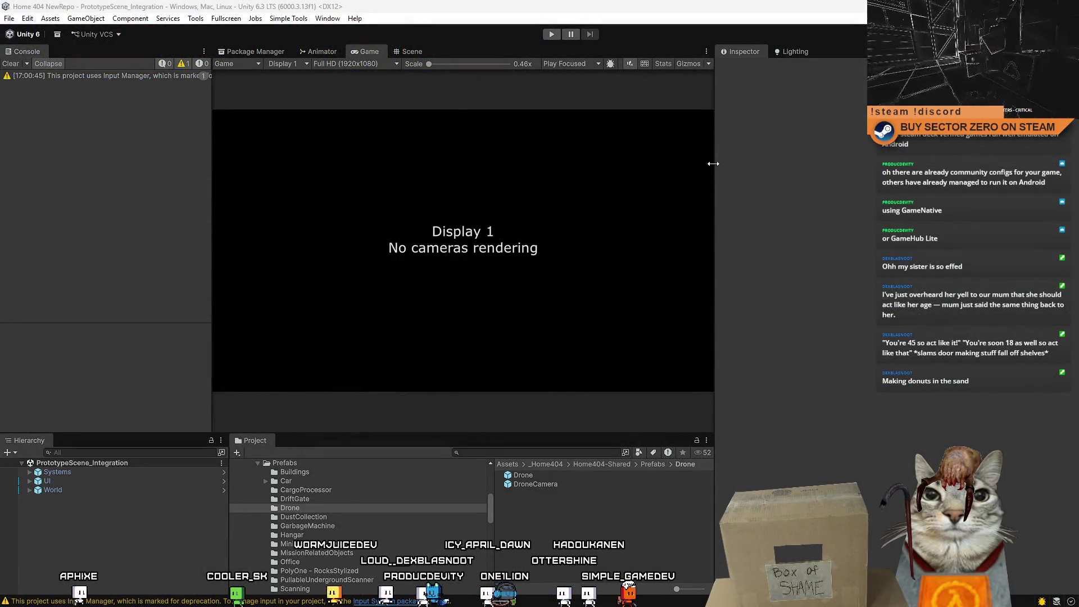
# Drag the Game view splitter right to widen the preview, then enter Play mode
pyautogui.moveTo(712, 164); pyautogui.dragTo(814, 179)
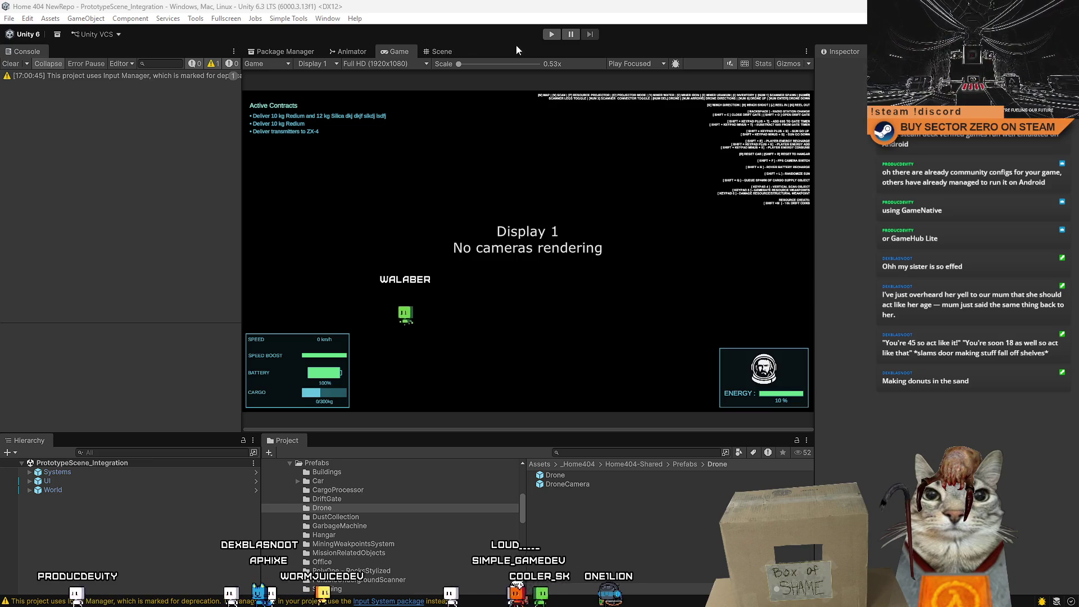
pyautogui.click(545, 35)
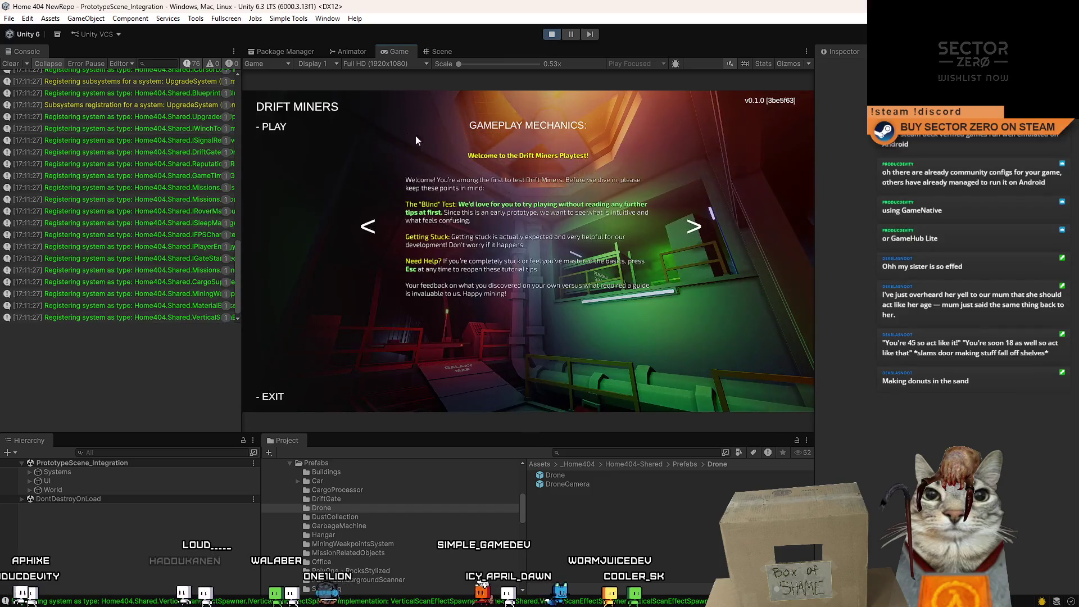
# Start the game from the Drift Miners menu and walk the player past the galaxy map into the hangar
pyautogui.click(281, 128)
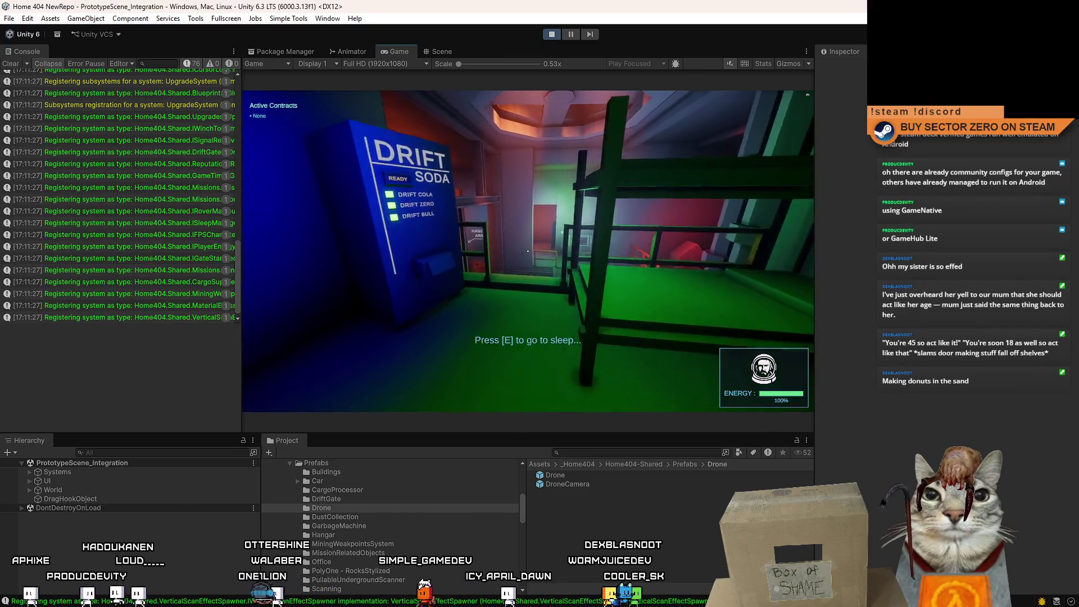
pyautogui.press('w')
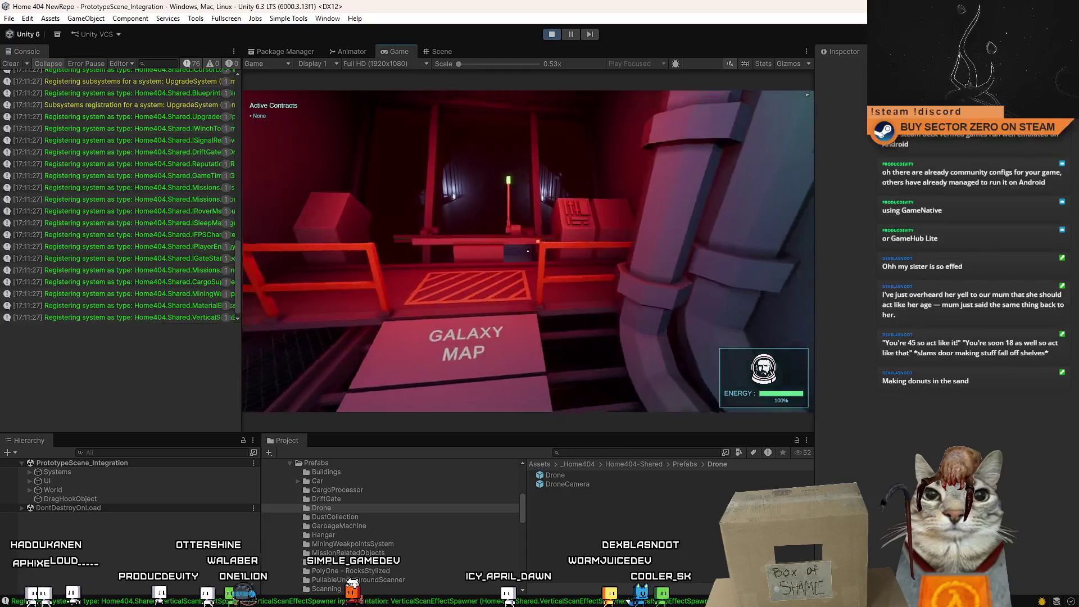
pyautogui.press('w')
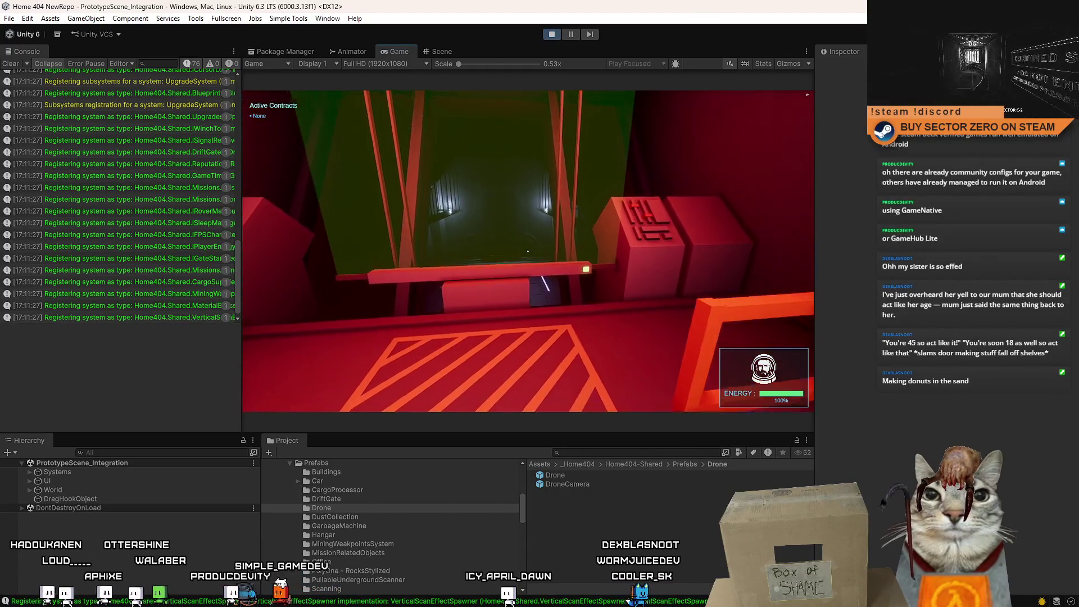
pyautogui.press('w')
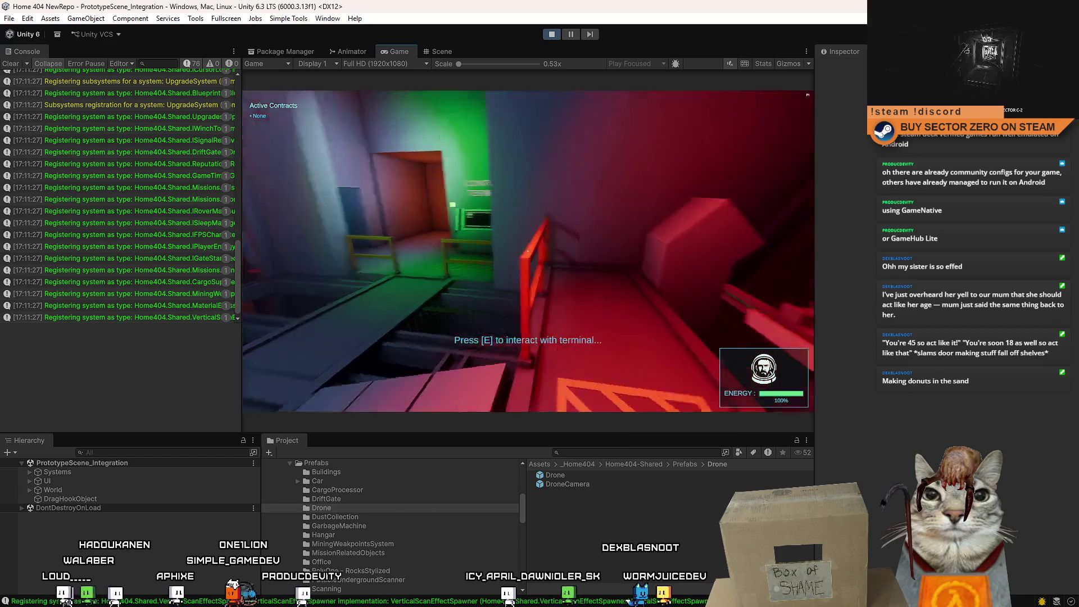
pyautogui.press('w')
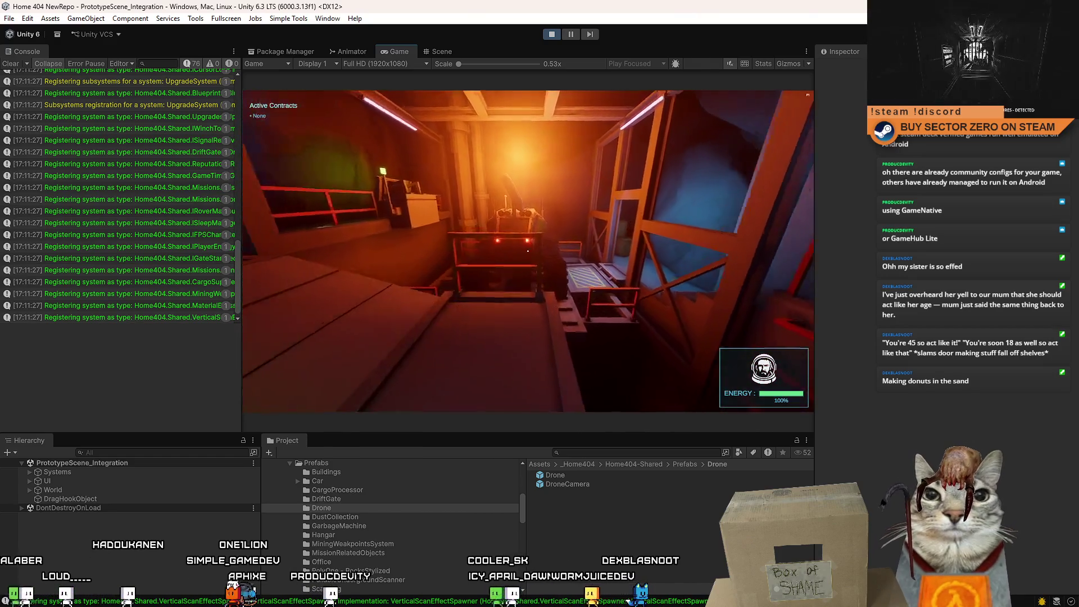
pyautogui.press('w')
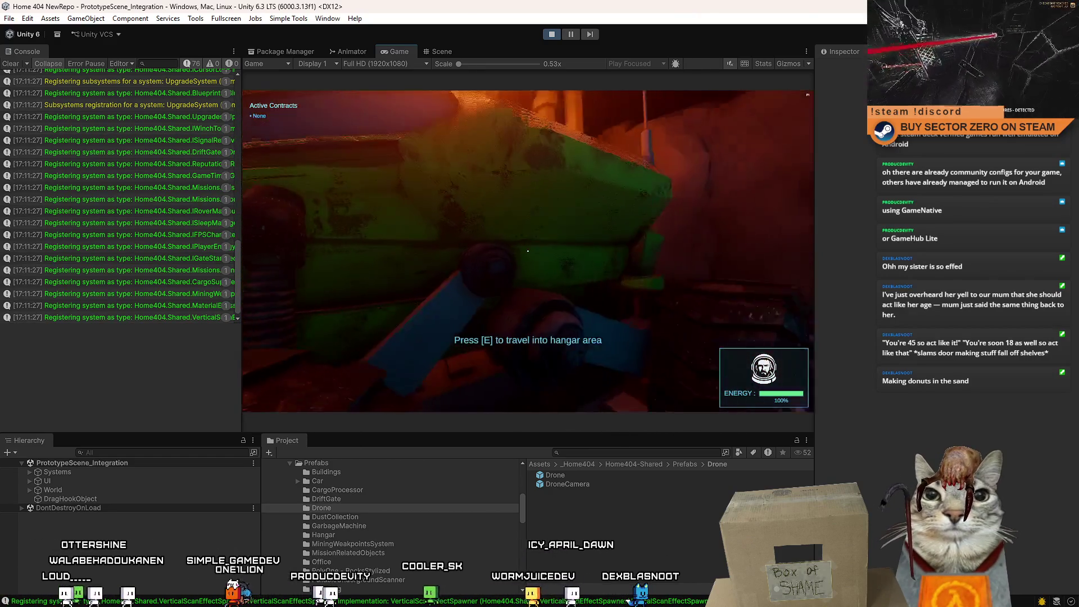
pyautogui.press('e')
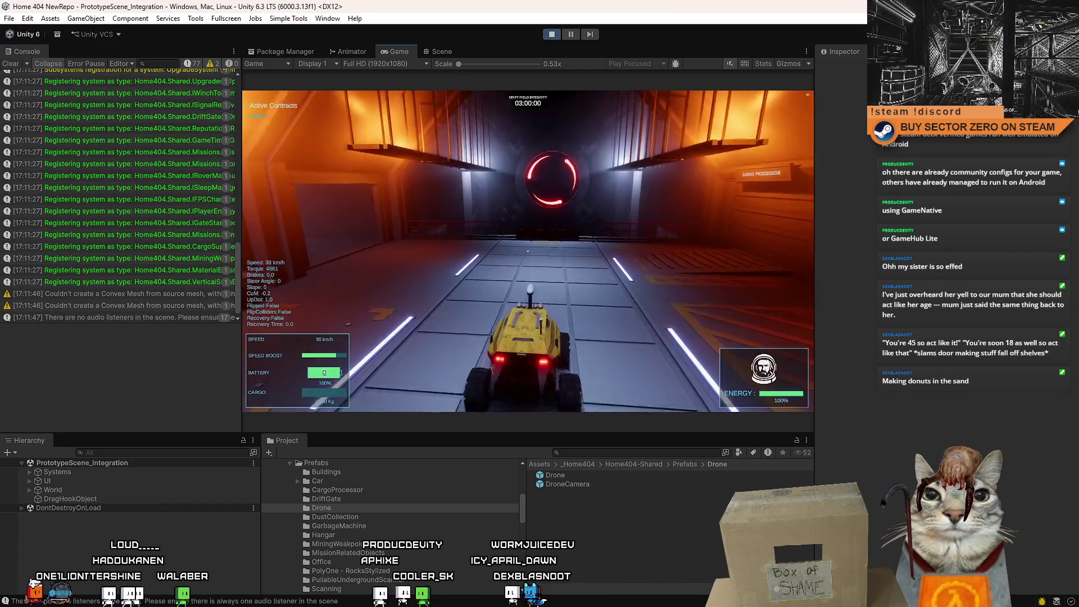
# Drive the rover down the hangar, up the ramp and along the corridor, then pause to show the tips
pyautogui.press('w')
pyautogui.press('a')
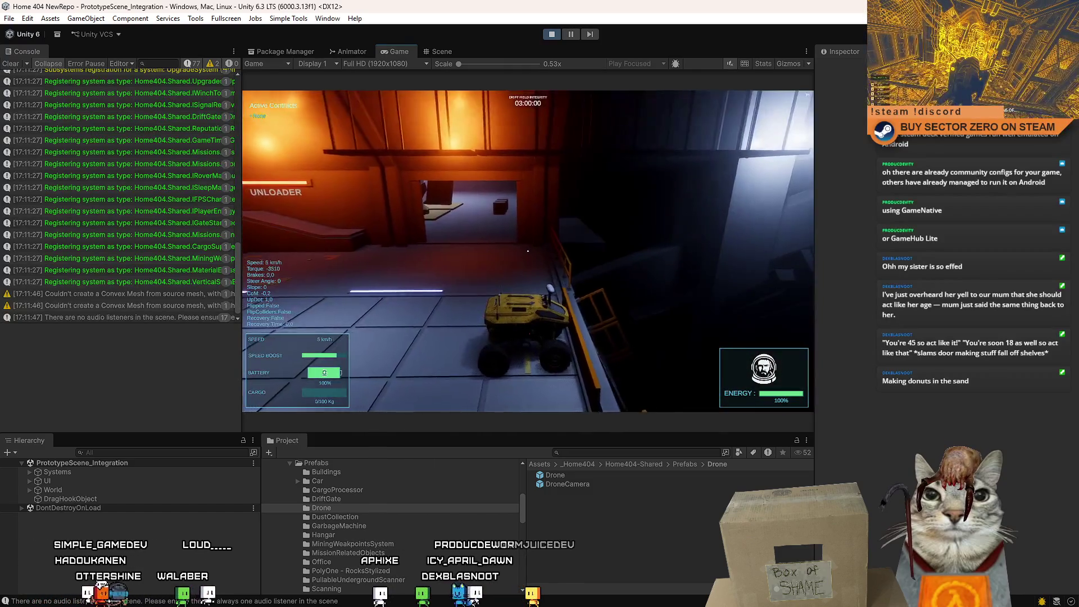
pyautogui.press('s')
pyautogui.press('w')
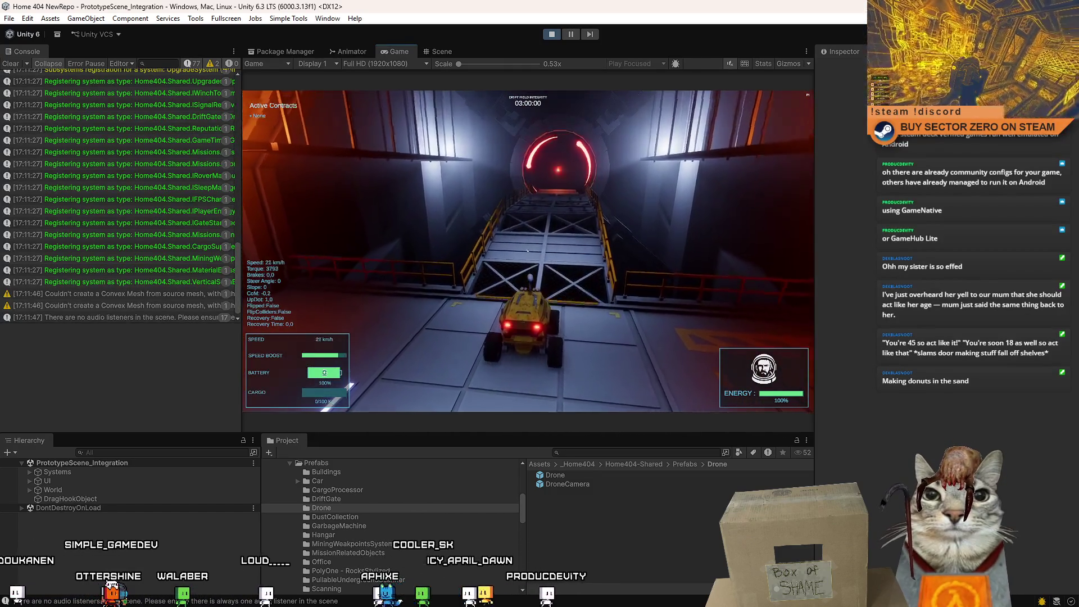
pyautogui.press('w')
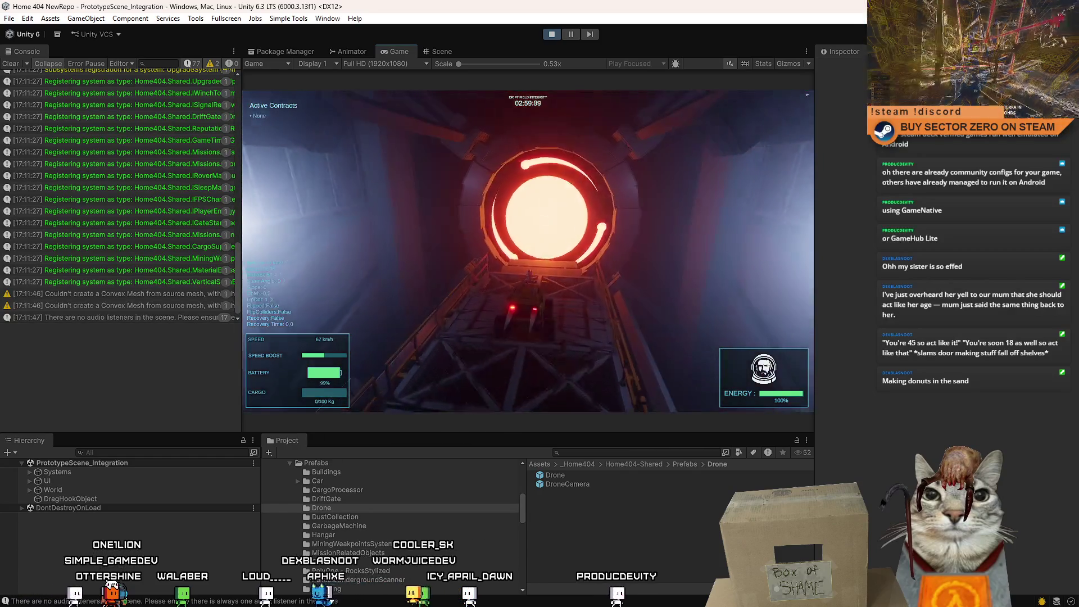
pyautogui.press('s')
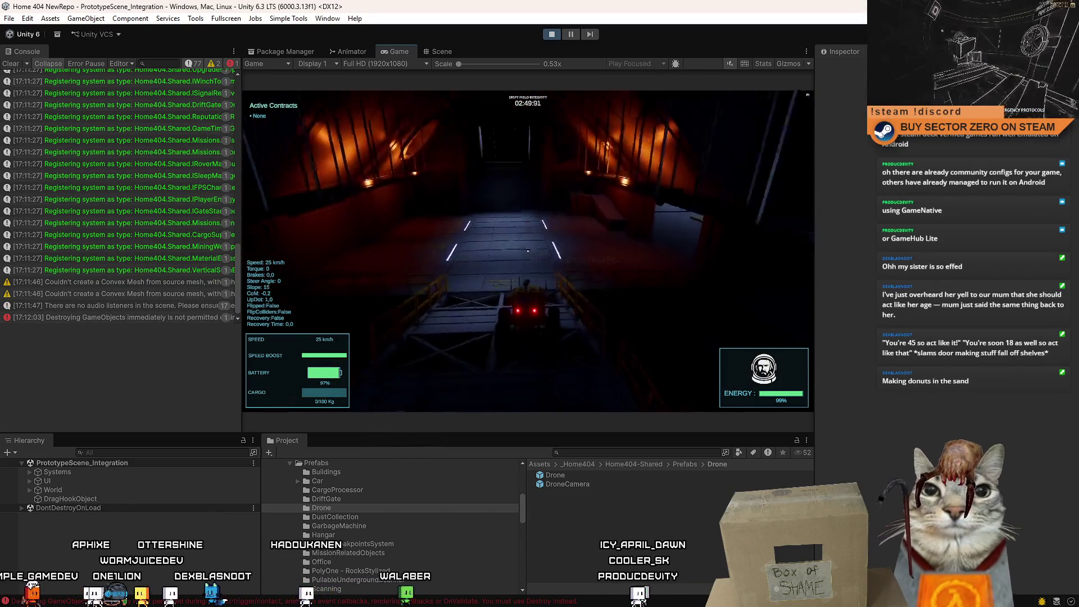
pyautogui.press('w')
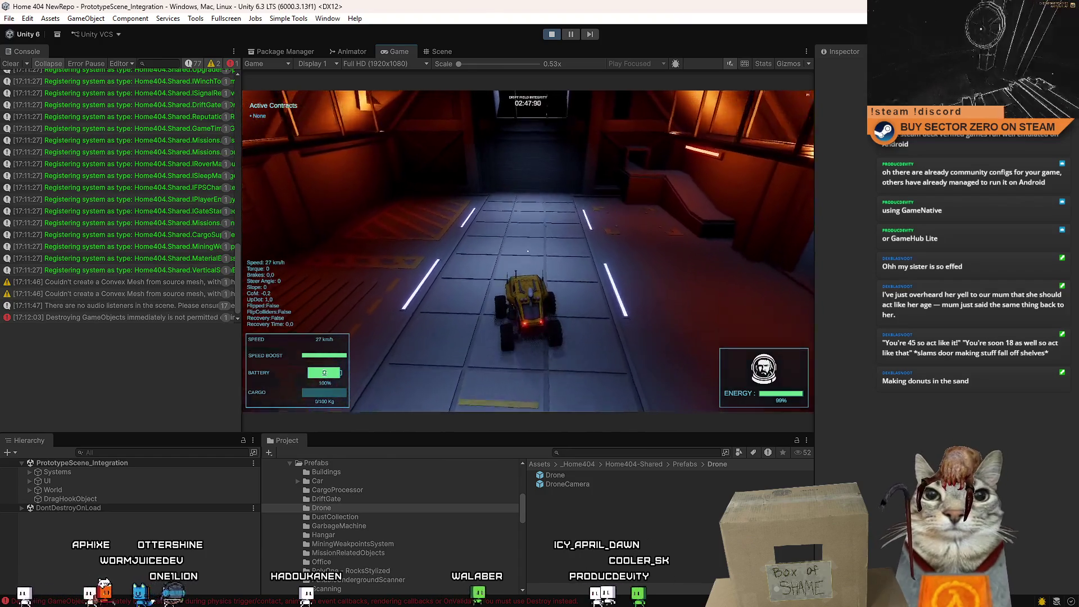
pyautogui.press('s')
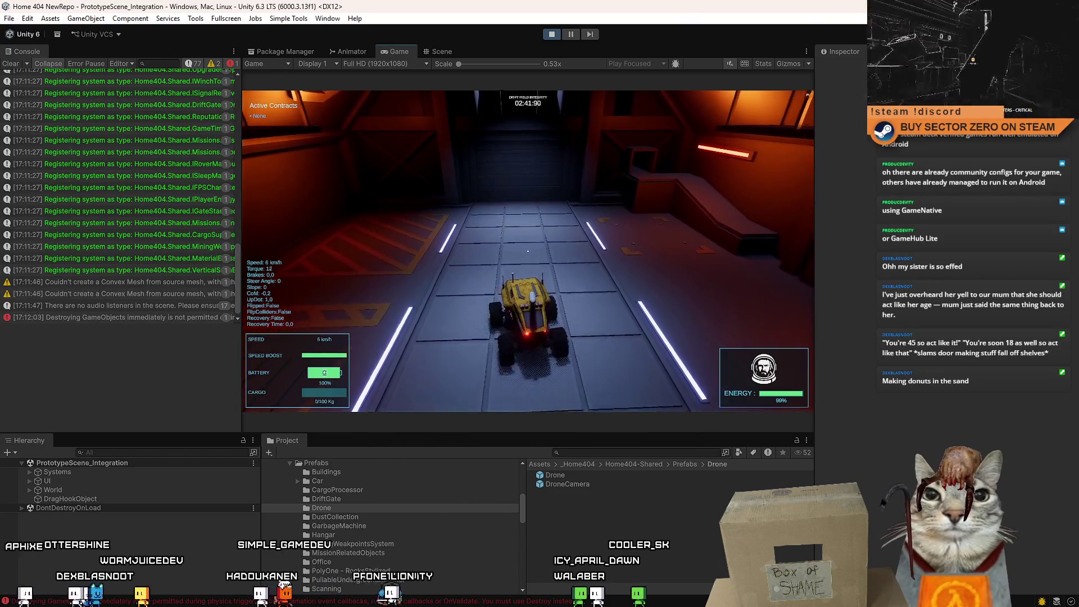
pyautogui.press('Escape')
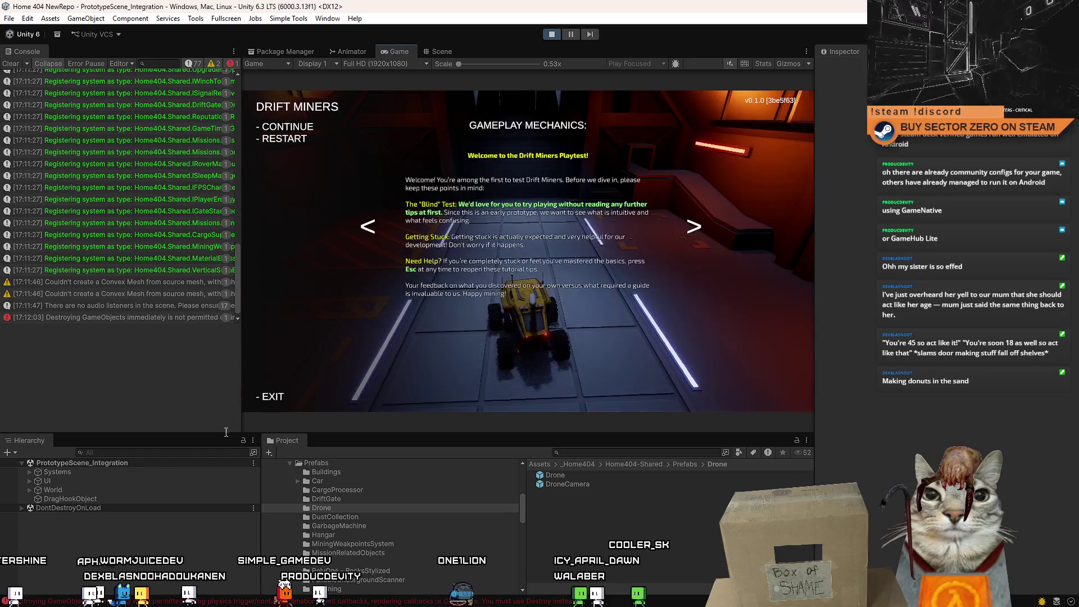
# Resume play and find SimplePrototypeCar(Clone) with a Hierarchy search, then clear the search
pyautogui.press('Escape')
pyautogui.write('prototype c')
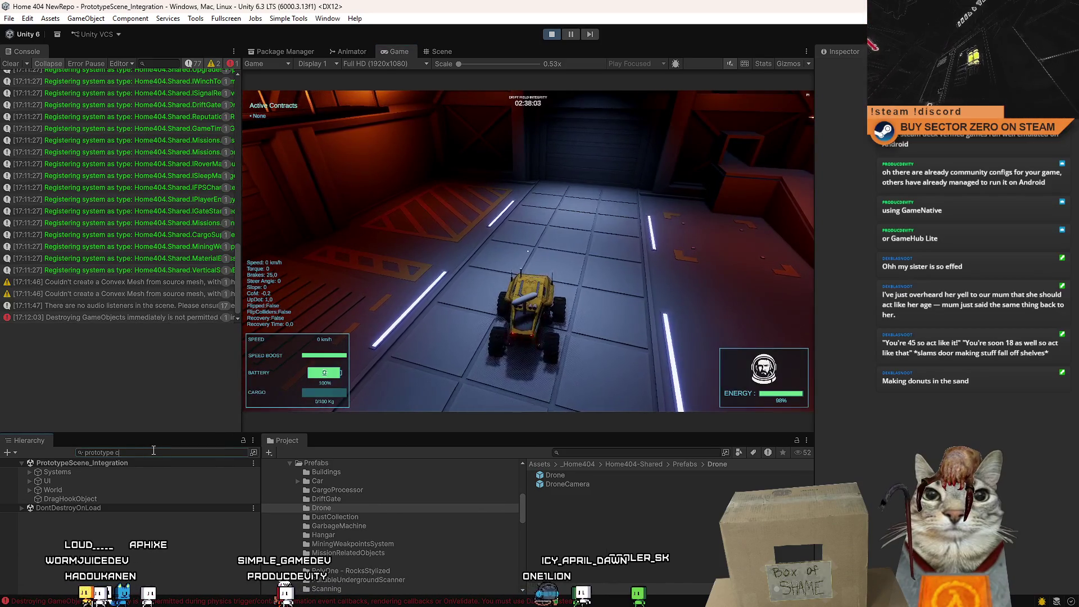
pyautogui.write('ar')
pyautogui.click(135, 470)
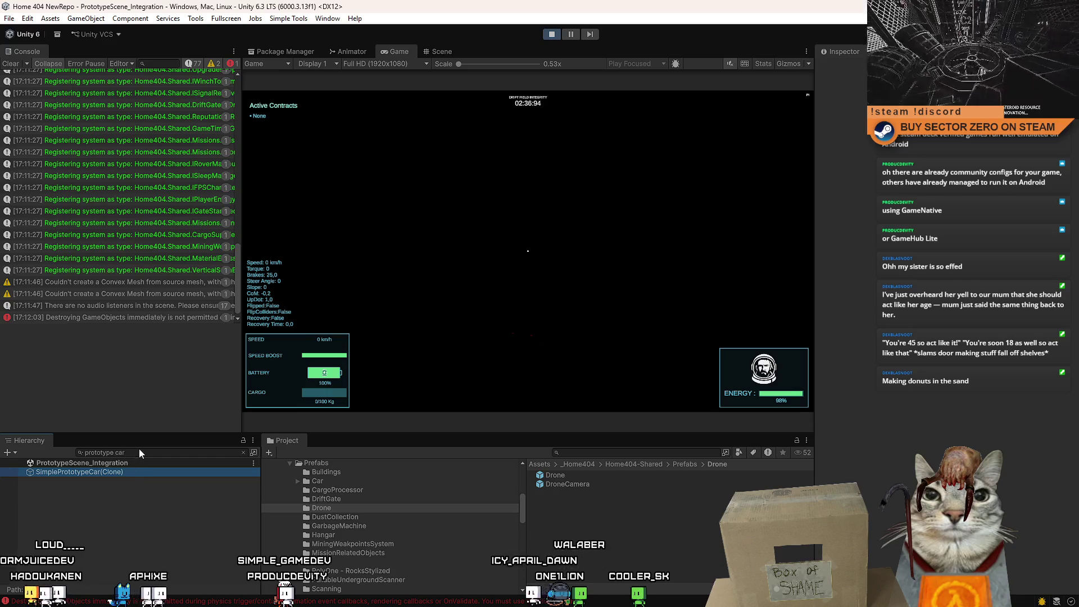
pyautogui.click(141, 450)
pyautogui.press('Escape')
pyautogui.press('Escape')
pyautogui.press('Escape')
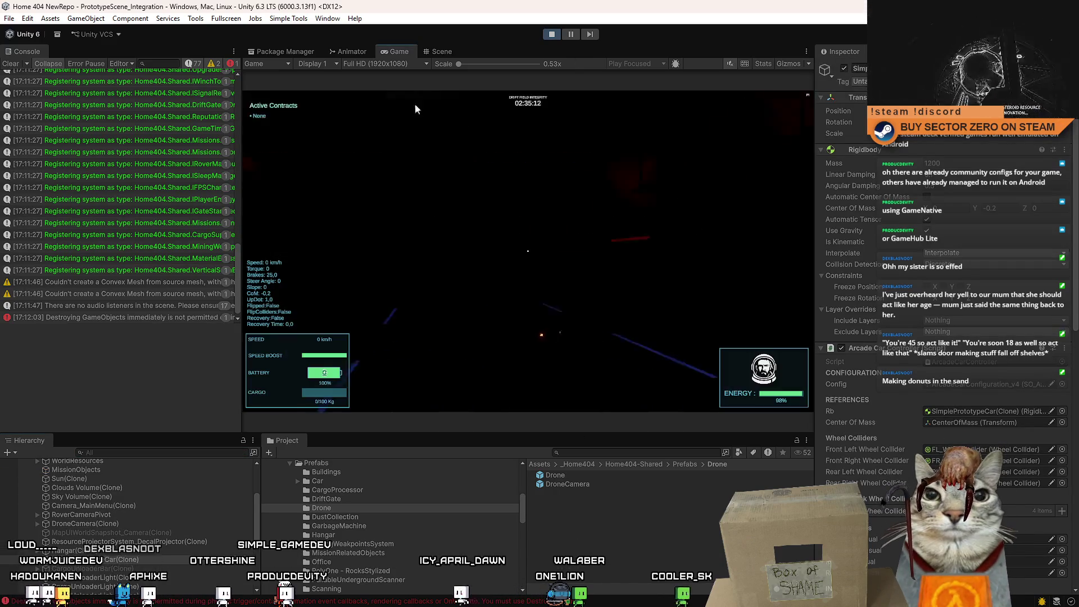
# Drive the car toward the hangar with the red portal and pause the game
pyautogui.press('w')
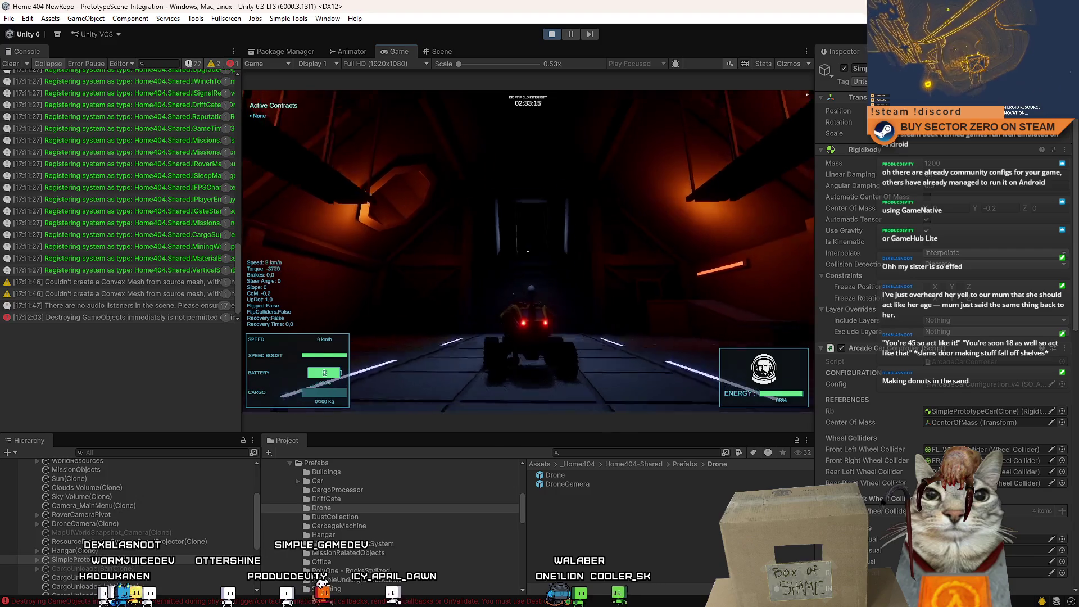
pyautogui.press('s')
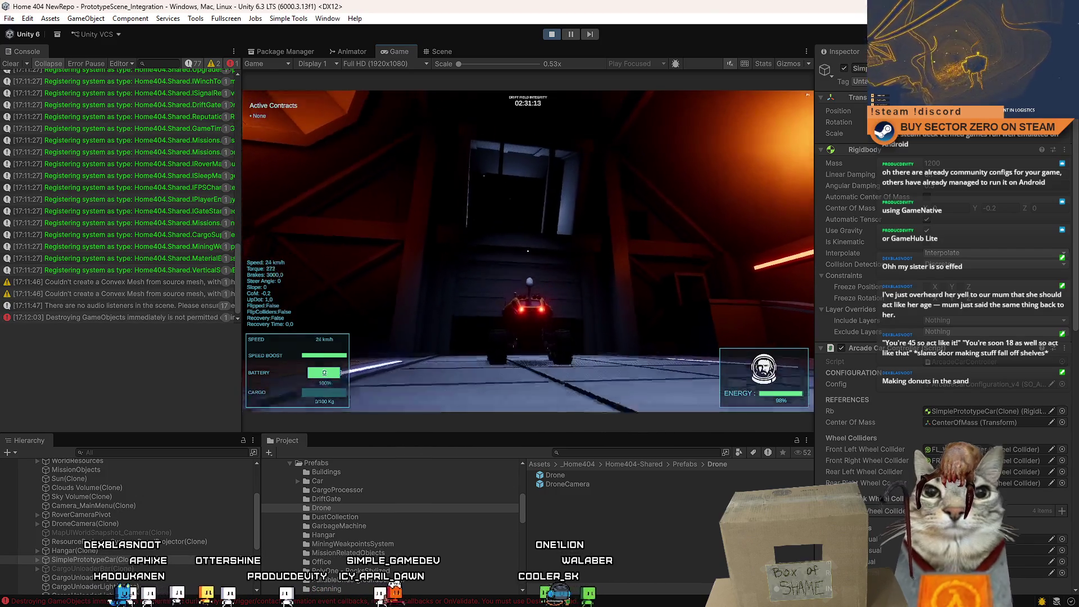
pyautogui.press('a')
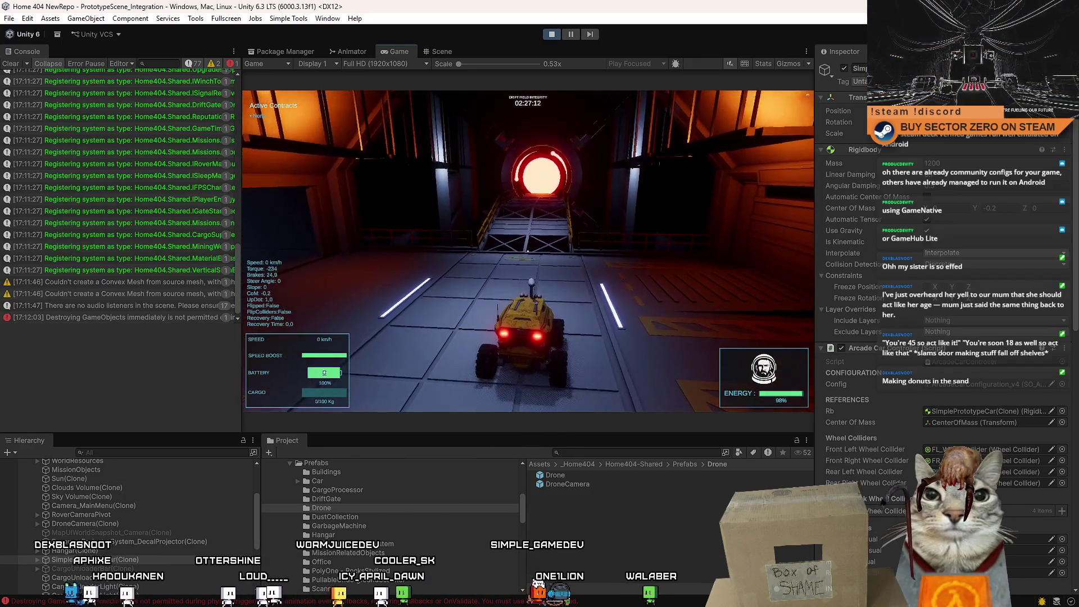
pyautogui.press('Escape')
pyautogui.press('Escape')
# Expand SimplePrototypeCar(Clone) in the Hierarchy and select its TraxManager child
pyautogui.scroll(-10, 861, 355)
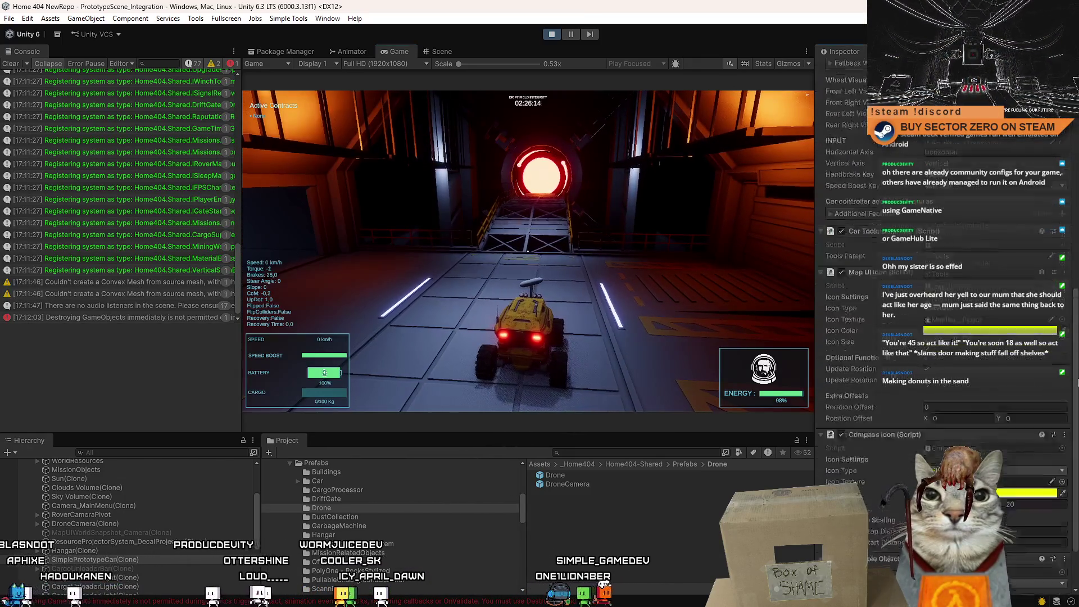
pyautogui.click(37, 559)
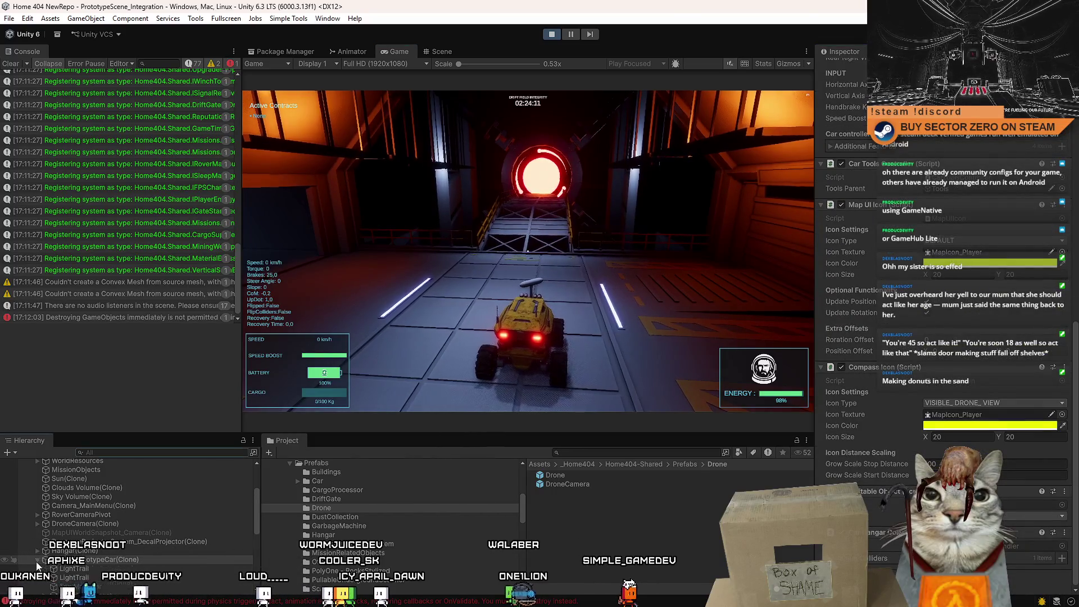
pyautogui.scroll(-3, 37, 541)
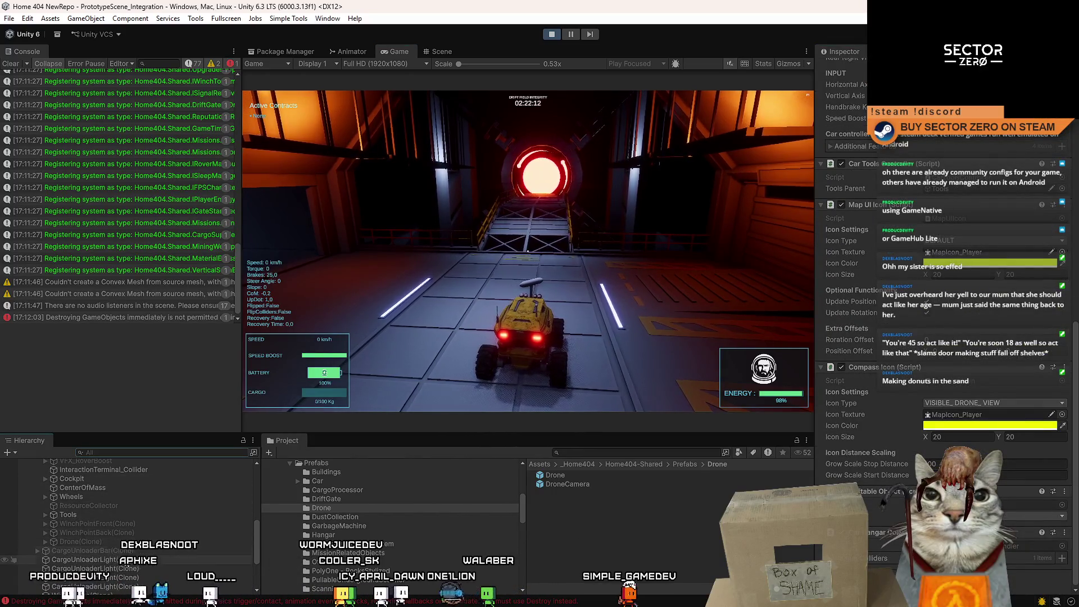
pyautogui.scroll(3, 127, 530)
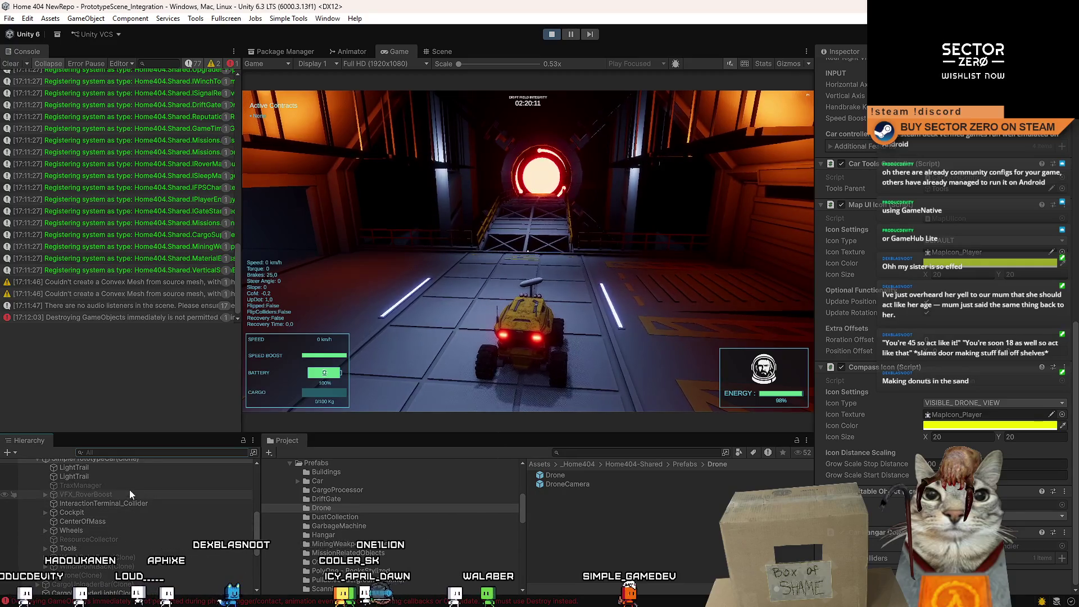
pyautogui.click(130, 487)
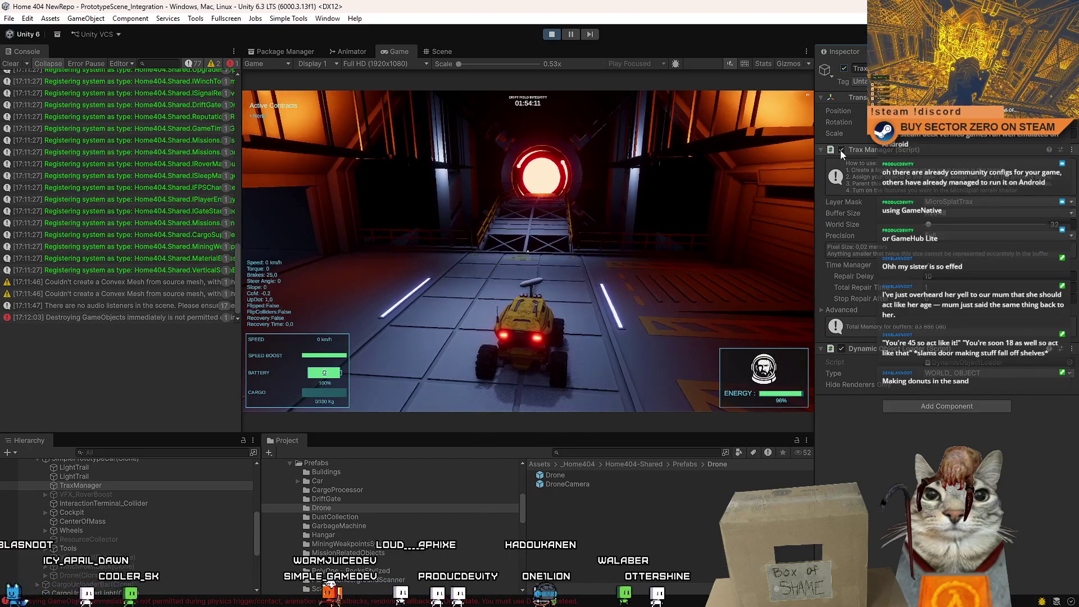
# Enable the Trax Manager component in the Inspector and clear the Console log
pyautogui.click(841, 150)
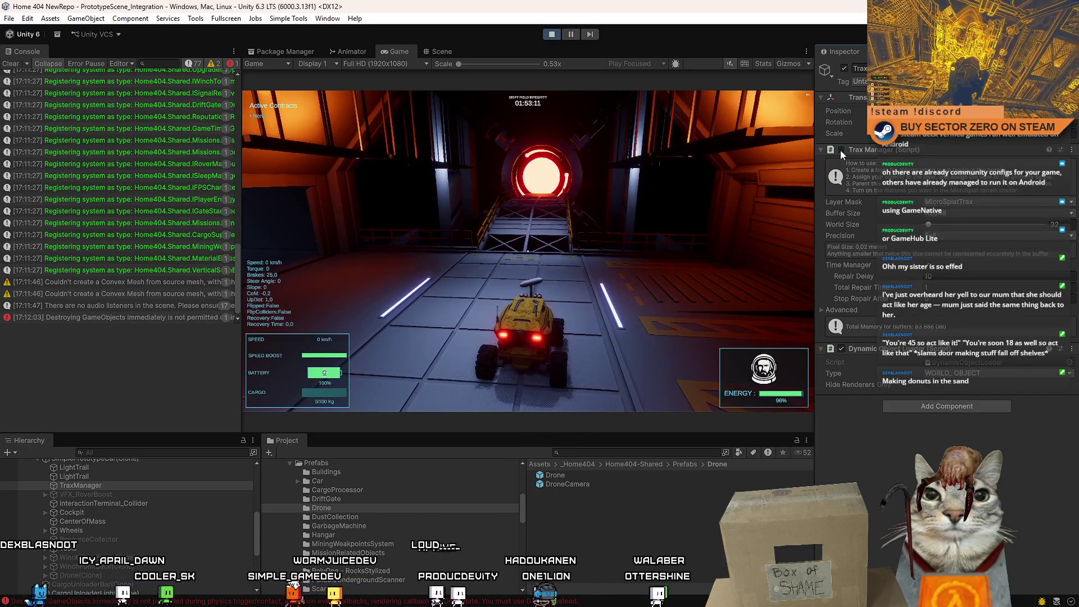
pyautogui.click(11, 64)
# Drive the rover up the ramp, through the glowing portal and across the desert in a curve
pyautogui.press('w')
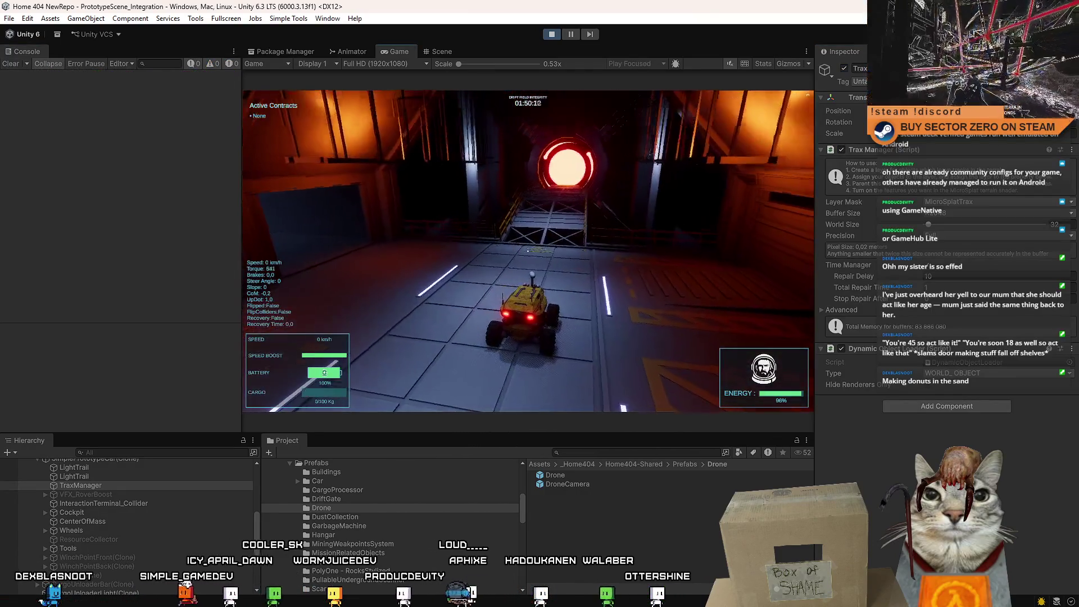
pyautogui.press('w')
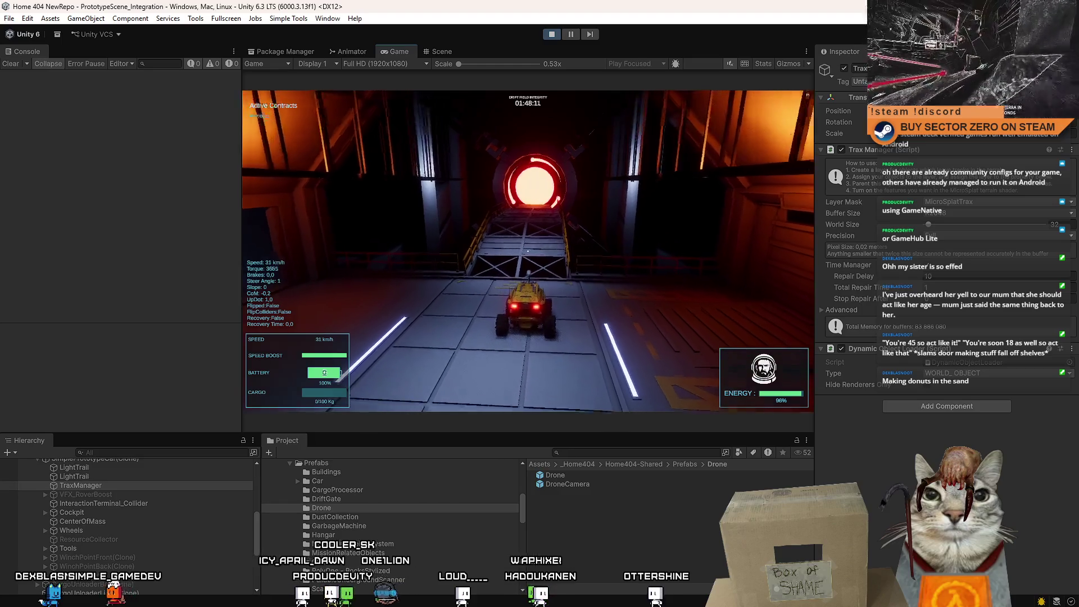
pyautogui.press('w')
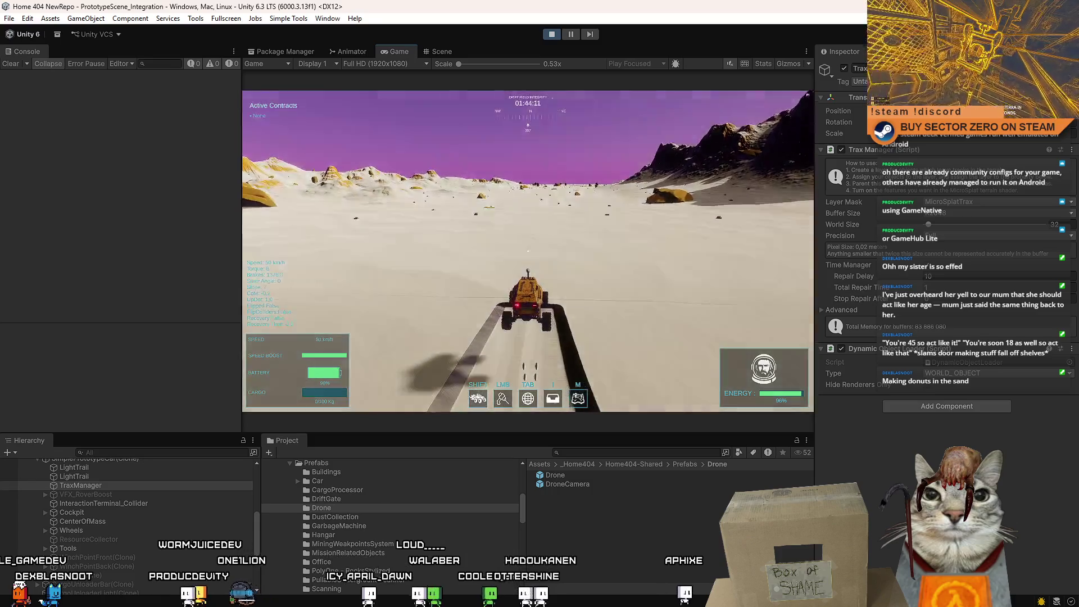
pyautogui.press('s')
pyautogui.press('s')
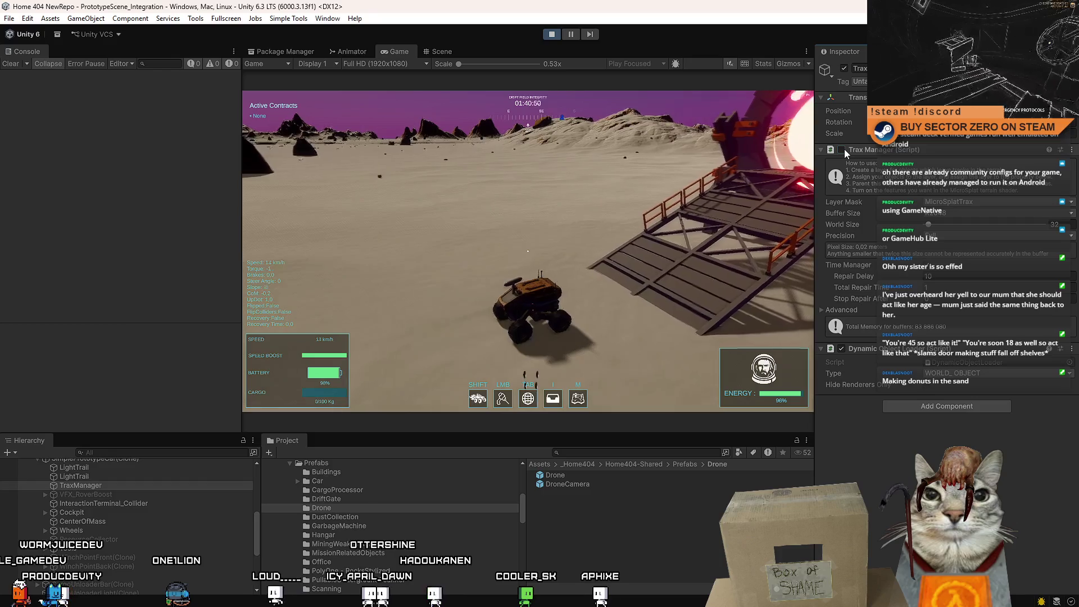
# Switch Trax Manager off, back the rover up the ramp, and stop the Play mode test
pyautogui.click(842, 149)
pyautogui.press('s')
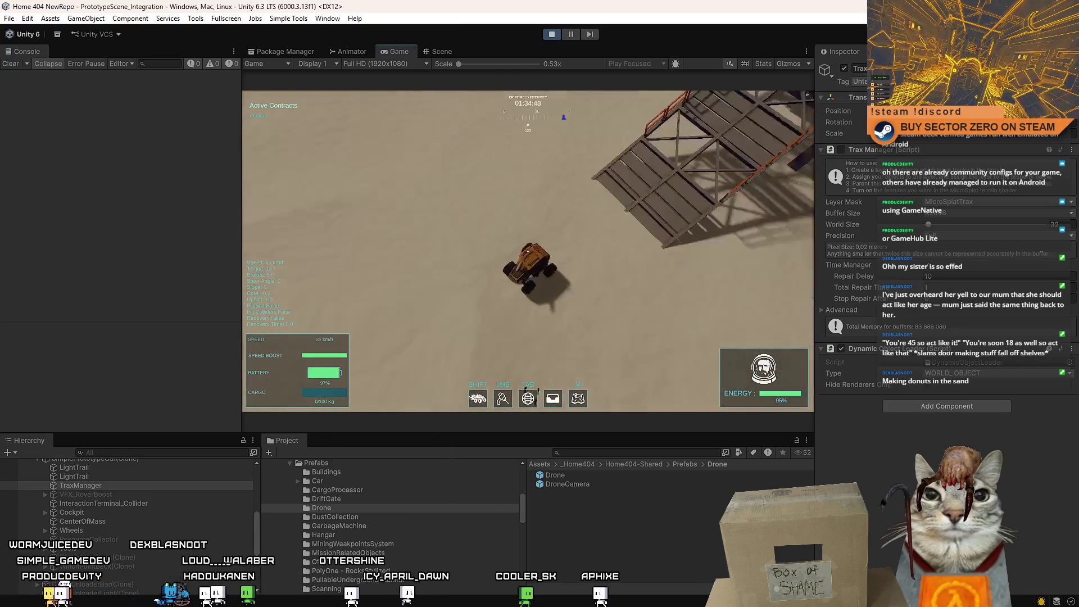
pyautogui.press('Escape')
pyautogui.press('Escape')
pyautogui.click(551, 37)
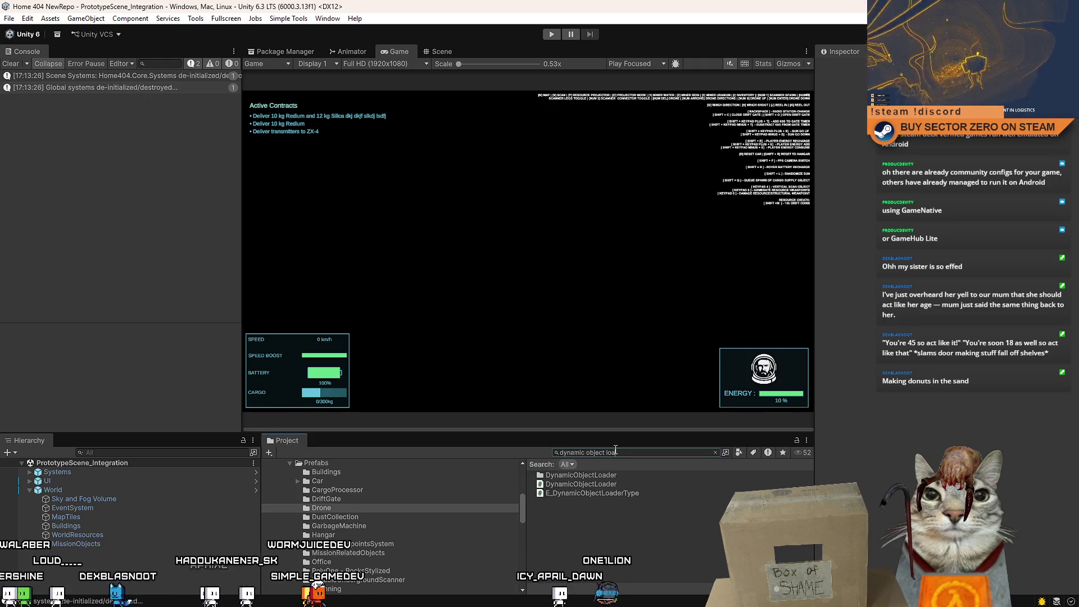
# Open the DynamicObjectLoader script in Visual Studio, review the _hangarManager code, and return to Unity
pyautogui.click(625, 485)
pyautogui.moveTo(1074, 235); pyautogui.dragTo(1074, 449)
pyautogui.scroll(20, 1066, 159)
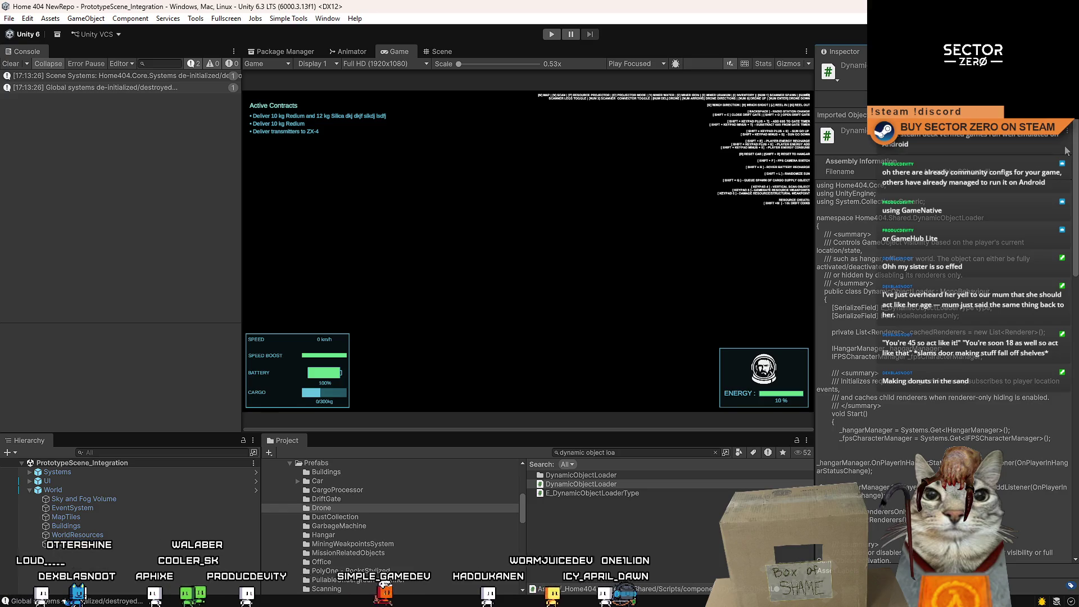
pyautogui.click(628, 483)
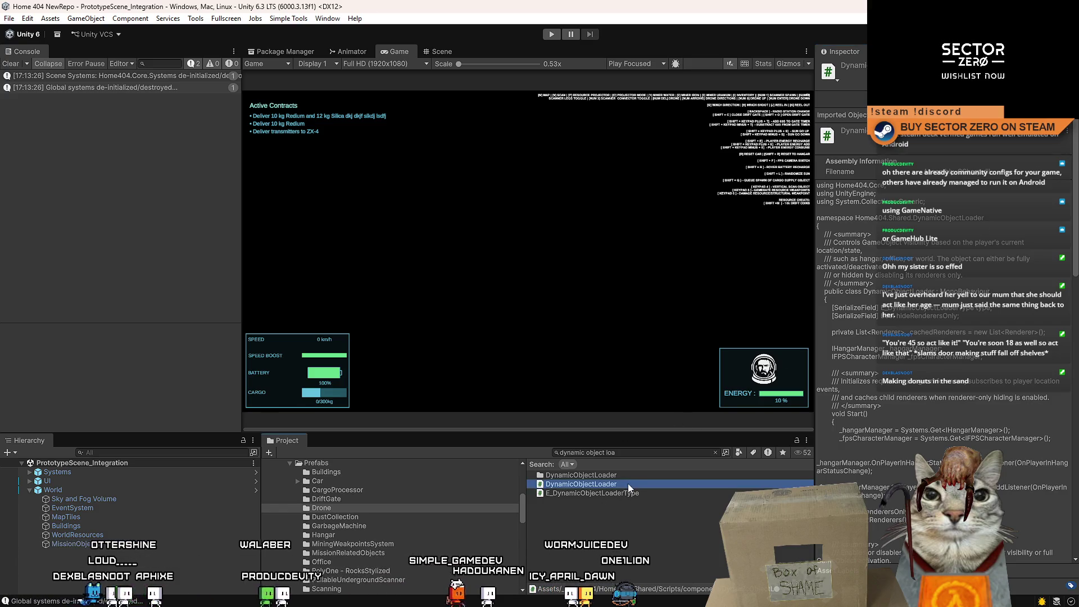
pyautogui.doubleClick(628, 483)
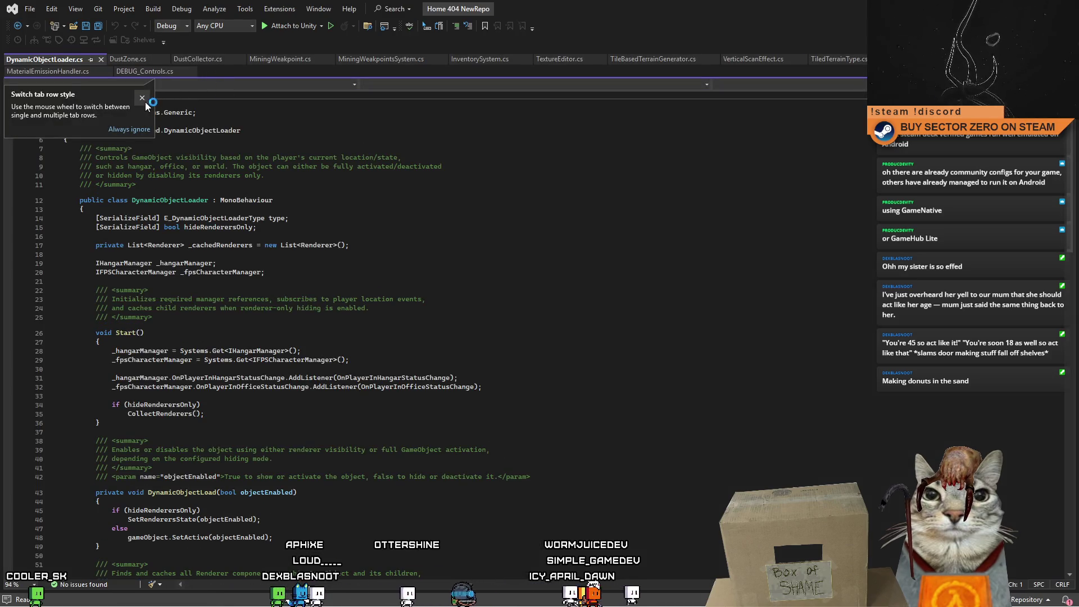
pyautogui.click(422, 264)
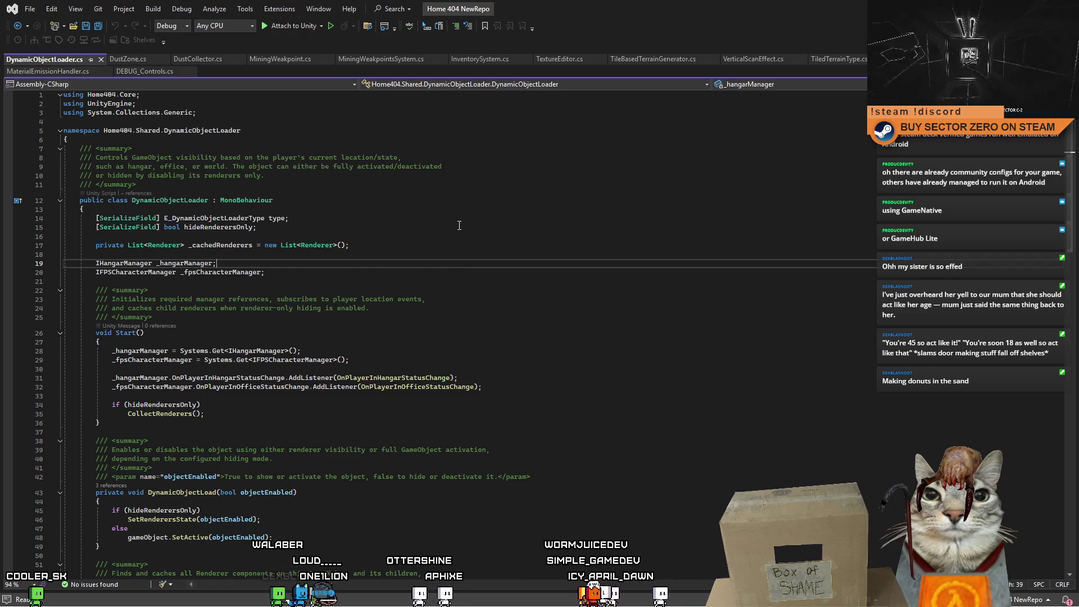
pyautogui.hotkey('alt', 'Tab')
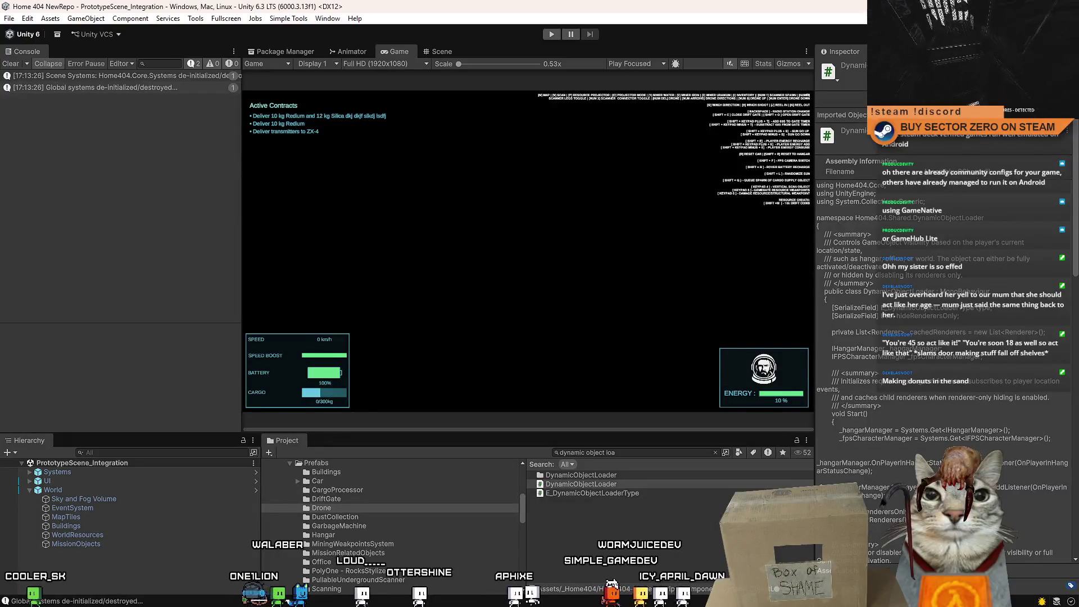
# Clear the Project search and show the top-level Assets folder
pyautogui.click(627, 451)
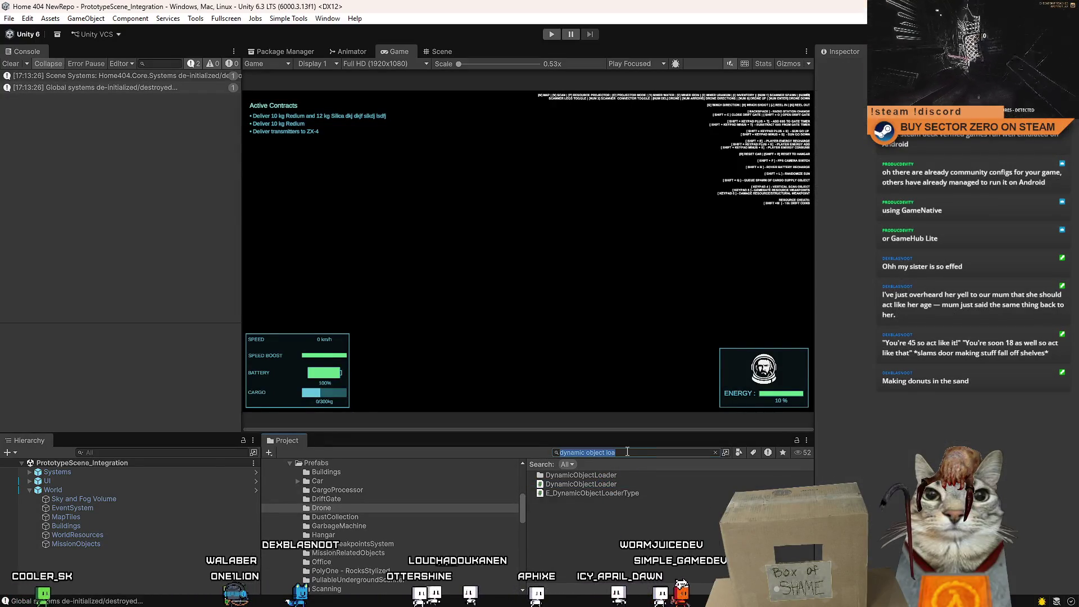
pyautogui.press('BackSpace')
pyautogui.click(379, 472)
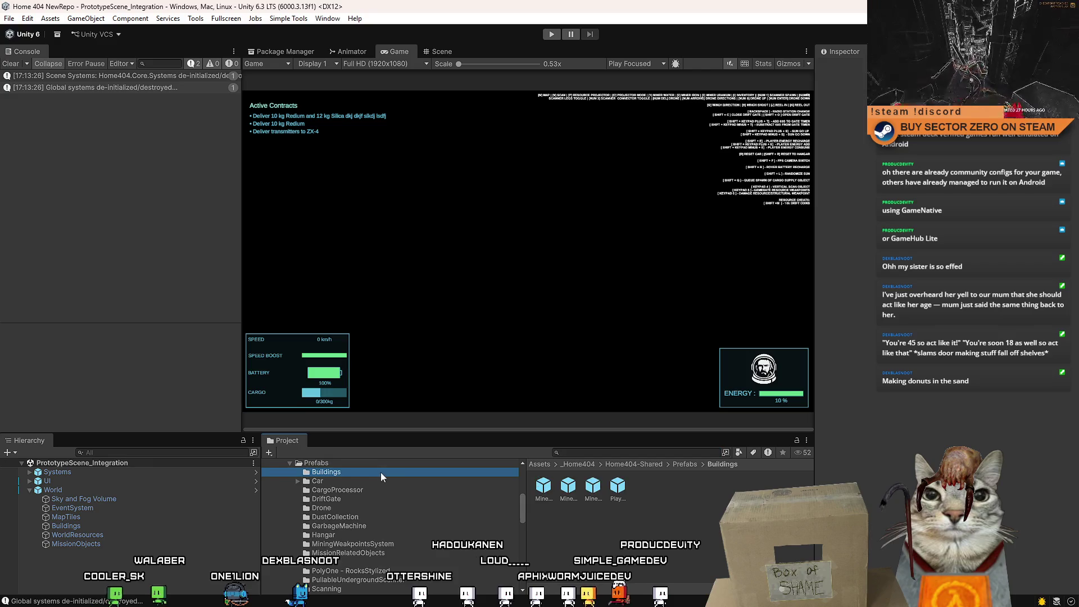
pyautogui.scroll(5, 380, 472)
pyautogui.click(349, 513)
pyautogui.scroll(-3, 665, 554)
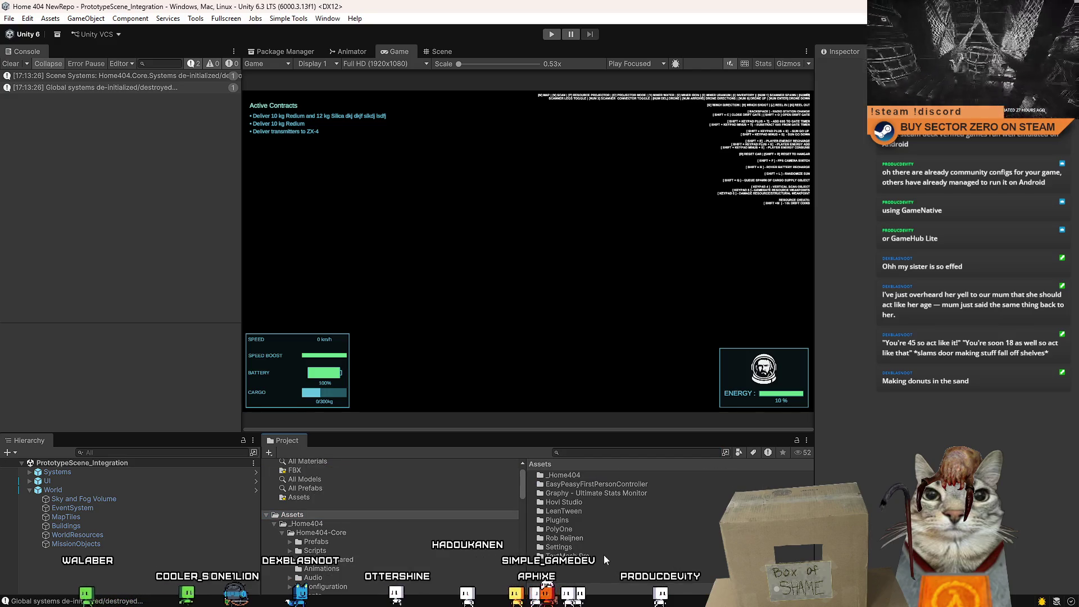
# Create a MonoBehaviour script named TraxManagerActivator in Assets and open it in Visual Studio
pyautogui.rightClick(576, 570)
pyautogui.moveTo(703, 254)
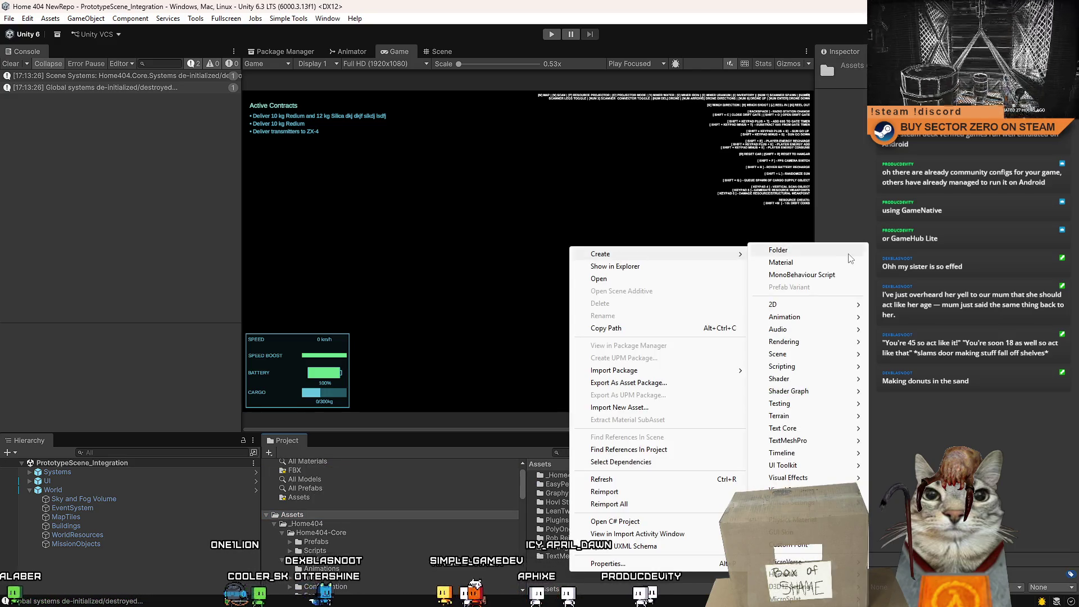
pyautogui.click(832, 274)
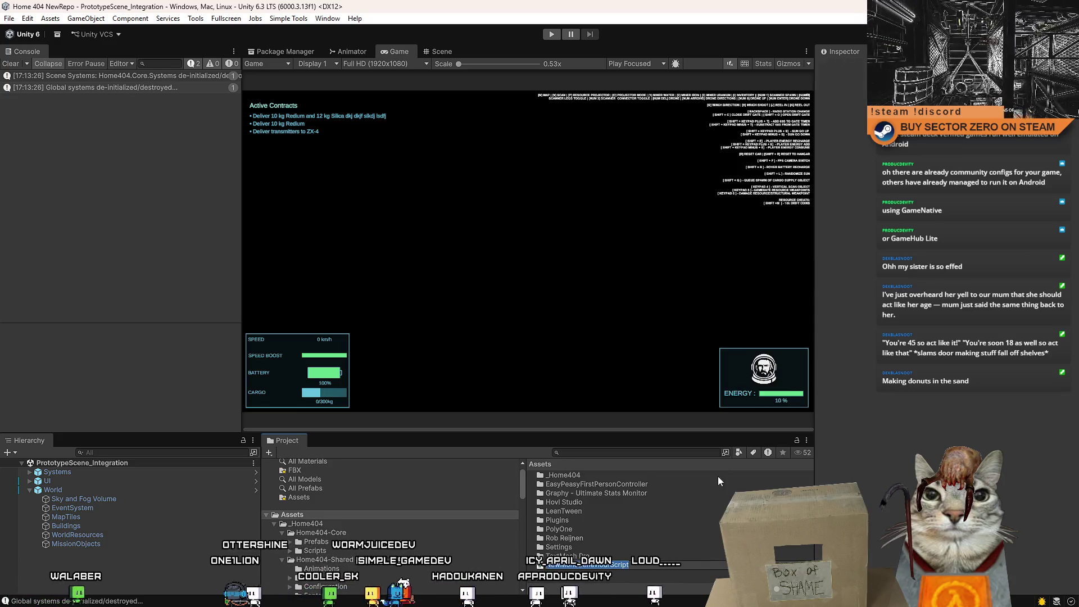
pyautogui.write('TaxManagerActivato')
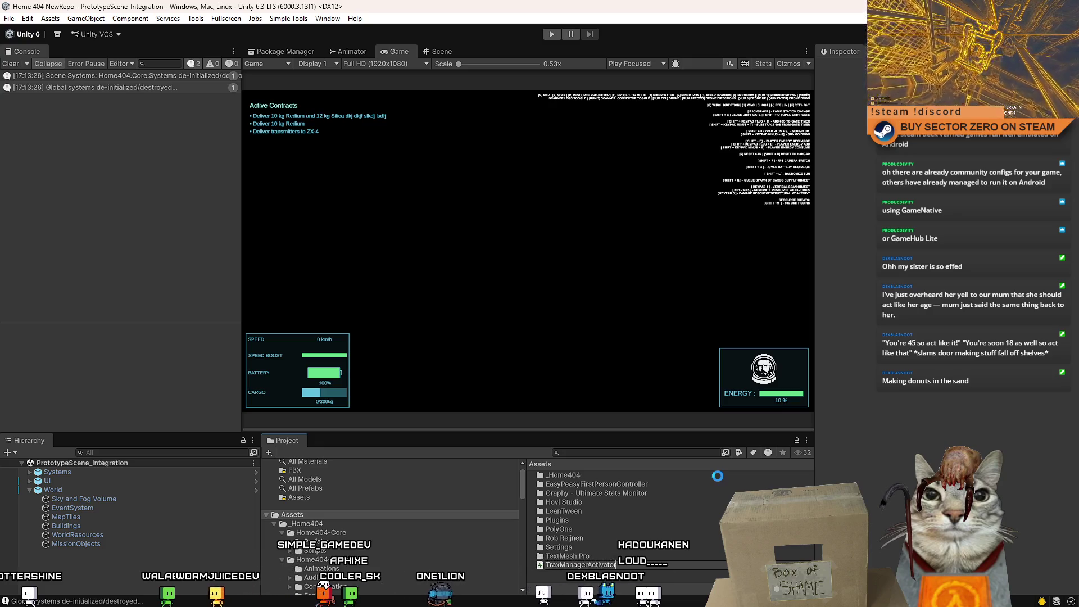
pyautogui.write('r')
pyautogui.press('Return')
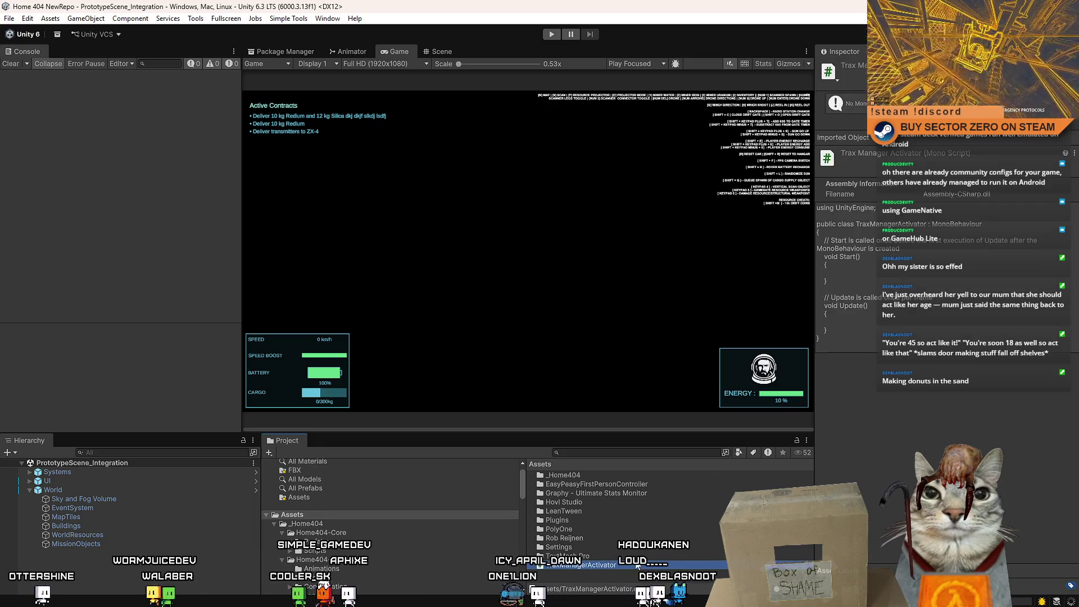
pyautogui.doubleClick(619, 564)
# Add a [SerializeField] TraxManager traxManager field at the top of the TraxManagerActivator class
pyautogui.click(225, 337)
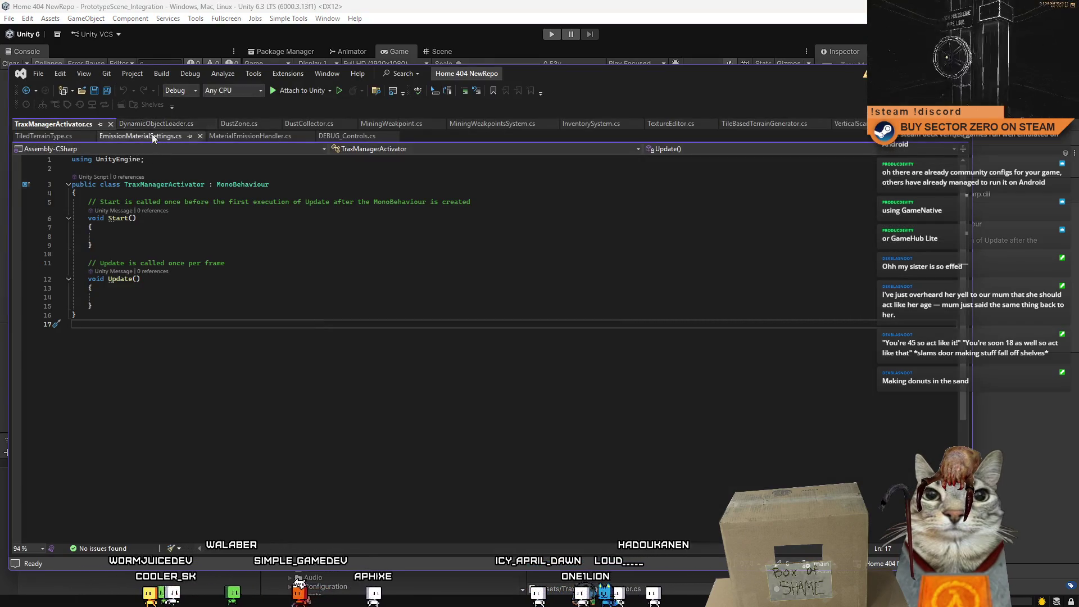
pyautogui.click(142, 196)
pyautogui.press('Return')
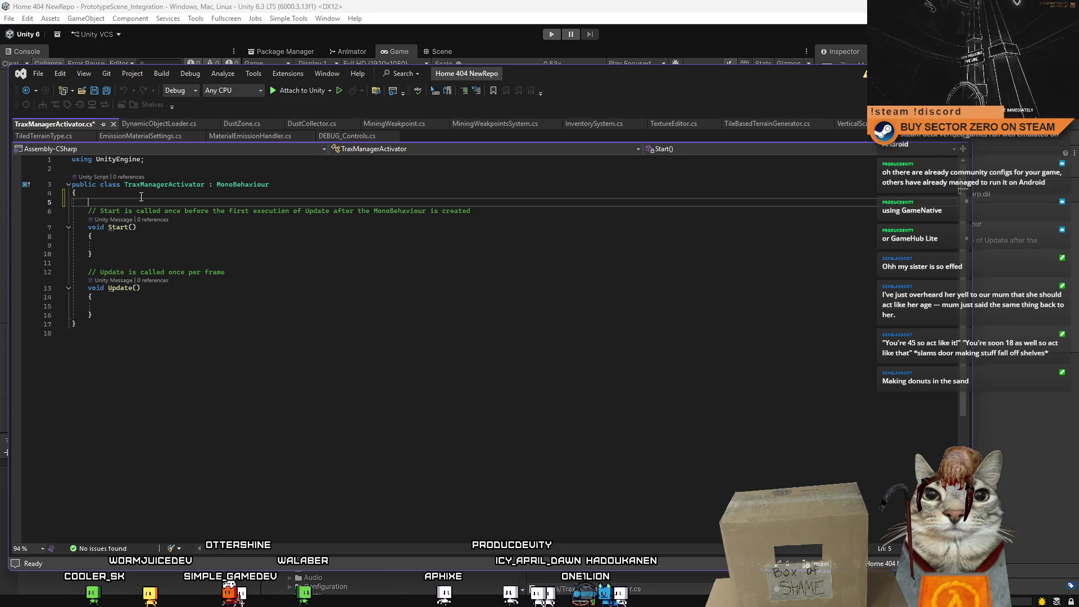
pyautogui.write('[Ser')
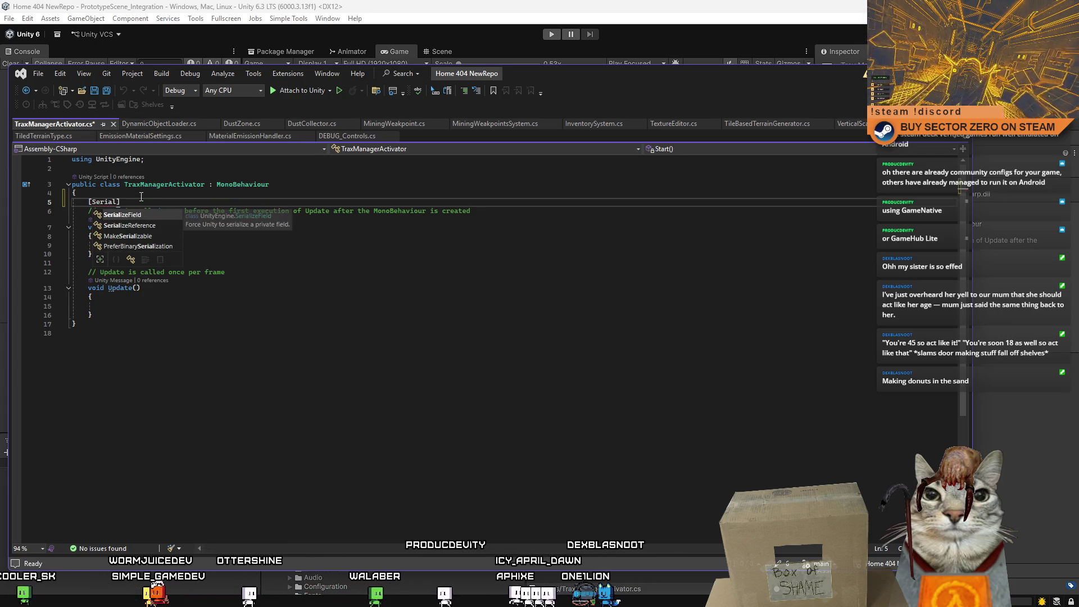
pyautogui.press('Tab')
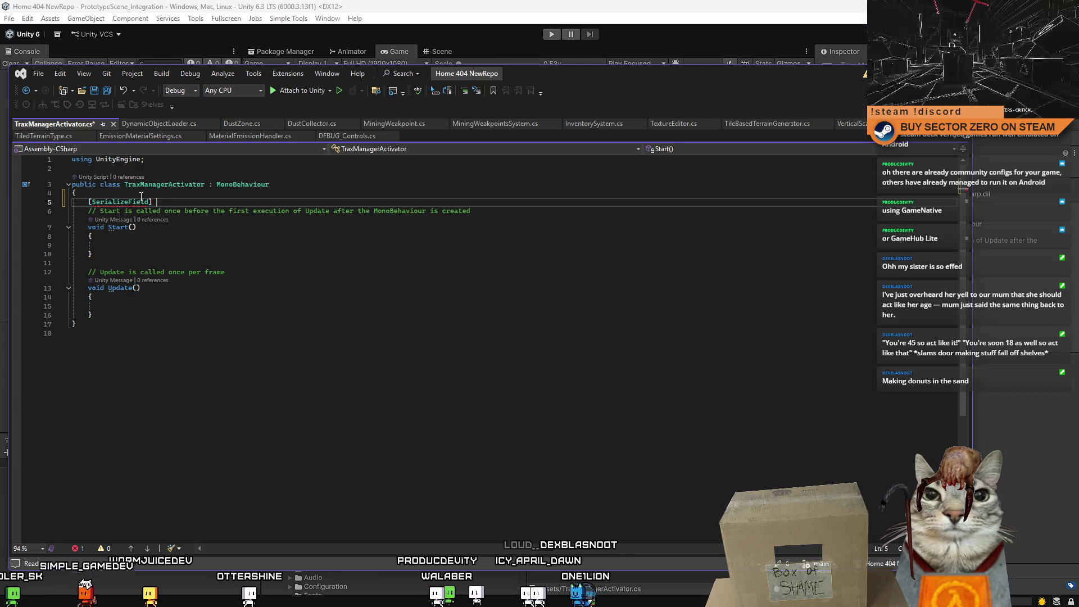
pyautogui.write('TraxM')
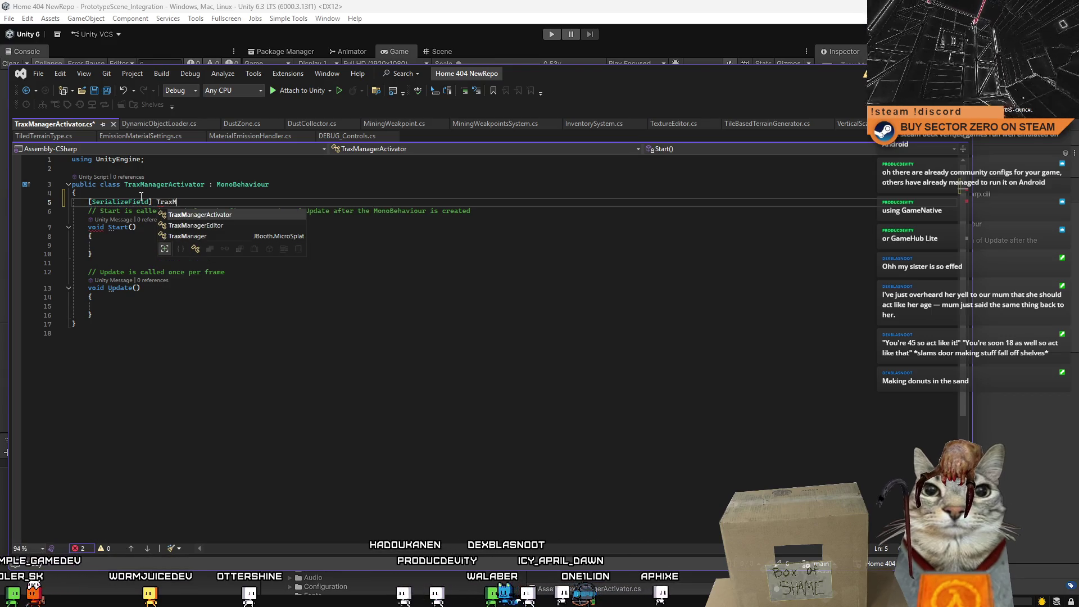
pyautogui.press('Tab')
pyautogui.write('traxManager;')
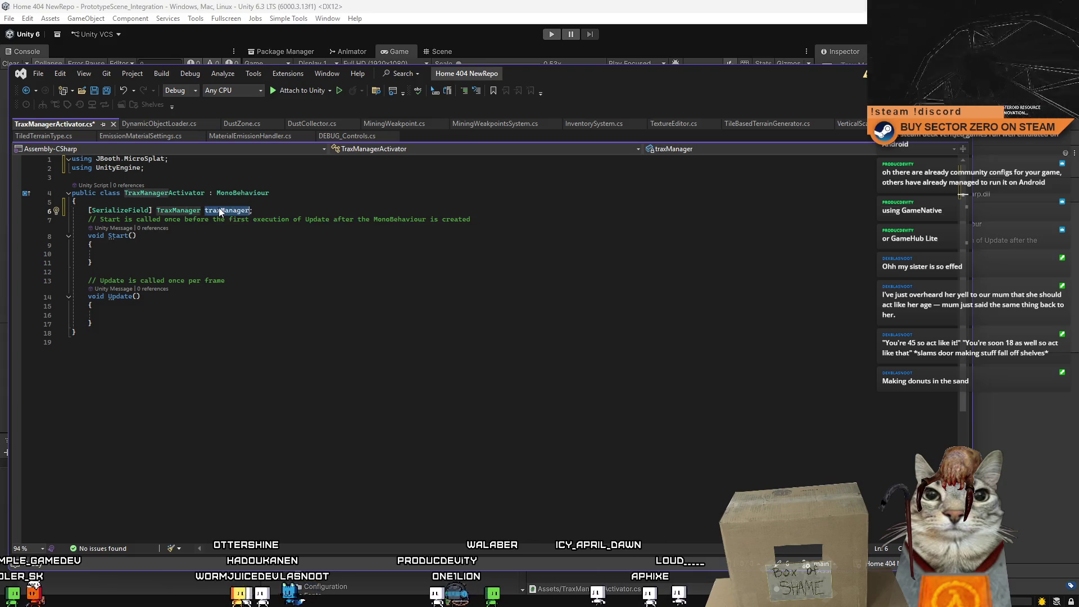
# Delete the template Start and Update methods and switch to DynamicObjectLoader.cs
pyautogui.moveTo(88, 220); pyautogui.dragTo(128, 321)
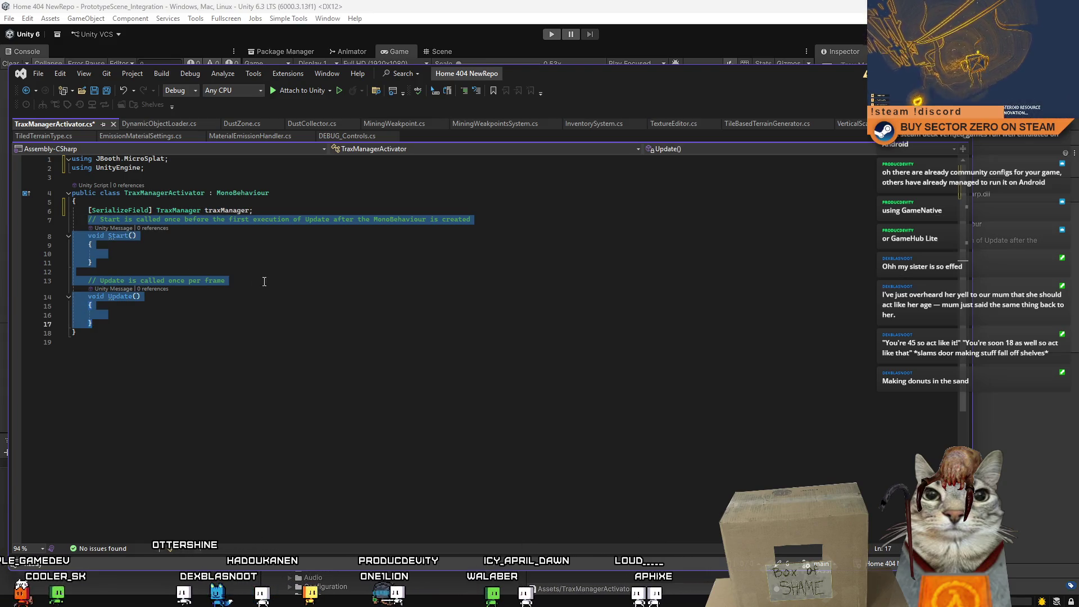
pyautogui.press('Delete')
pyautogui.hotkey('ctrl', 'Tab')
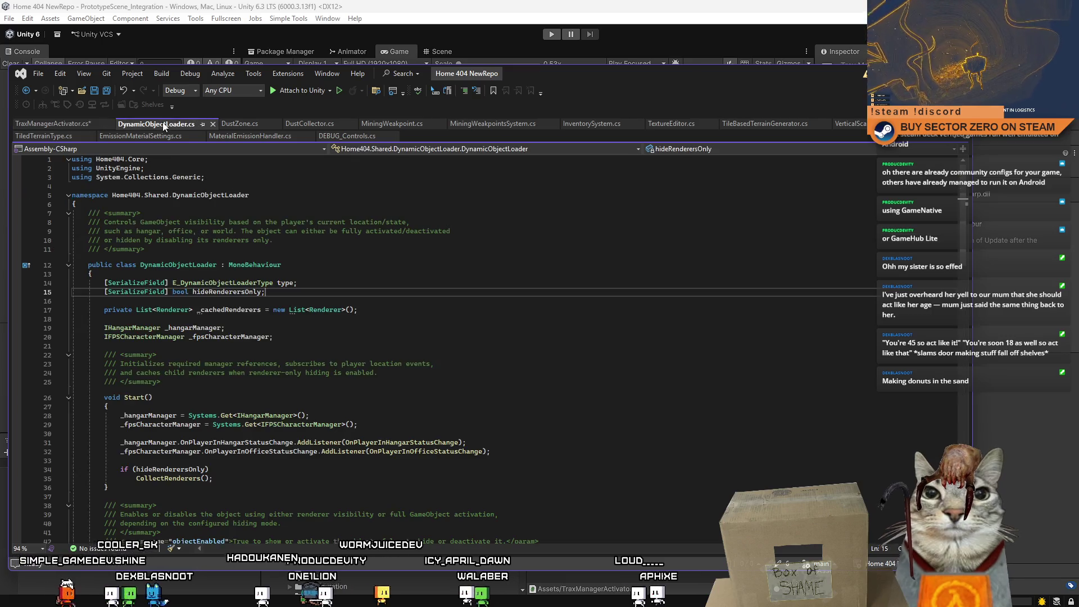
# Look through DynamicObjectLoader.cs and select its IHangarManager _hangarManager field declaration
pyautogui.click(429, 301)
pyautogui.scroll(-3, 412, 342)
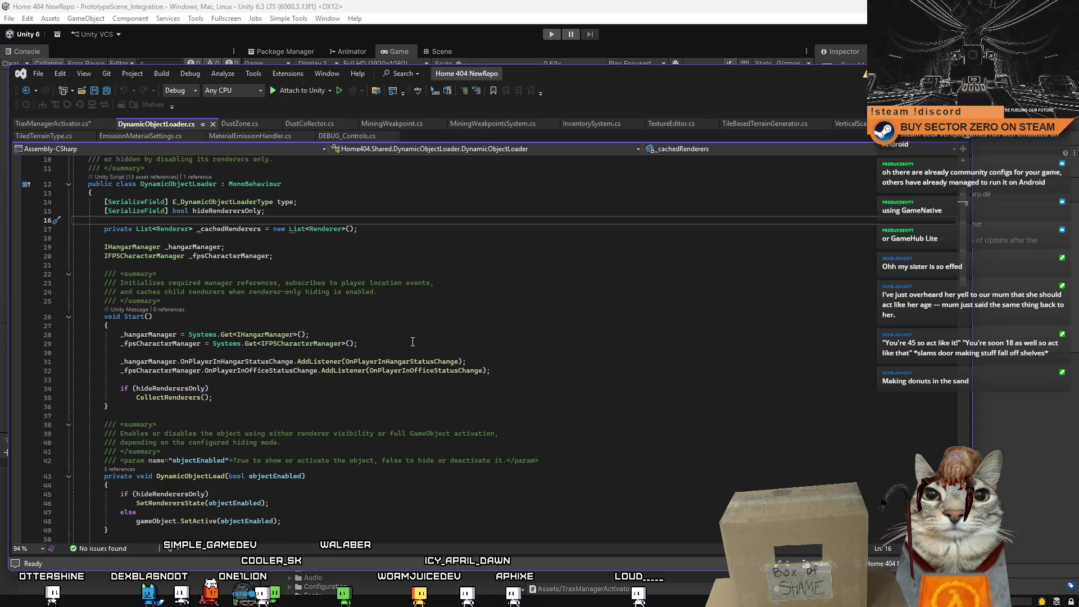
pyautogui.scroll(-10, 407, 347)
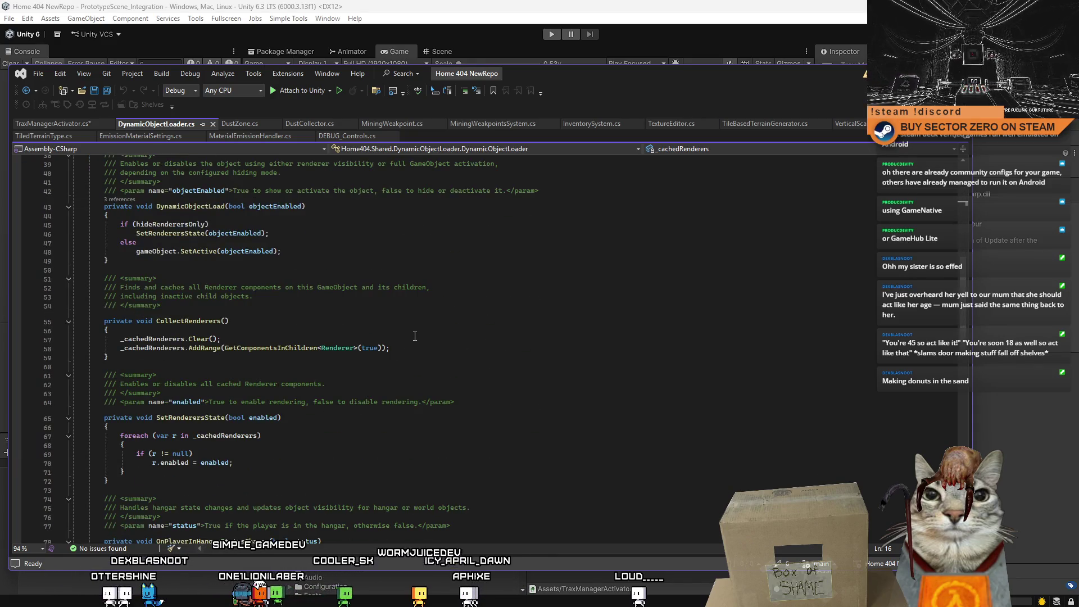
pyautogui.scroll(-5, 464, 343)
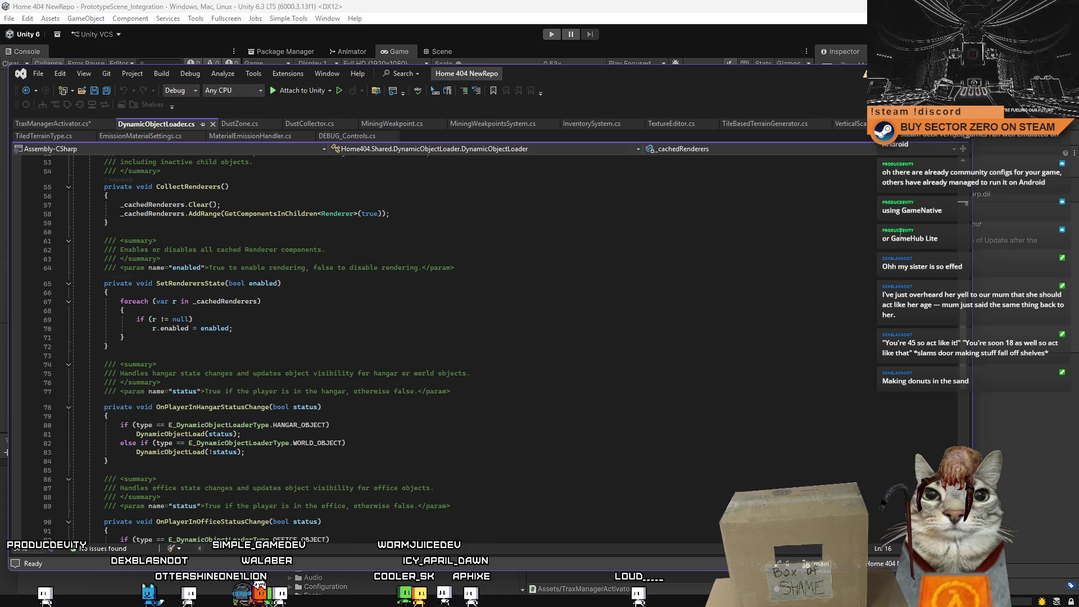
pyautogui.scroll(-5, 969, 337)
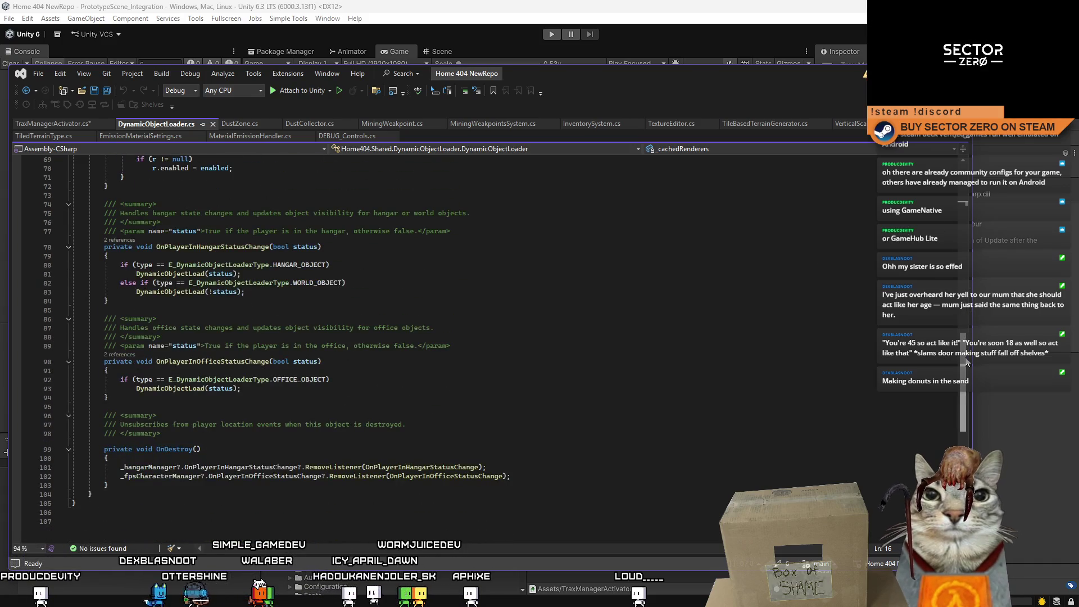
pyautogui.scroll(4, 962, 333)
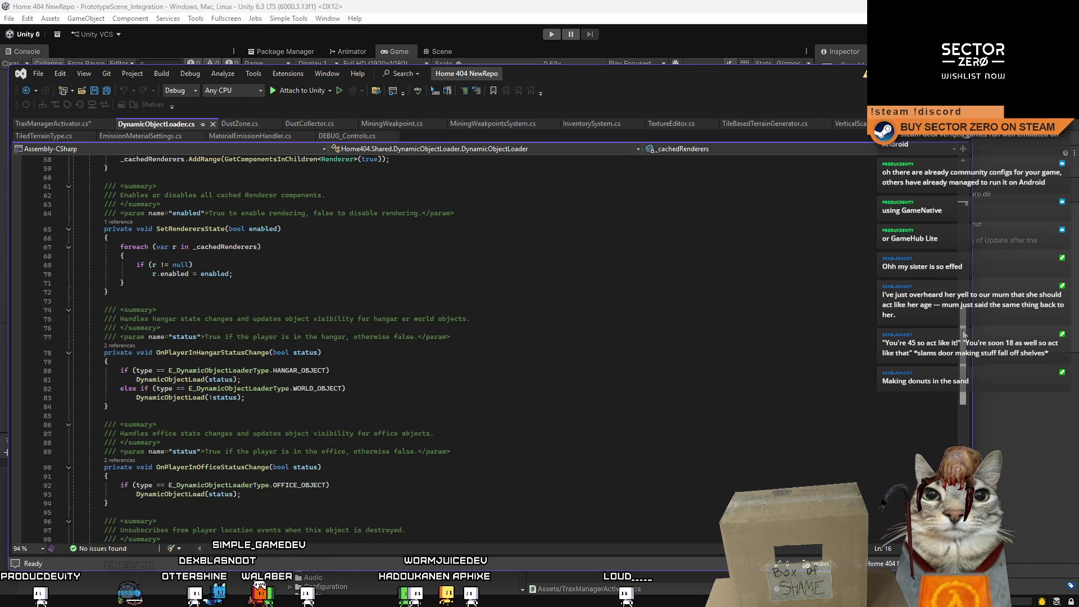
pyautogui.scroll(15, 962, 333)
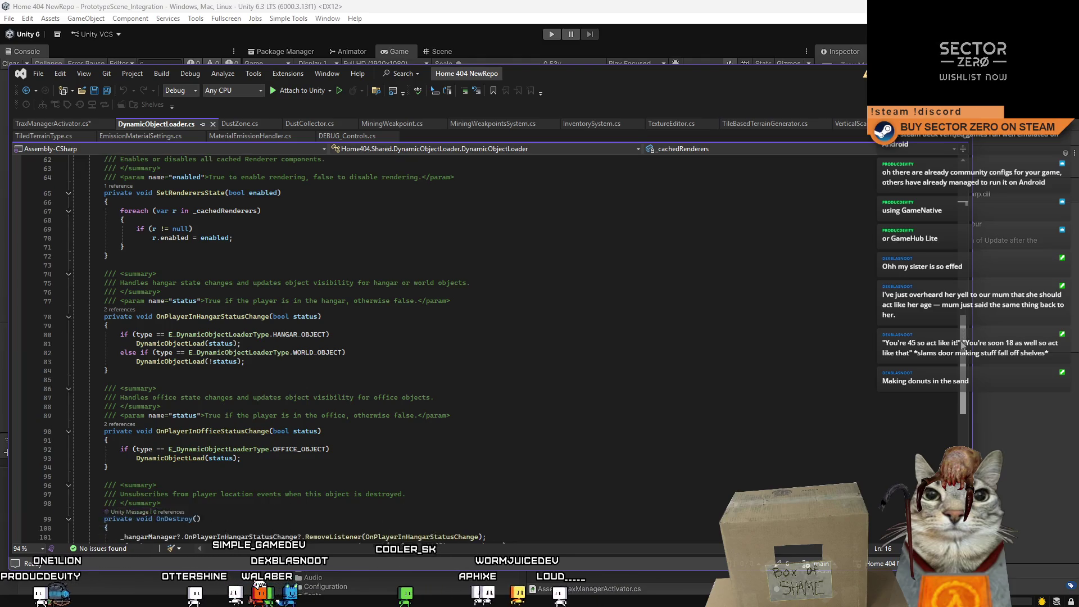
pyautogui.scroll(2, 930, 225)
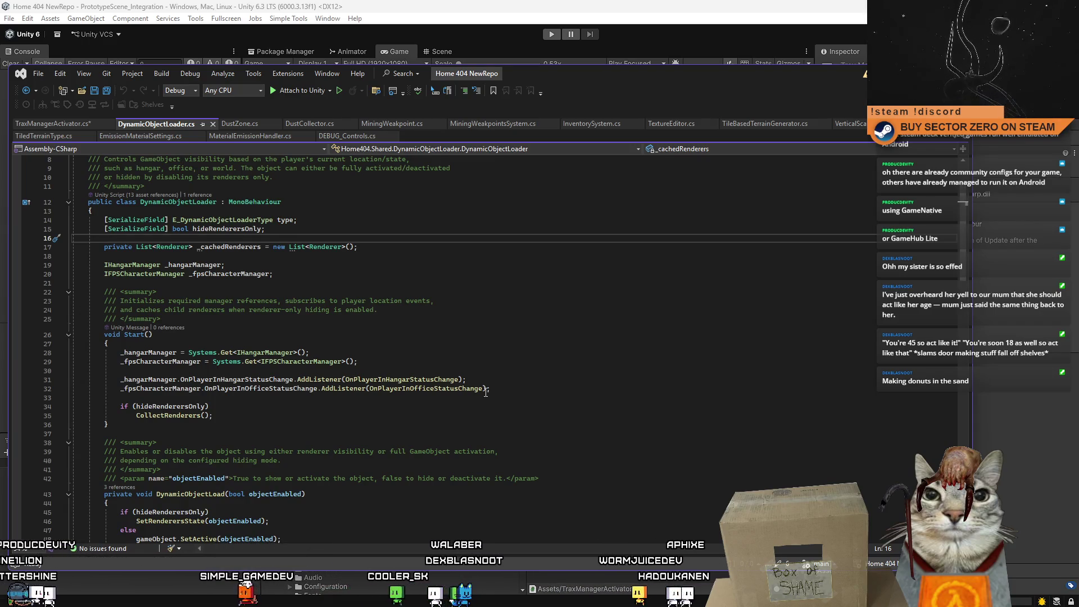
pyautogui.moveTo(480, 381); pyautogui.dragTo(286, 381)
pyautogui.moveTo(120, 383); pyautogui.dragTo(117, 382)
pyautogui.moveTo(248, 264); pyautogui.dragTo(133, 267)
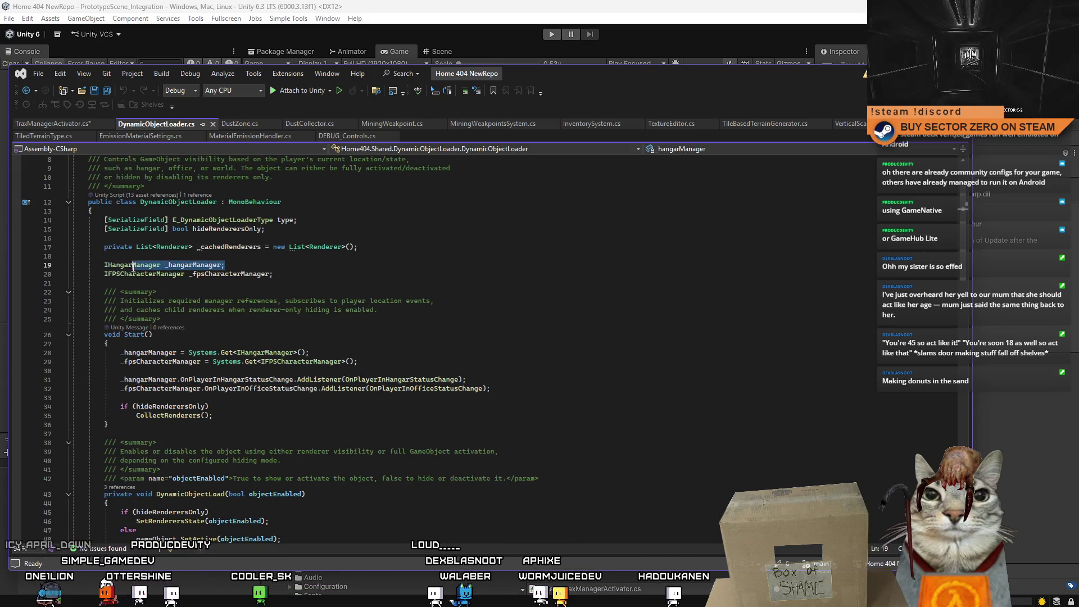
pyautogui.click(66, 123)
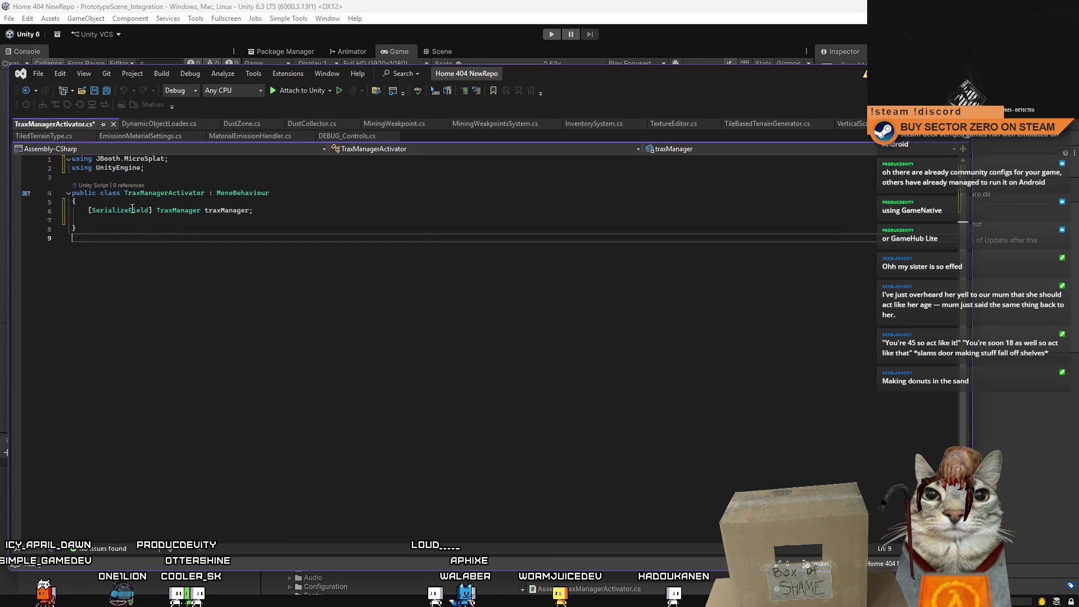
# Paste the hangar manager field below traxManager in TraxManagerActivator
pyautogui.click(122, 219)
pyautogui.press('Return')
pyautogui.write('IHangarManager _hangarManager;')
pyautogui.press('Return')
# Copy DynamicObjectLoader's Start method over, deleting the FPS character manager and CollectRenderers lines
pyautogui.click(159, 124)
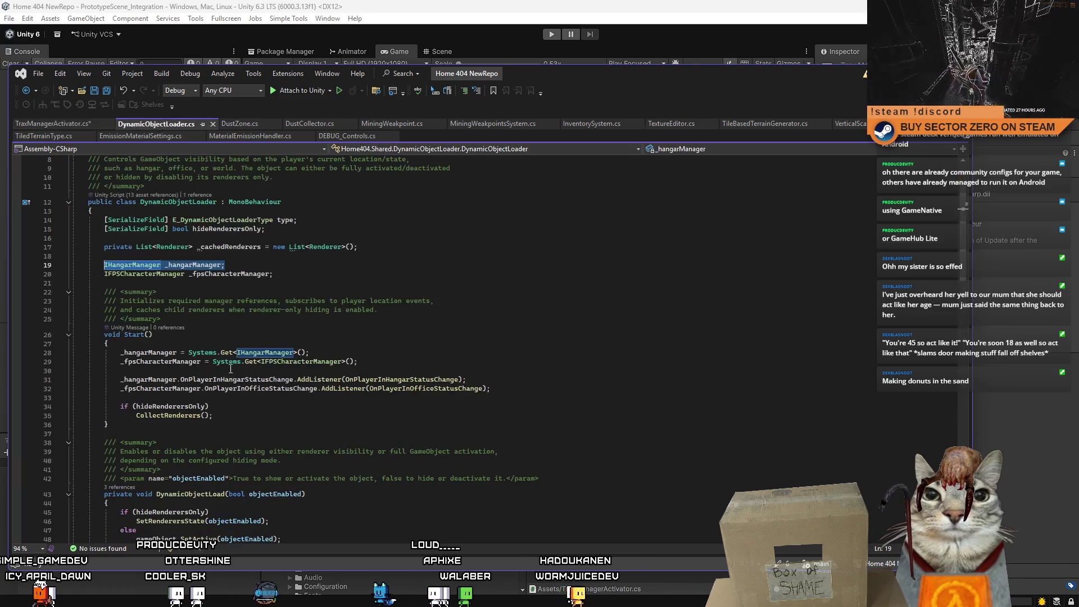
pyautogui.moveTo(104, 335)
pyautogui.mouseDown()
pyautogui.moveTo(112, 426)
pyautogui.moveTo(107, 337)
pyautogui.moveTo(125, 422)
pyautogui.mouseUp()
pyautogui.hotkey('ctrl', 'c')
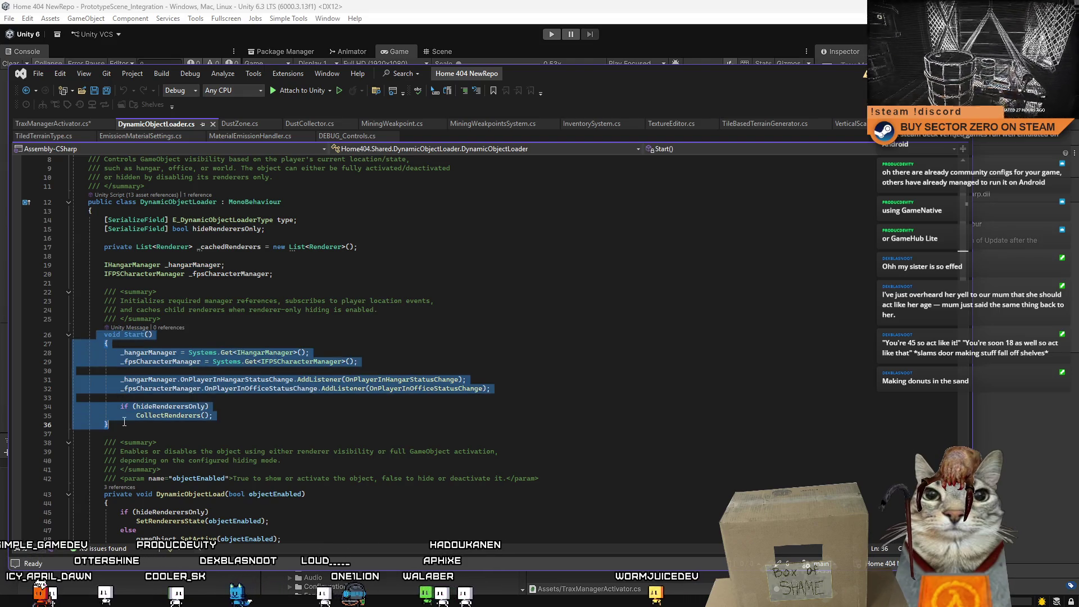
pyautogui.click(70, 125)
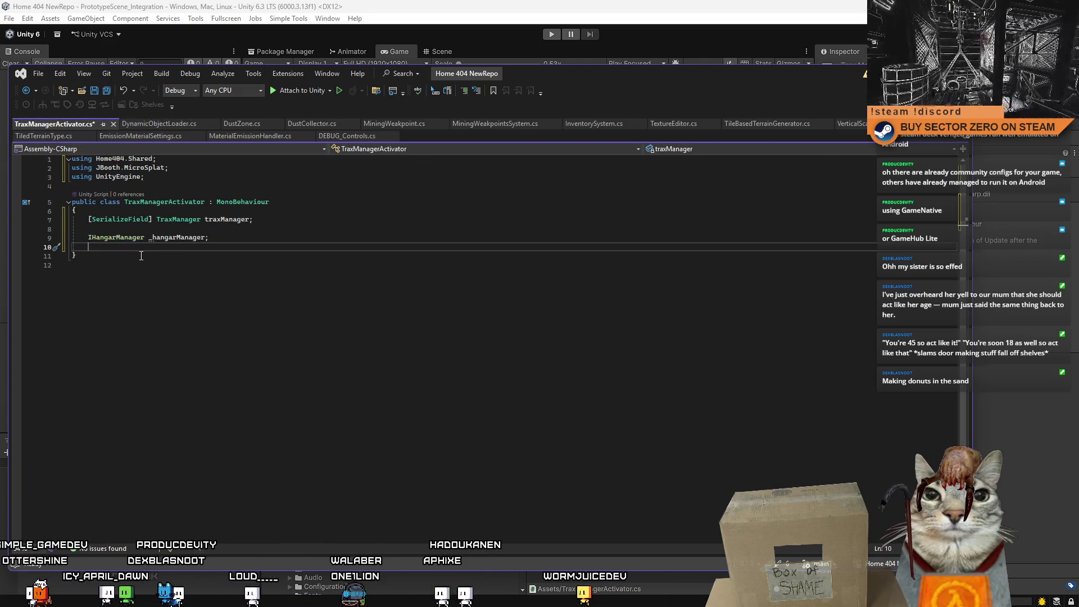
pyautogui.hotkey('ctrl', 'v')
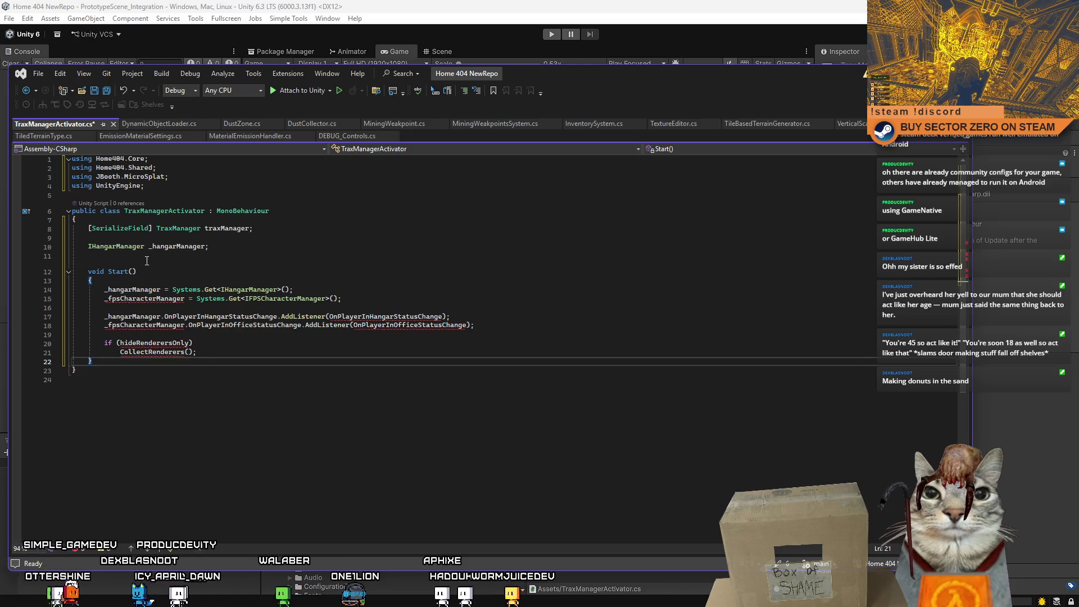
pyautogui.moveTo(96, 302); pyautogui.dragTo(343, 298)
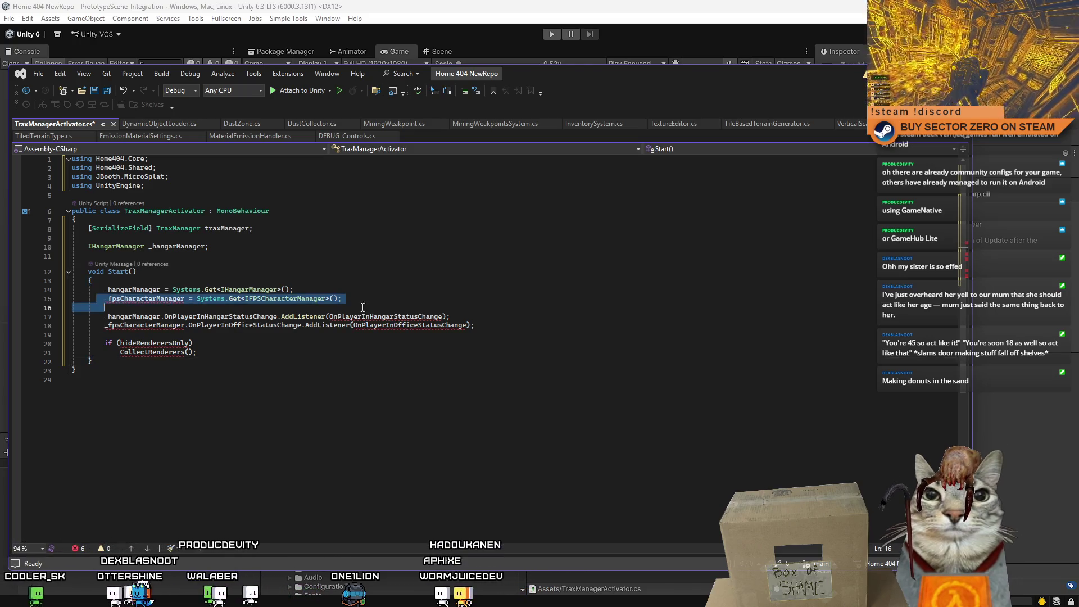
pyautogui.press('BackSpace')
pyautogui.moveTo(218, 352)
pyautogui.mouseDown()
pyautogui.moveTo(73, 343)
pyautogui.moveTo(66, 302)
pyautogui.mouseUp()
pyautogui.press('BackSpace')
pyautogui.press('BackSpace')
pyautogui.click(283, 336)
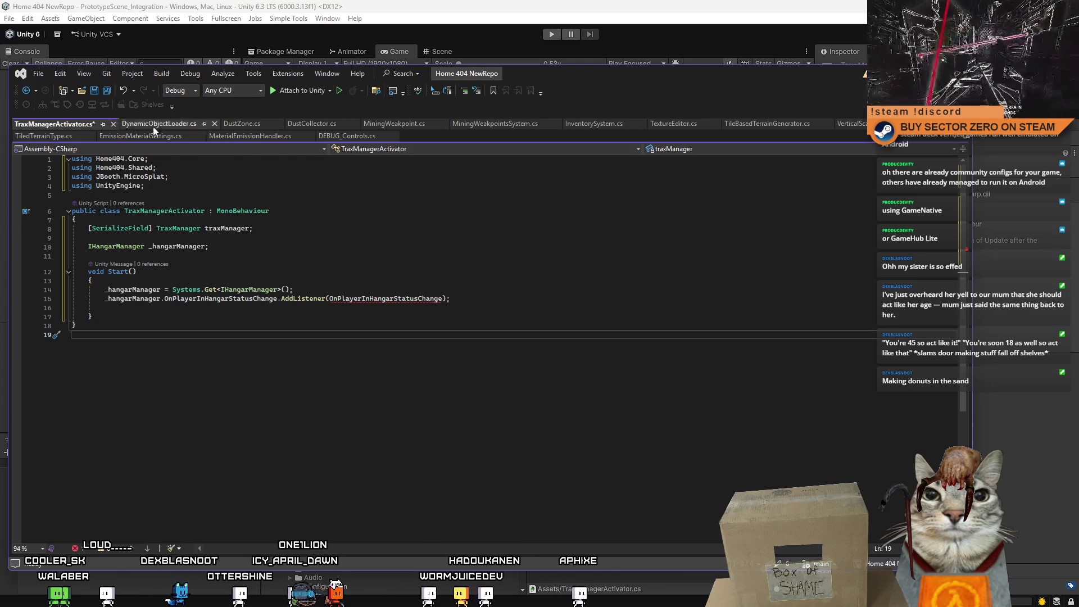
# Copy the OnPlayerInHangarStatusChange method and its summary in after Start
pyautogui.click(154, 125)
pyautogui.click(387, 361)
pyautogui.scroll(-17, 390, 364)
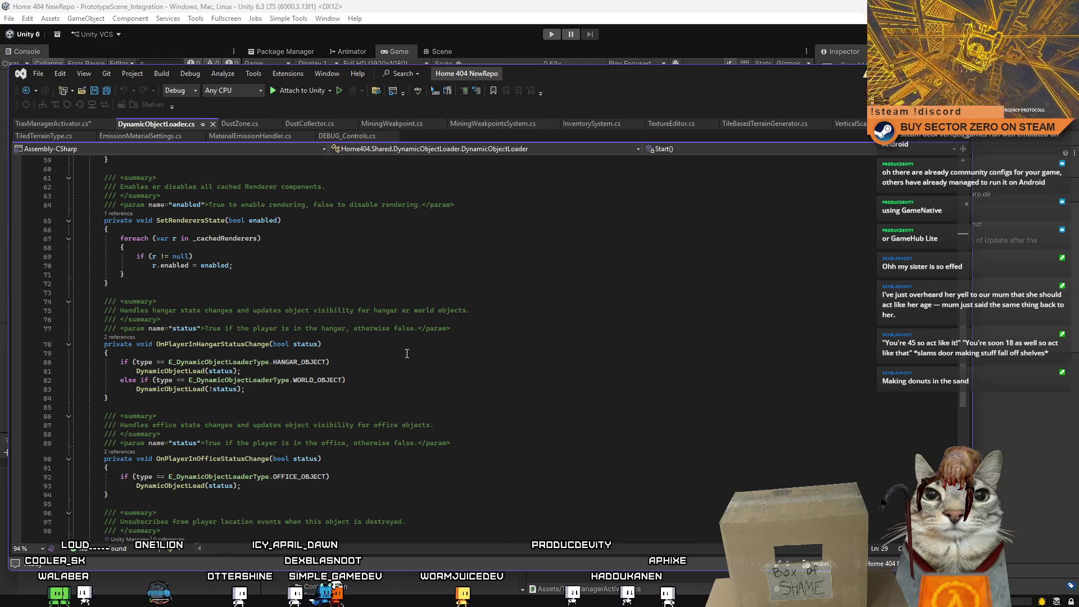
pyautogui.moveTo(91, 301); pyautogui.dragTo(129, 397)
pyautogui.hotkey('ctrl', 'c')
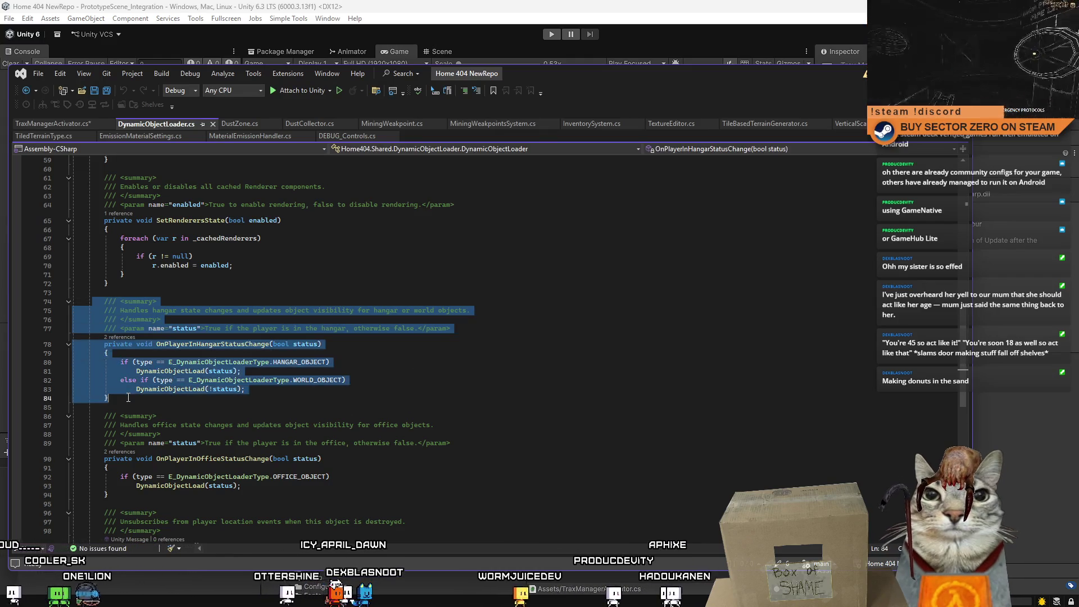
pyautogui.click(66, 125)
pyautogui.click(139, 319)
pyautogui.press('Return')
pyautogui.hotkey('ctrl', 'v')
# Copy the OnDestroy listener cleanup across and remove its FPS character unsubscribe line
pyautogui.click(159, 124)
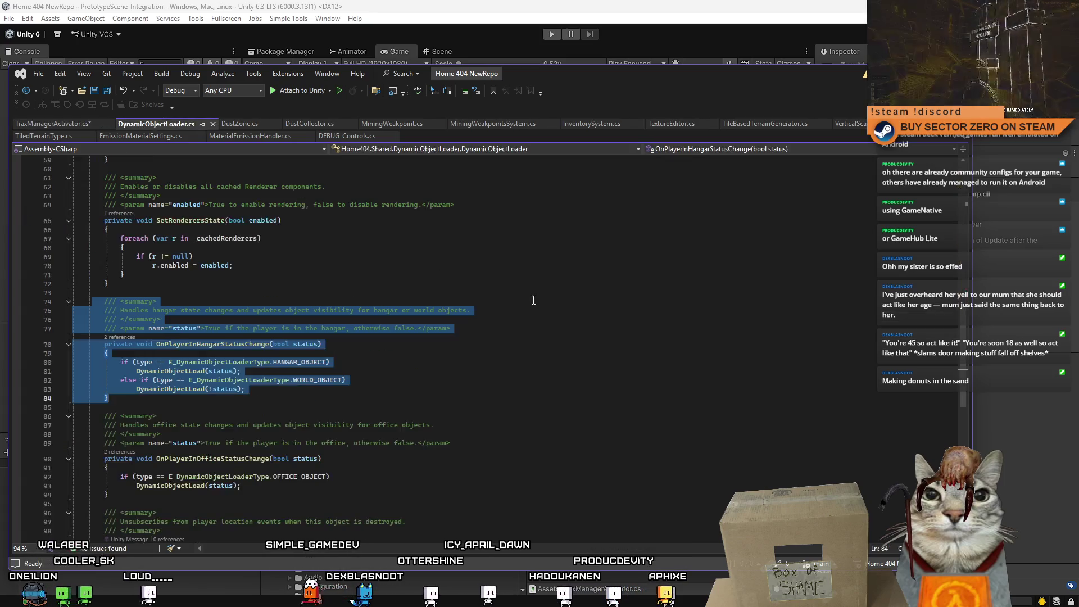
pyautogui.scroll(-10, 968, 329)
pyautogui.scroll(5, 941, 367)
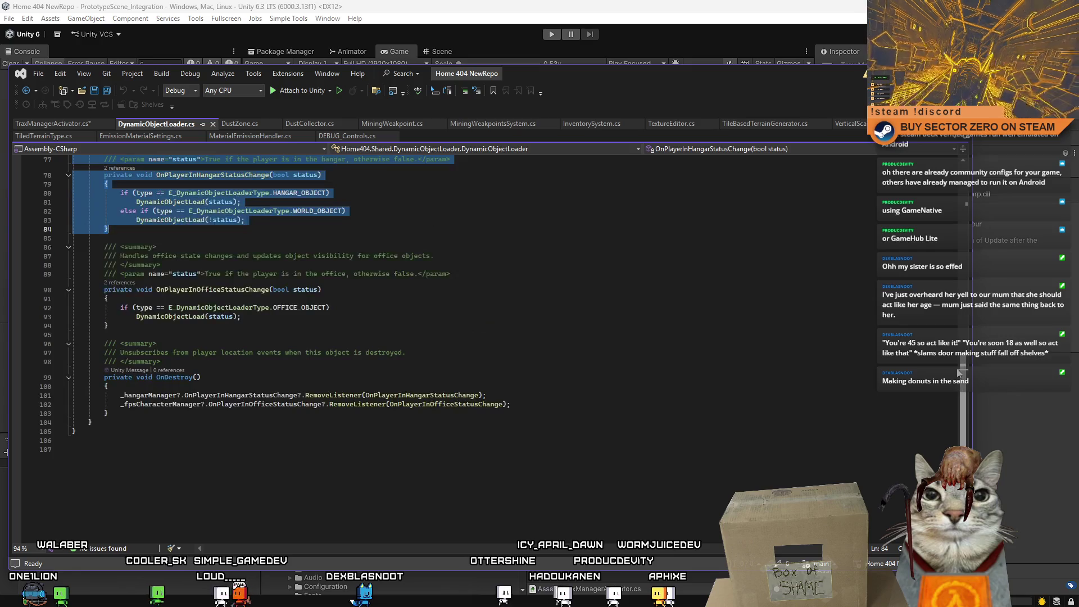
pyautogui.moveTo(121, 437); pyautogui.dragTo(72, 412)
pyautogui.hotkey('ctrl', 'c')
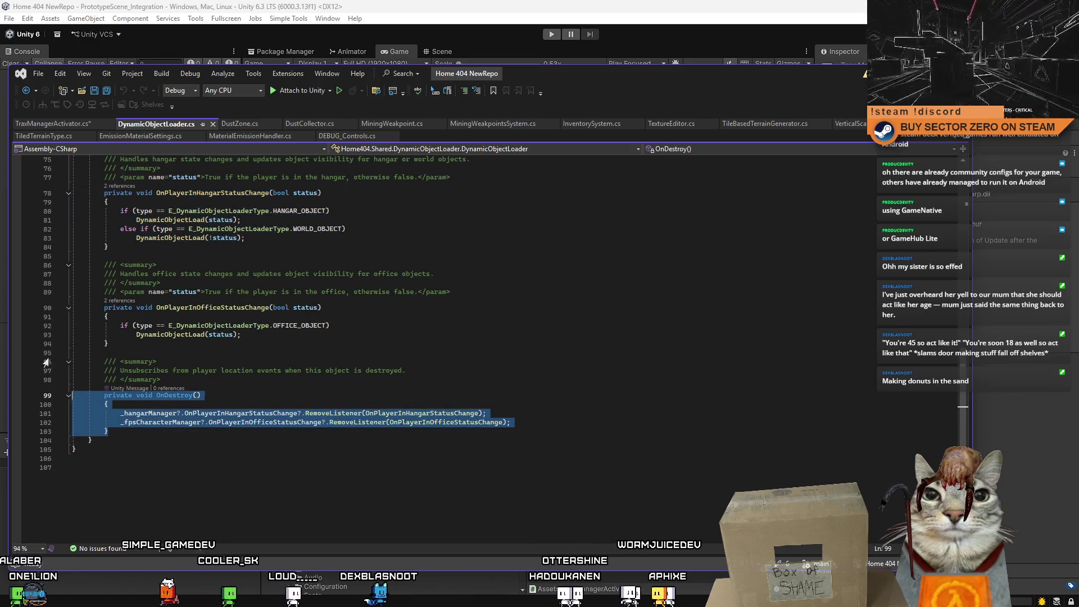
pyautogui.click(53, 124)
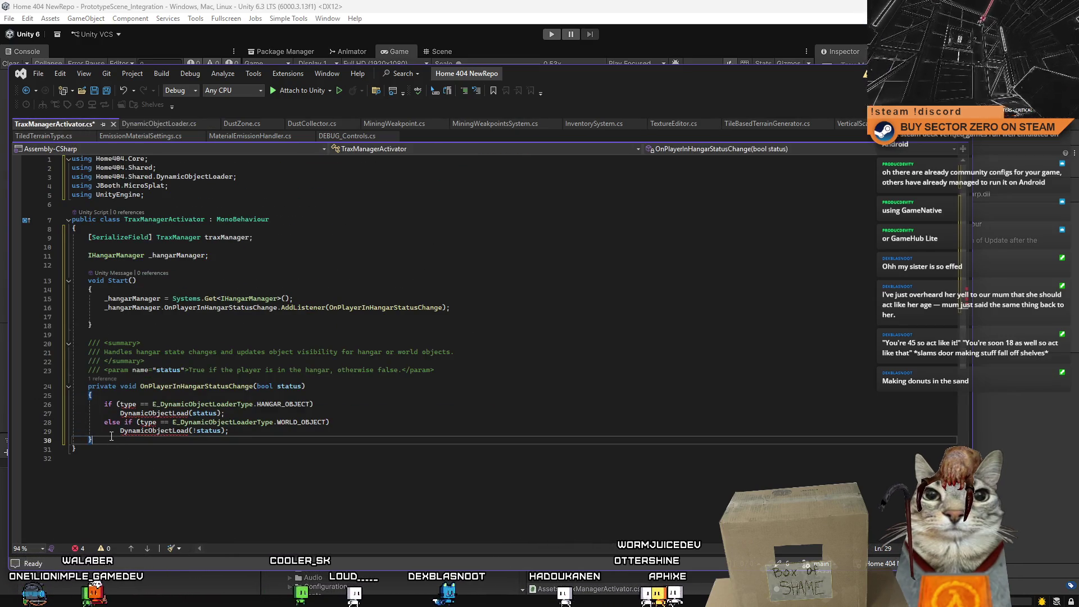
pyautogui.hotkey('ctrl', 'v')
pyautogui.moveTo(105, 491); pyautogui.dragTo(494, 491)
pyautogui.press('Delete')
# Select the if/else body inside the OnPlayerInHangarStatusChange handler
pyautogui.click(433, 425)
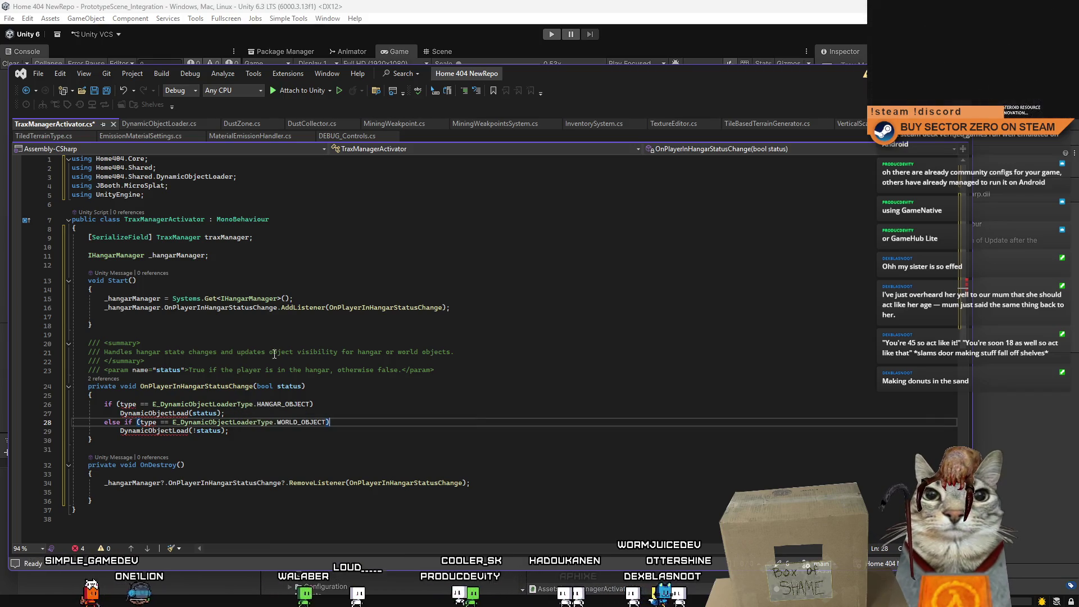
pyautogui.click(401, 396)
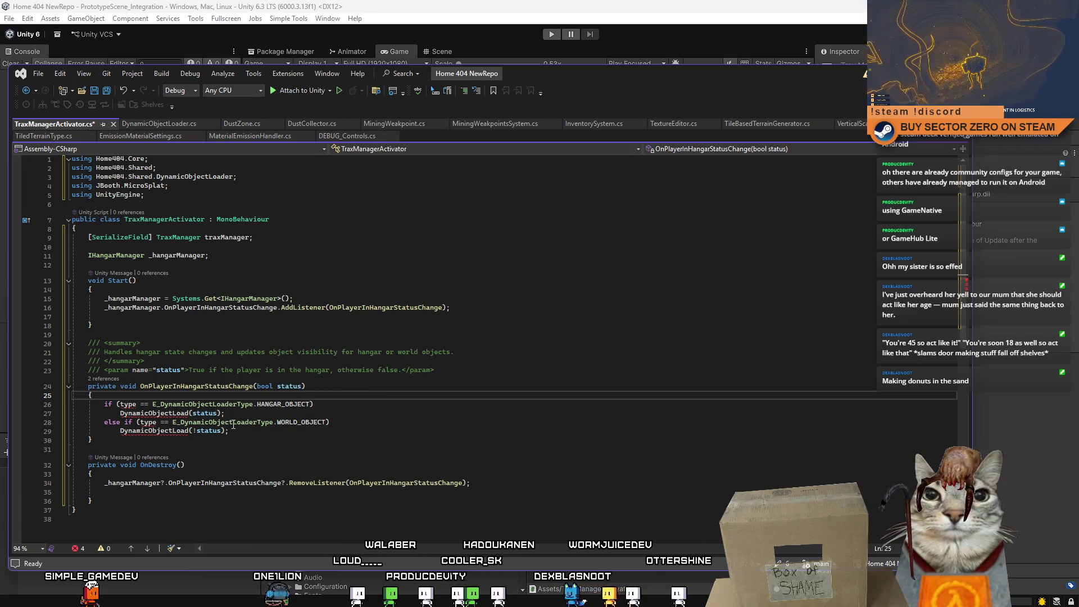
pyautogui.moveTo(233, 427); pyautogui.dragTo(73, 404)
# Replace the hangar handler's if/else body with traxManager.enabled = !status and save the script
pyautogui.press('Delete')
pyautogui.press('Tab')
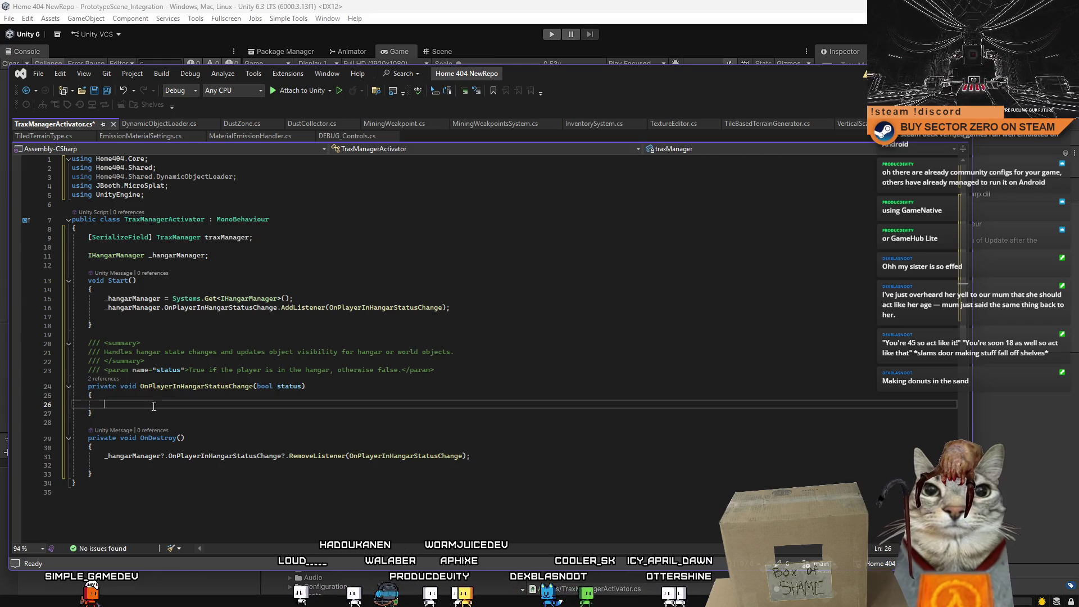
pyautogui.write('enabled')
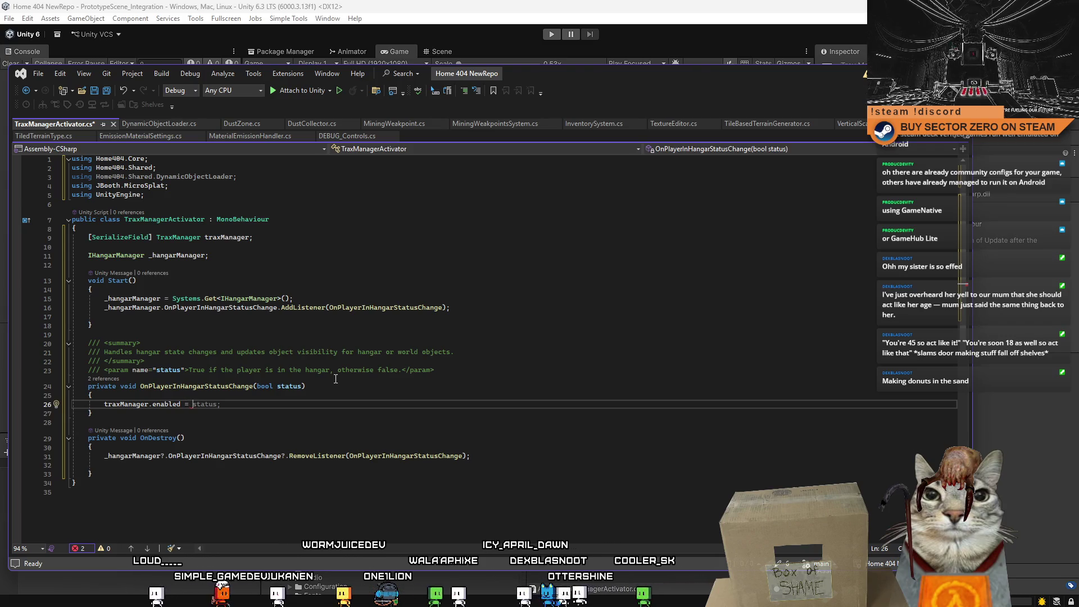
pyautogui.write(' = ')
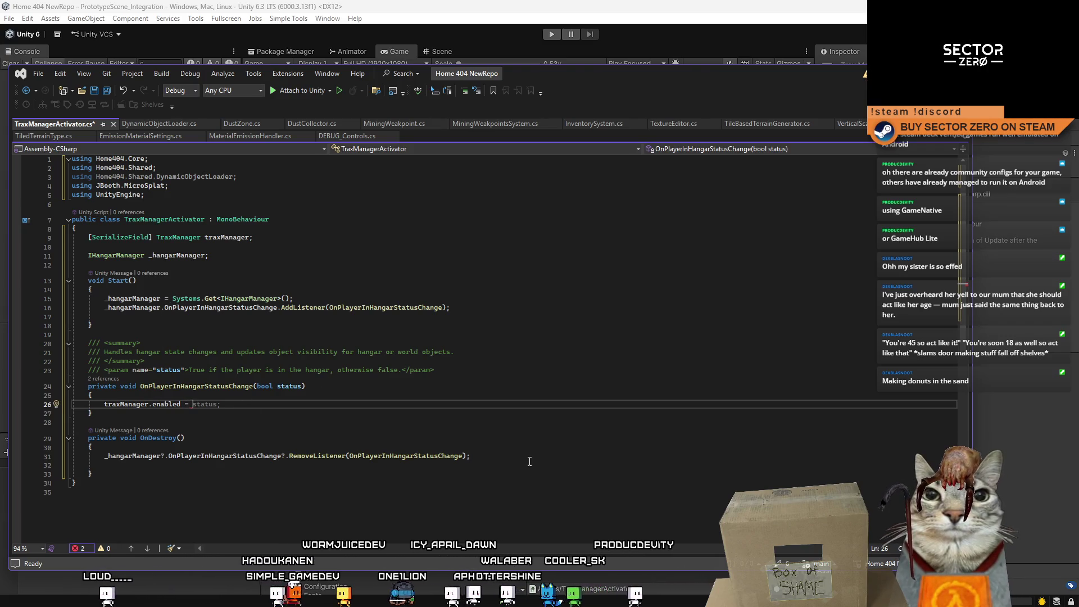
pyautogui.write('!sta')
pyautogui.press('Tab')
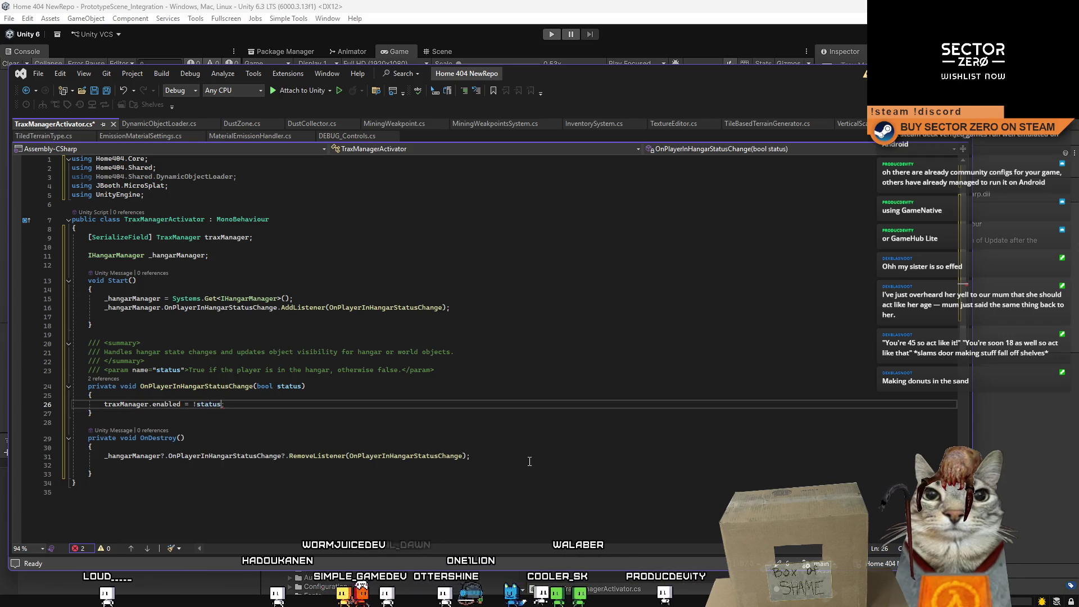
pyautogui.hotkey('ctrl', 's')
# Delete the unused DynamicObjectLoader using line and return to the Unity Editor
pyautogui.click(530, 457)
pyautogui.click(514, 439)
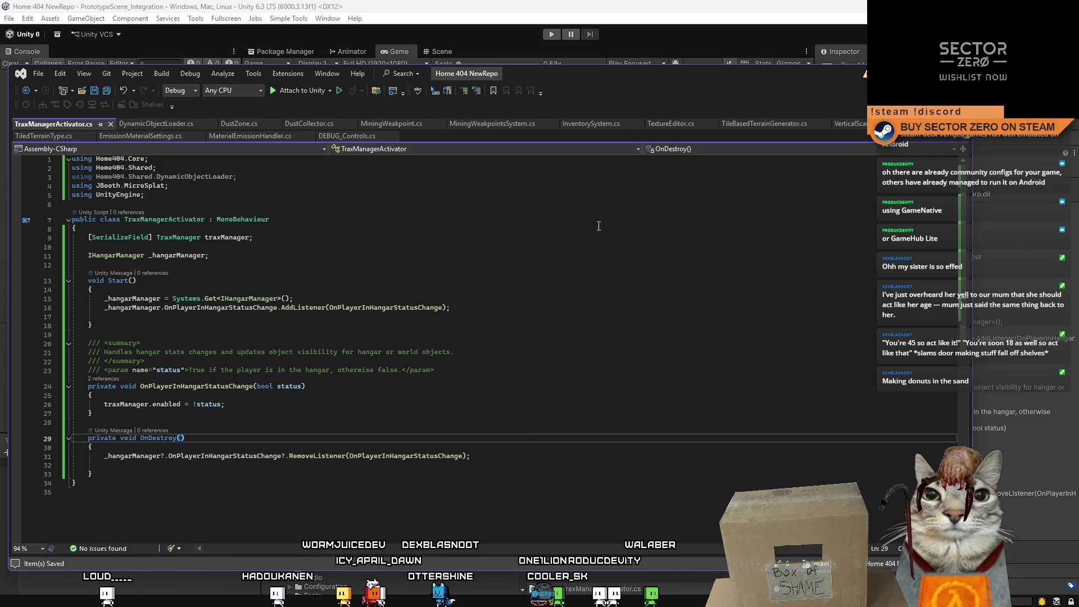
pyautogui.tripleClick(169, 176)
pyautogui.press('Delete')
pyautogui.click(608, 462)
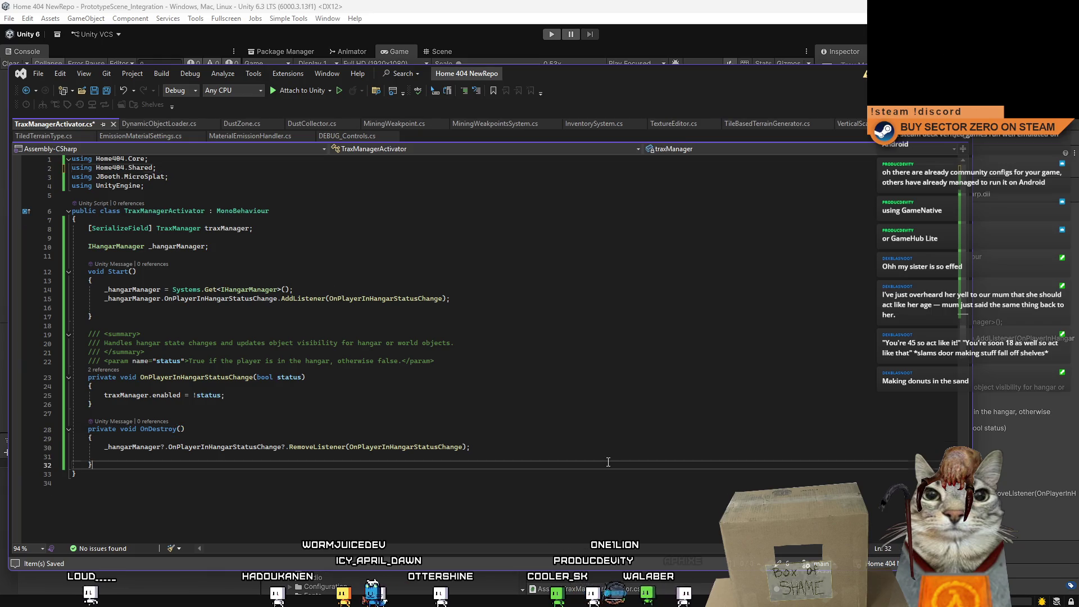
pyautogui.hotkey('alt', 'Tab')
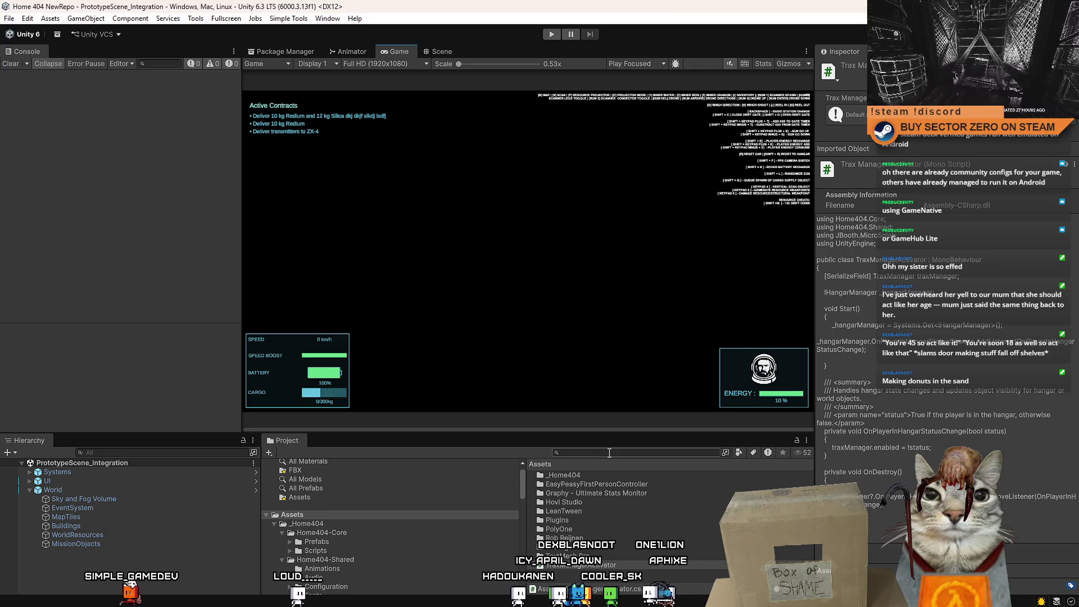
# Open the SimplePrototypeCar prefab and select its TraxManager object
pyautogui.write('prototype car')
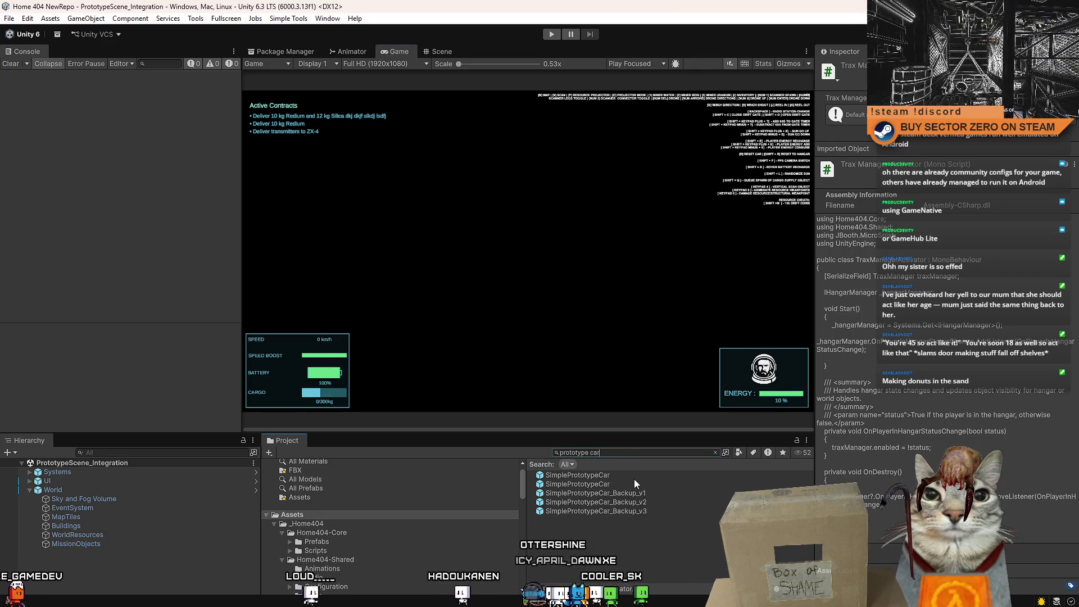
pyautogui.click(637, 474)
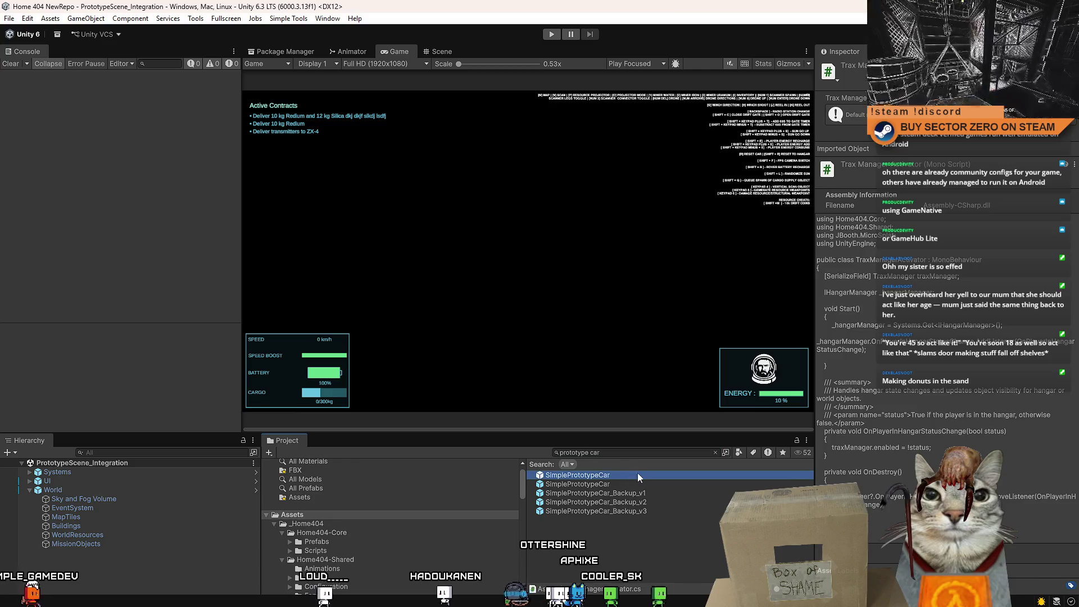
pyautogui.press('Escape')
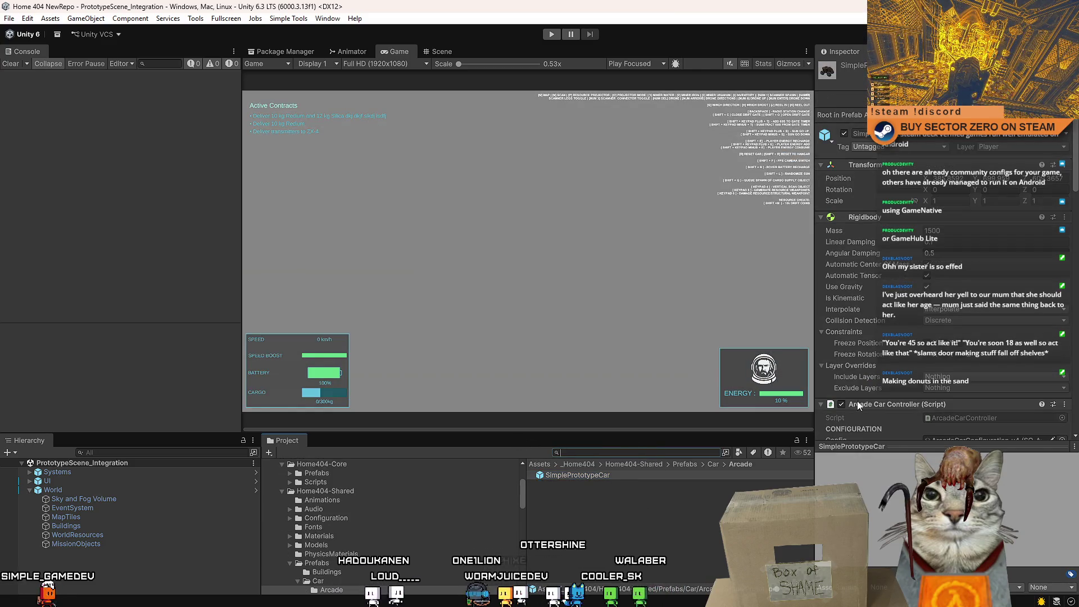
pyautogui.press('Return')
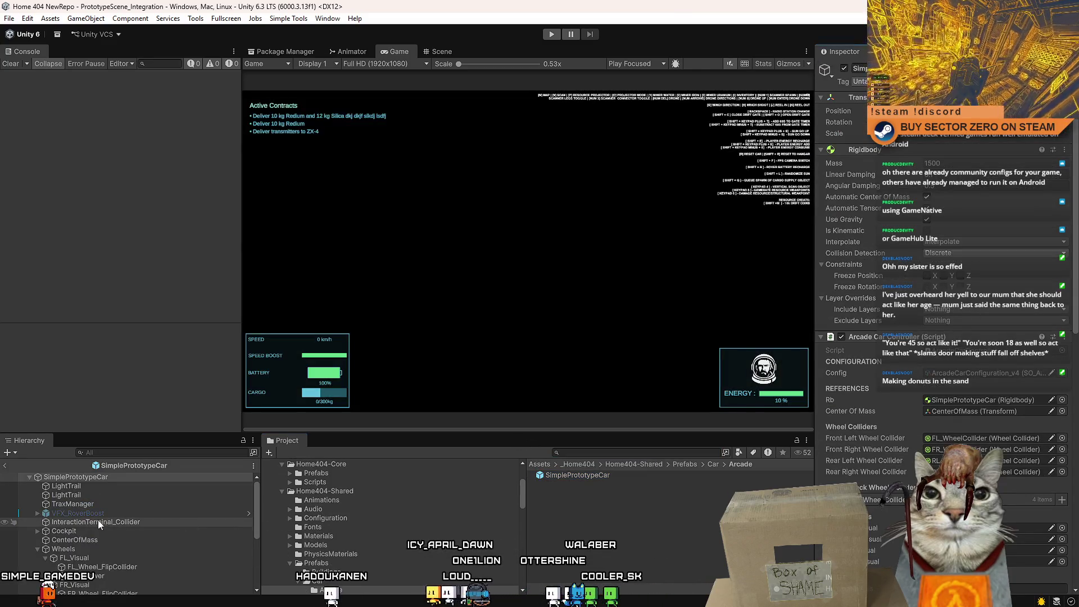
pyautogui.click(143, 505)
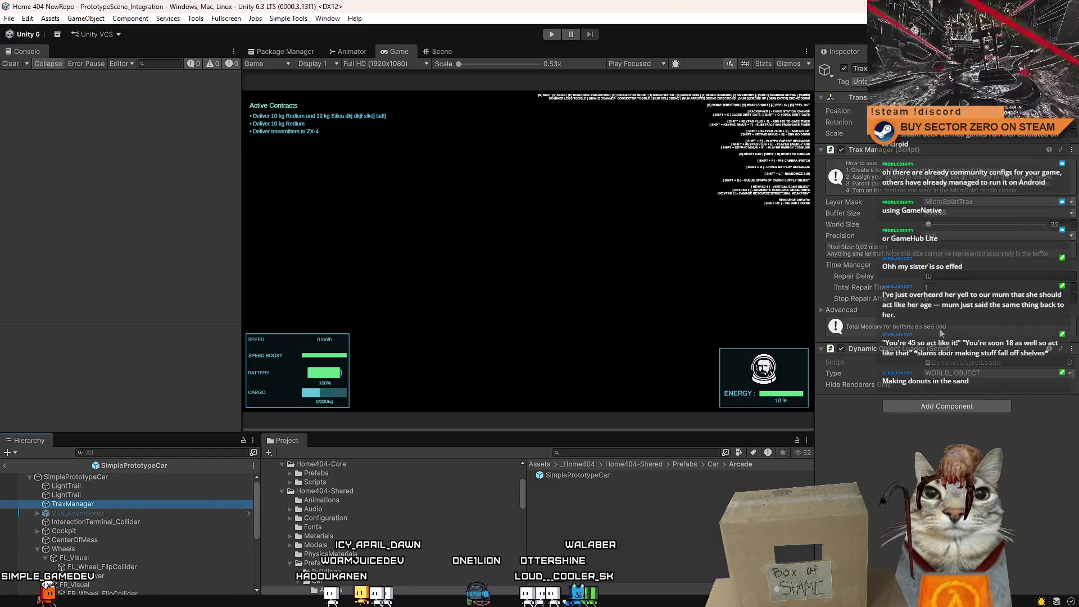
# Swap TraxManager's Dynamic Object Loader for a Trax Manager Activator component and enter Play mode
pyautogui.rightClick(899, 349)
pyautogui.click(949, 375)
pyautogui.click(947, 355)
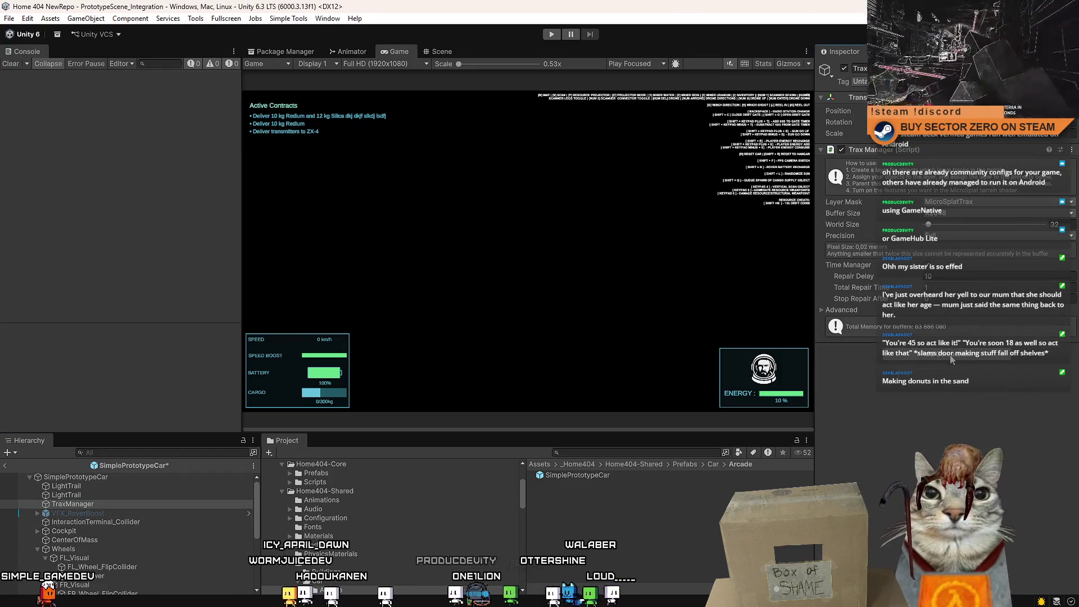
pyautogui.write('tra')
pyautogui.press('Down')
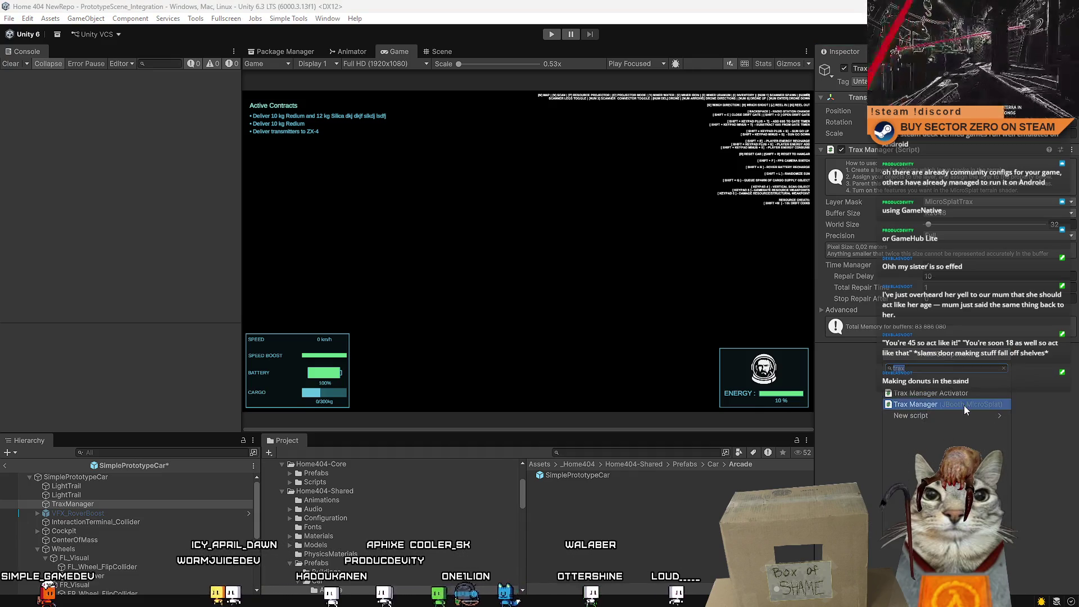
pyautogui.press('Return')
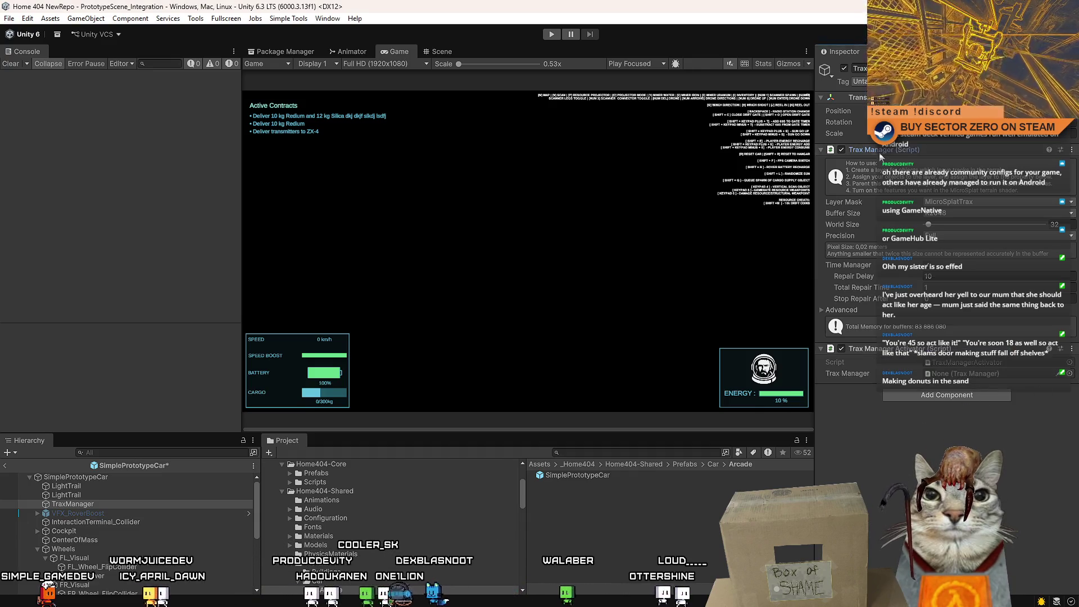
pyautogui.click(591, 428)
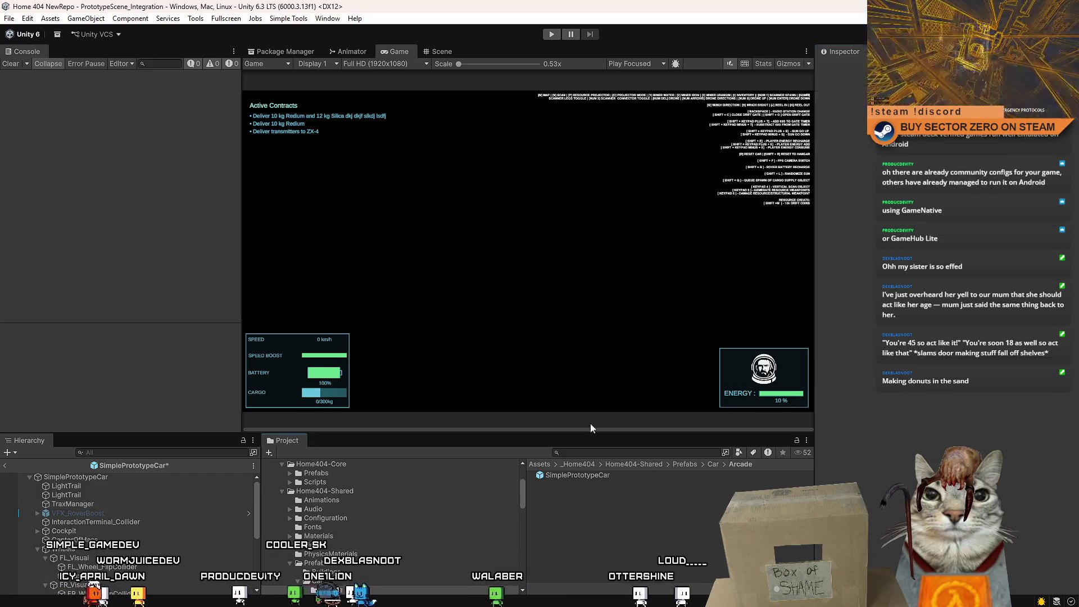
pyautogui.click(550, 32)
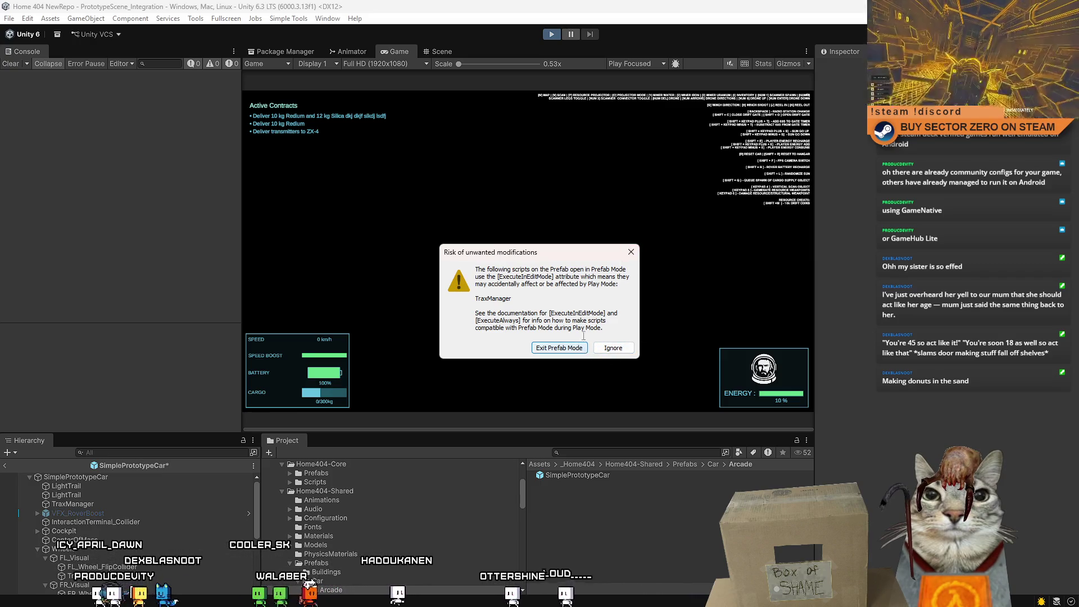
# Dismiss the prefab warning, stop the test run, clear the Console and exit Prefab Mode
pyautogui.click(630, 251)
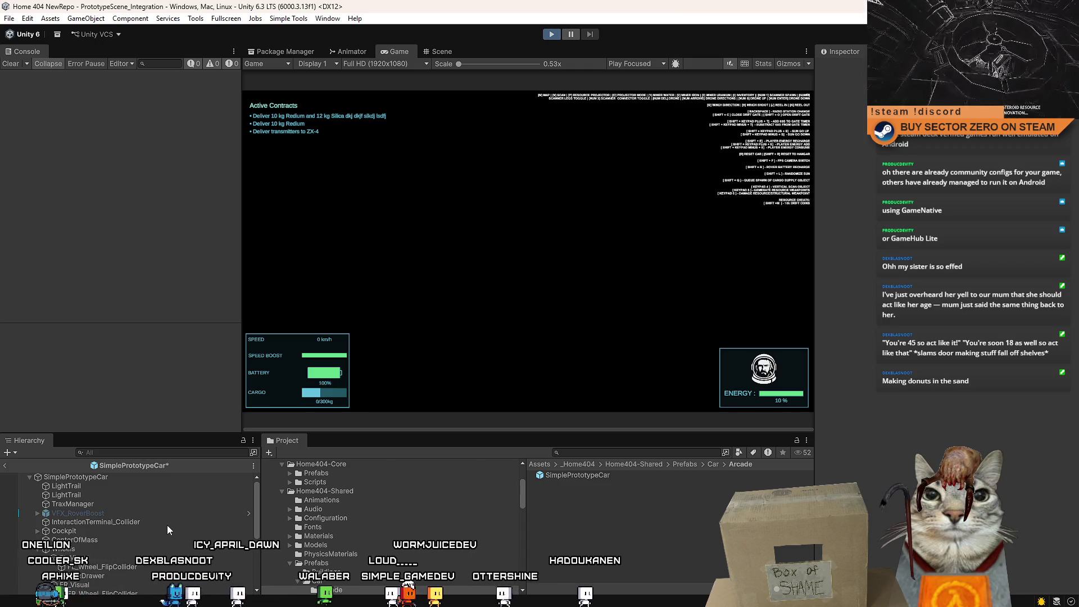
pyautogui.click(167, 523)
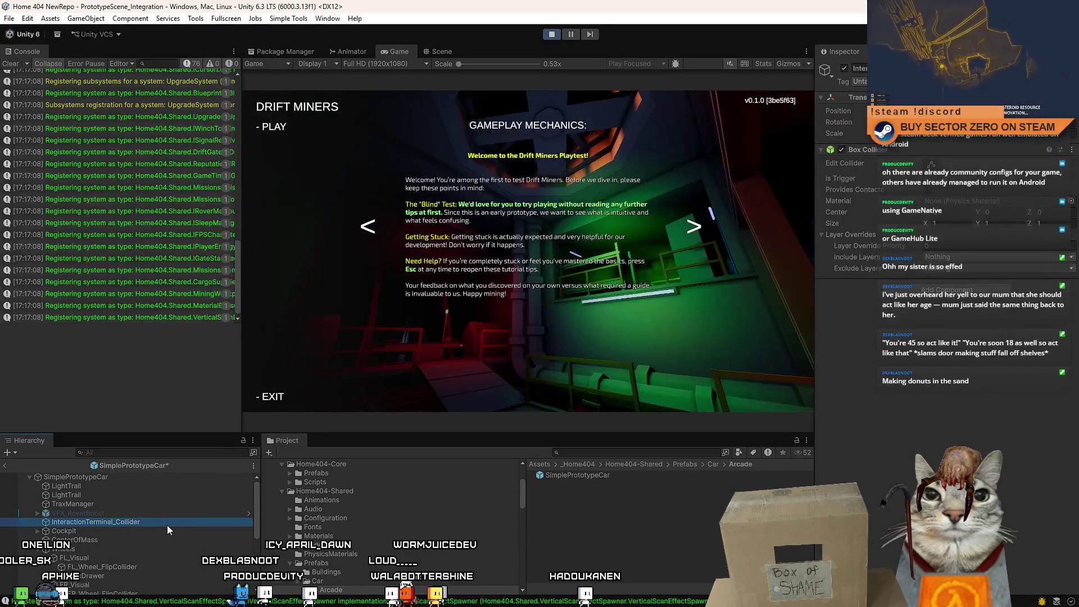
pyautogui.click(551, 34)
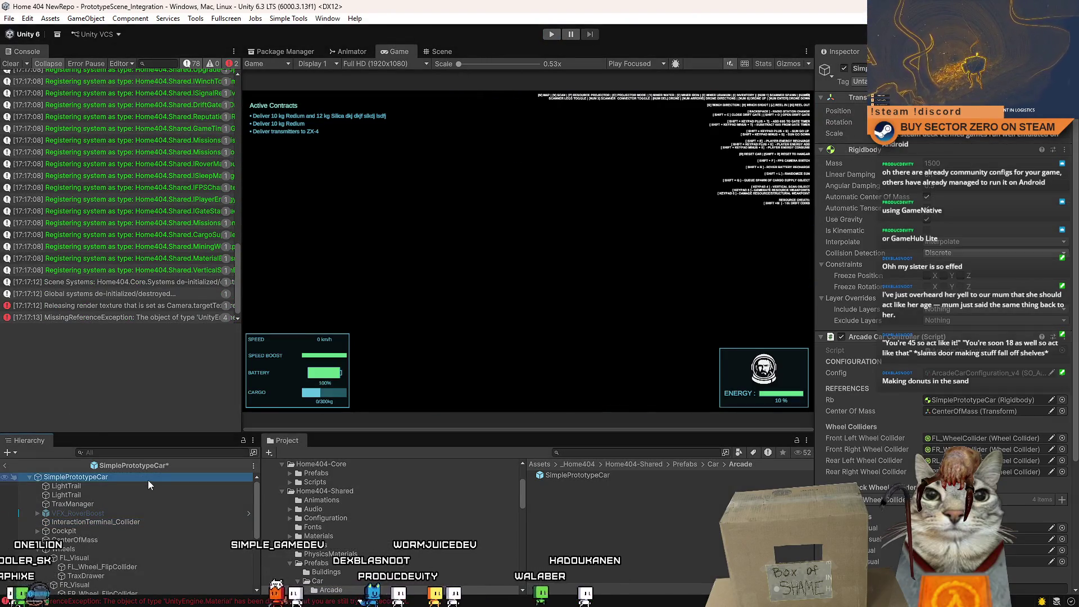
pyautogui.click(14, 65)
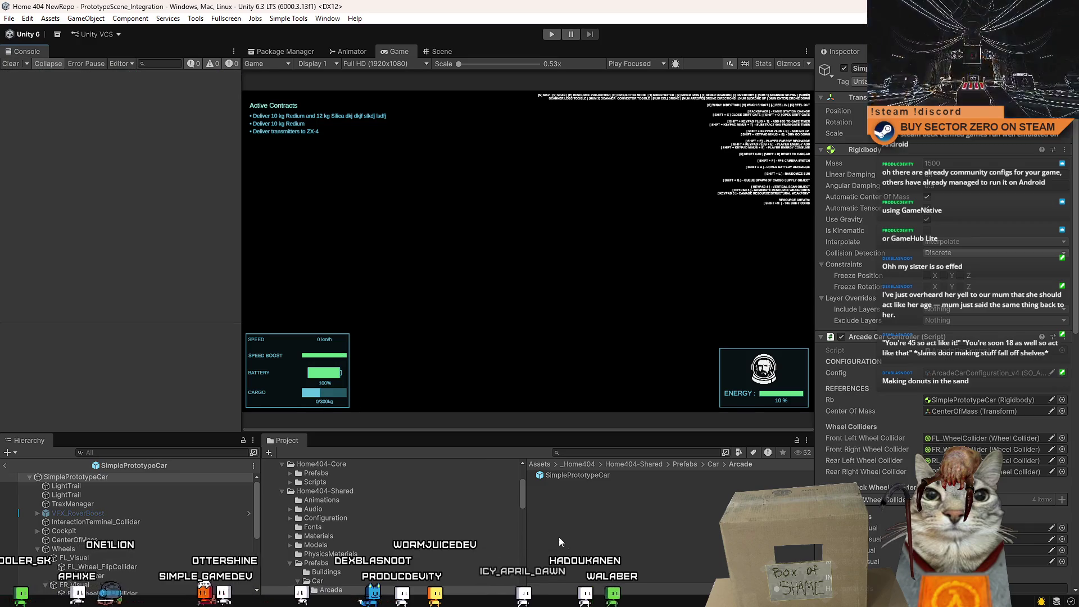
pyautogui.click(444, 51)
pyautogui.click(269, 63)
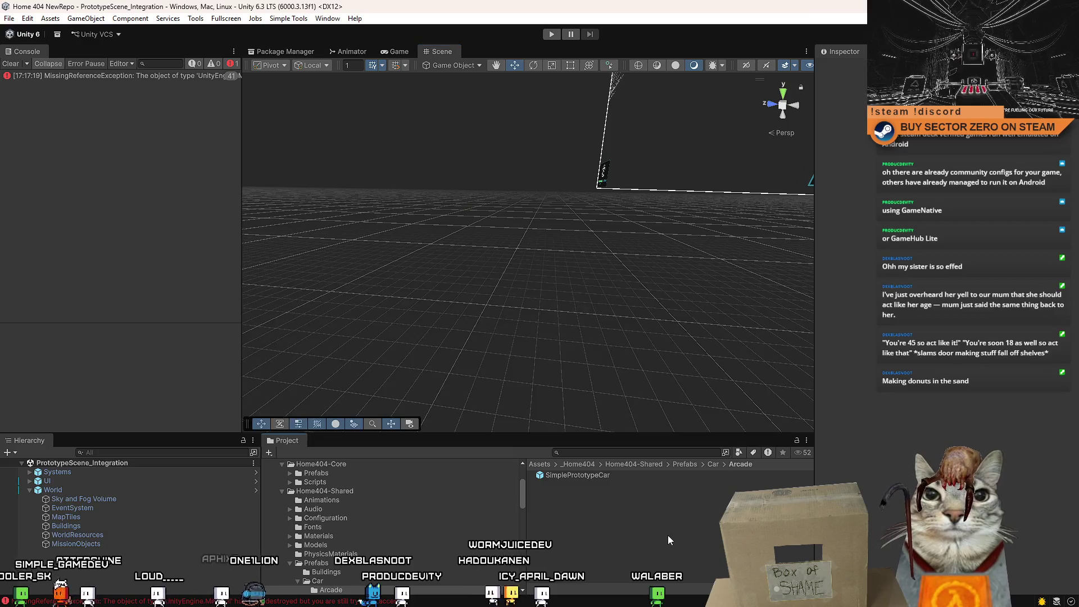
# Show the desktop and reopen the Home 404 NewRepo project from Unity Hub
pyautogui.press('super+d')
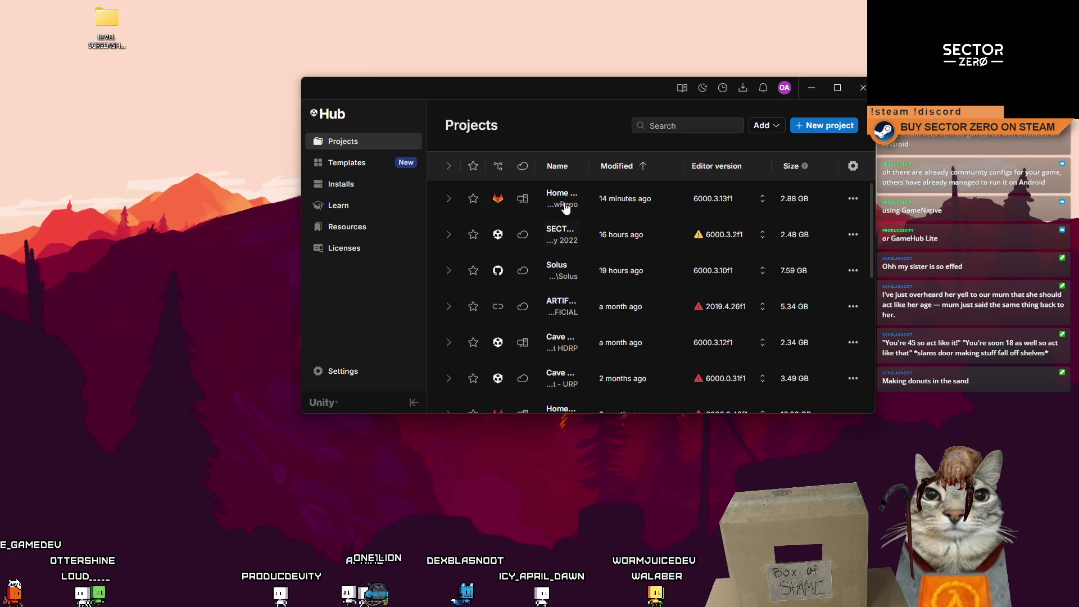
pyautogui.click(565, 199)
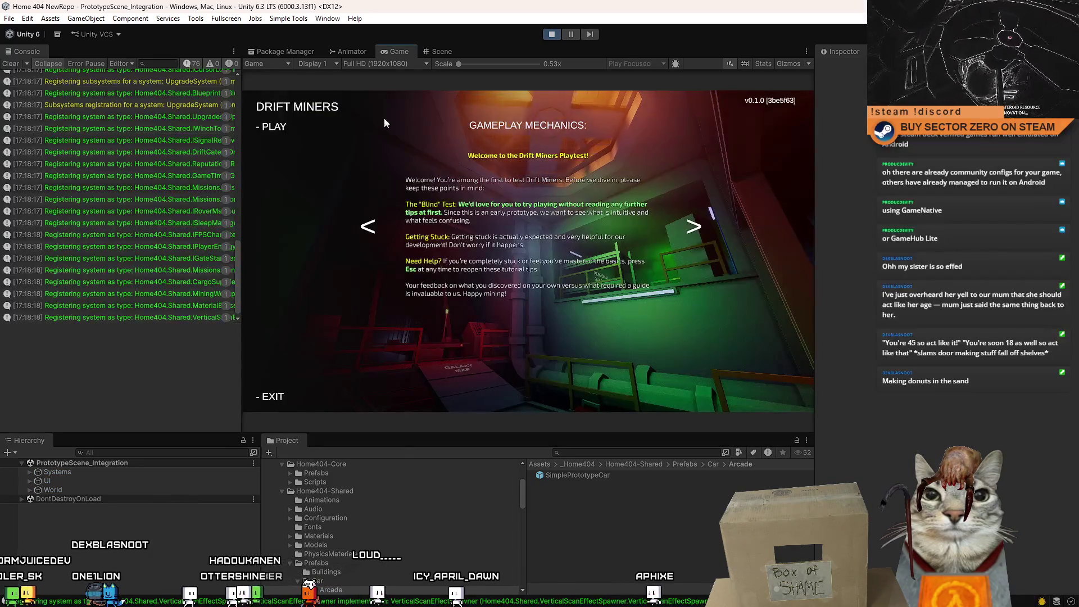
# Start the game from the menu and walk via the Galaxy Map console into the hangar
pyautogui.click(283, 125)
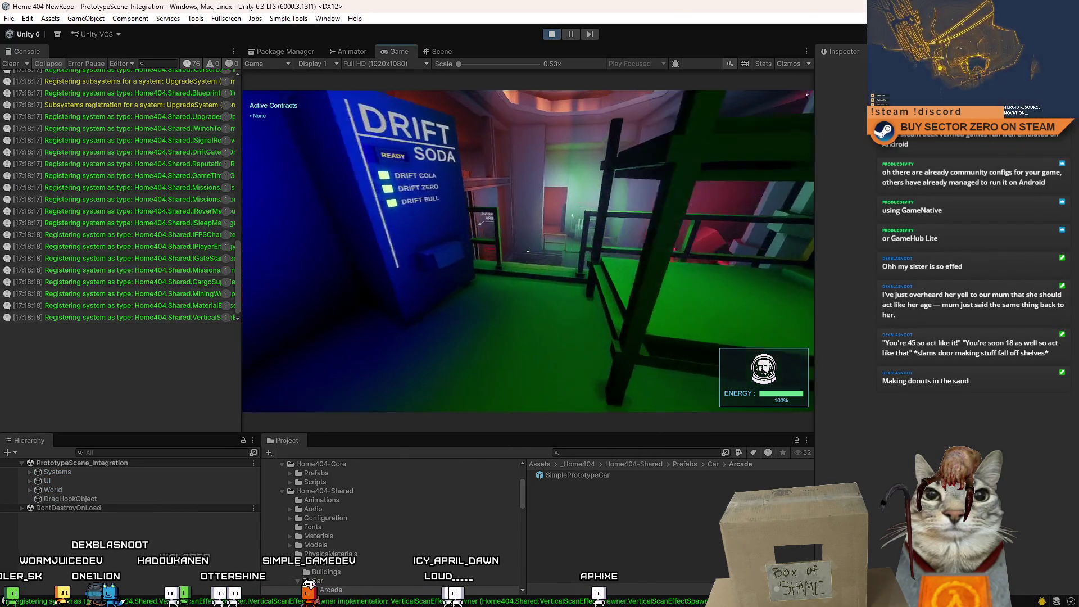
pyautogui.press('w')
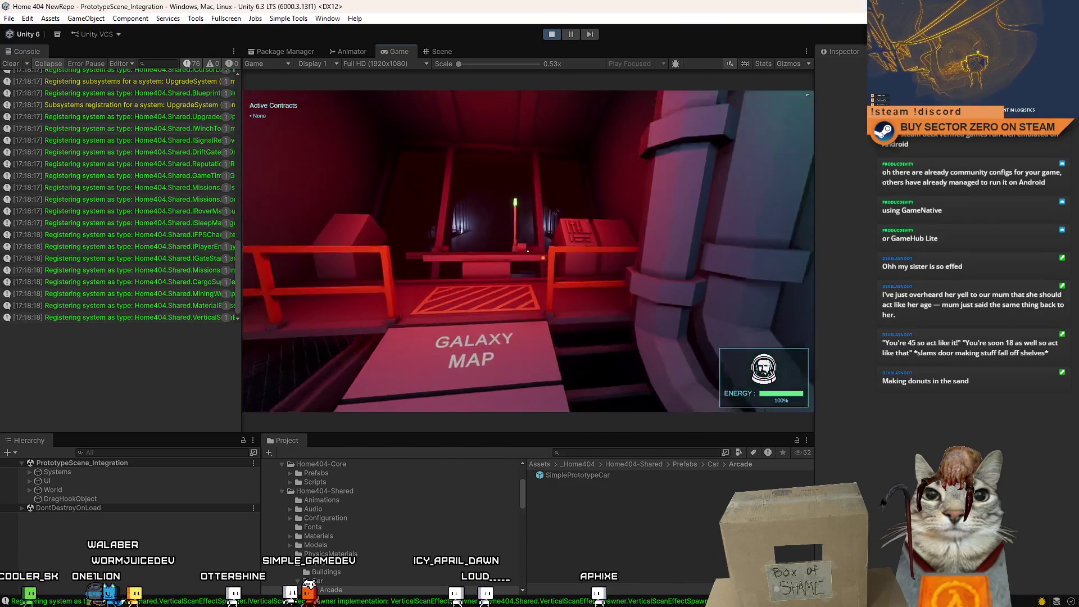
pyautogui.press('w')
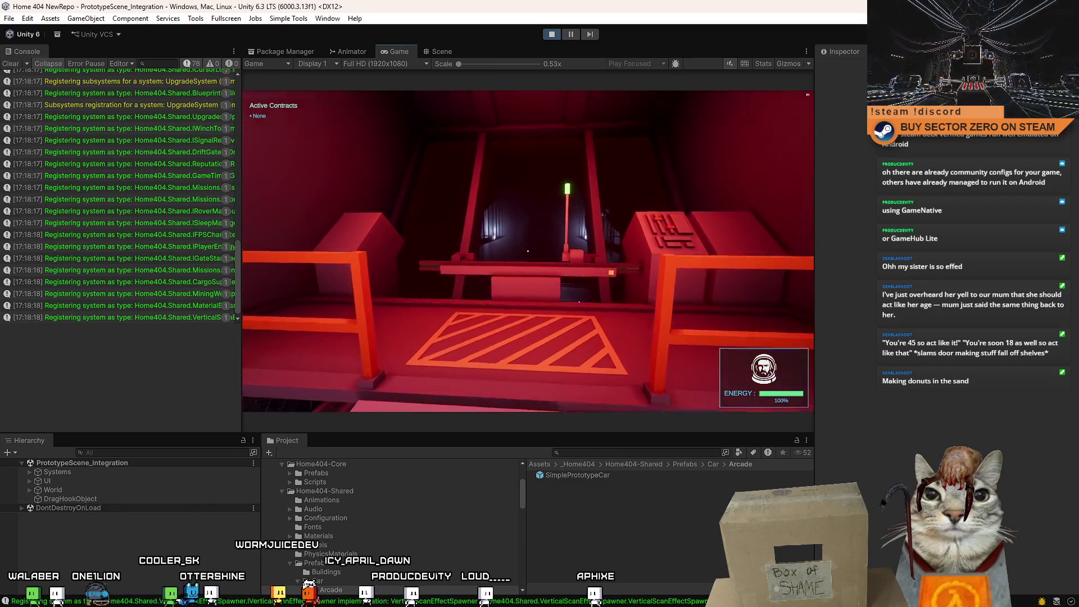
pyautogui.press('e')
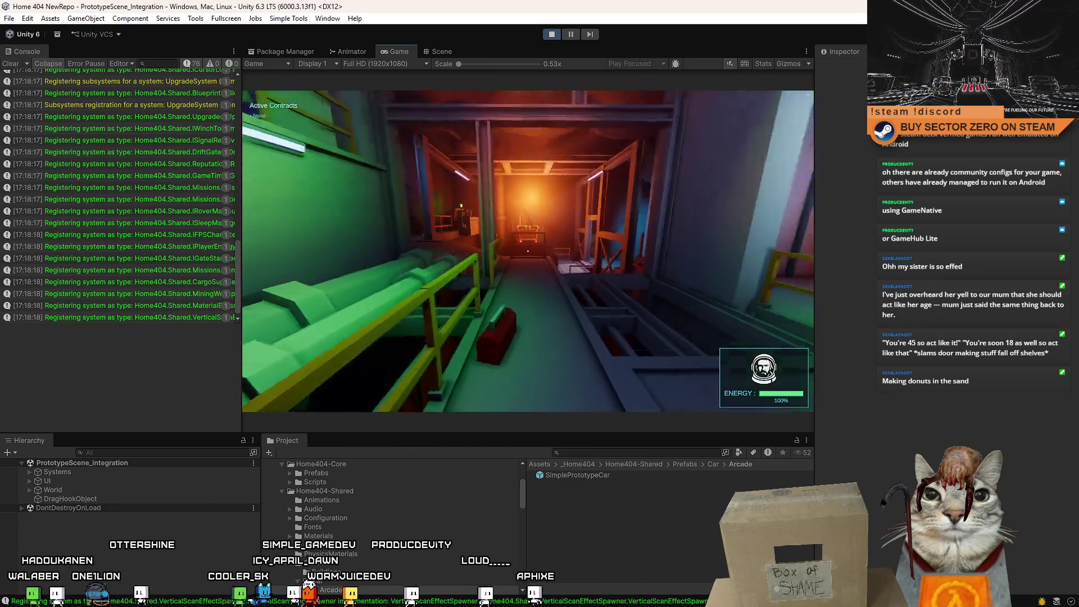
pyautogui.press('w')
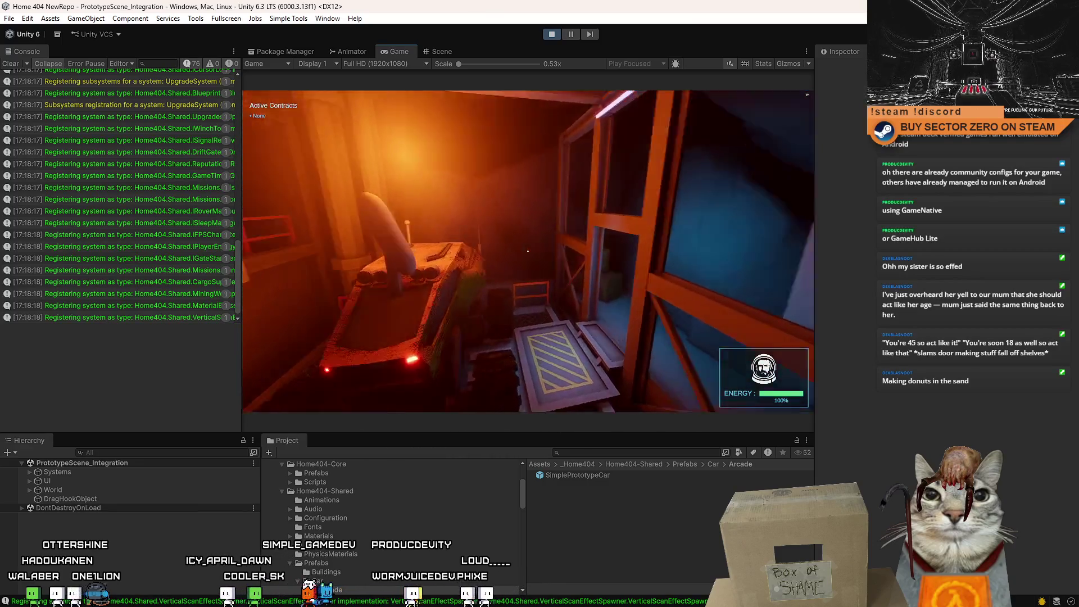
pyautogui.press('e')
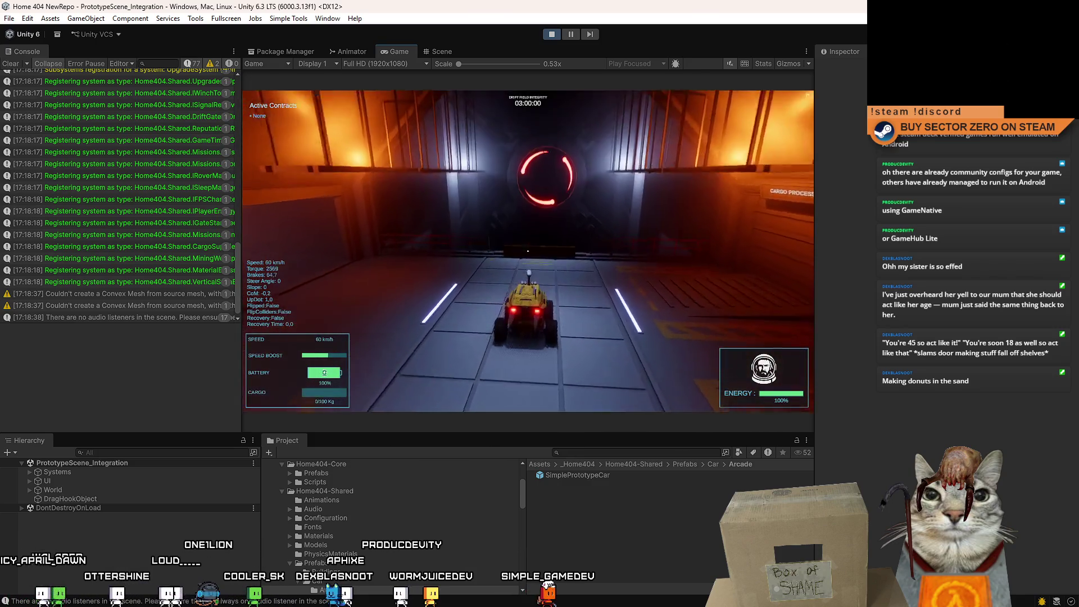
# Drive the rover across the snowfield, turn back toward the glowing gate, then release game control
pyautogui.press('w')
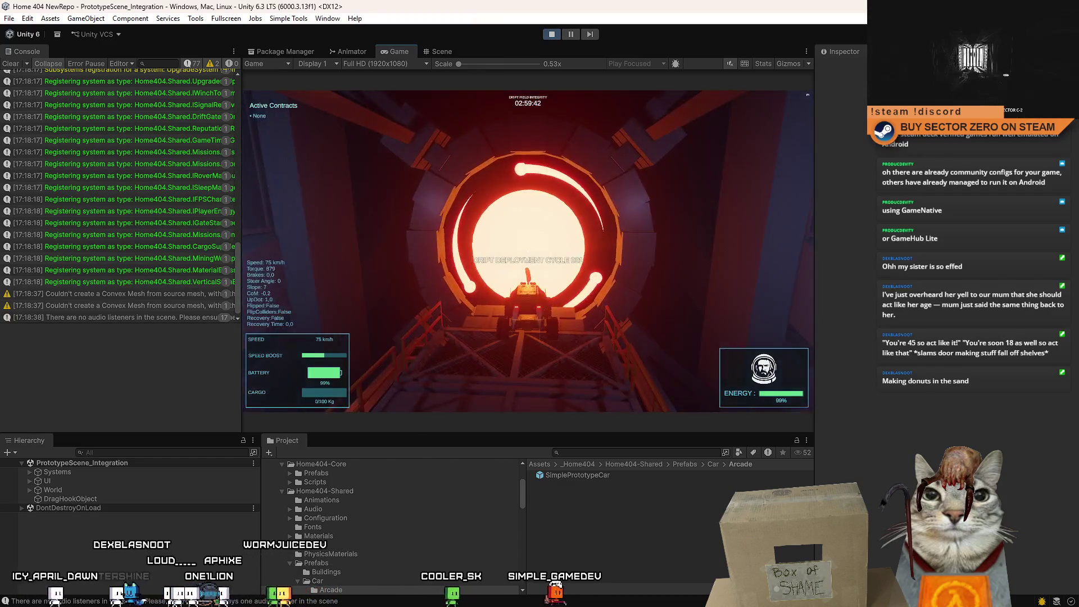
pyautogui.press('a')
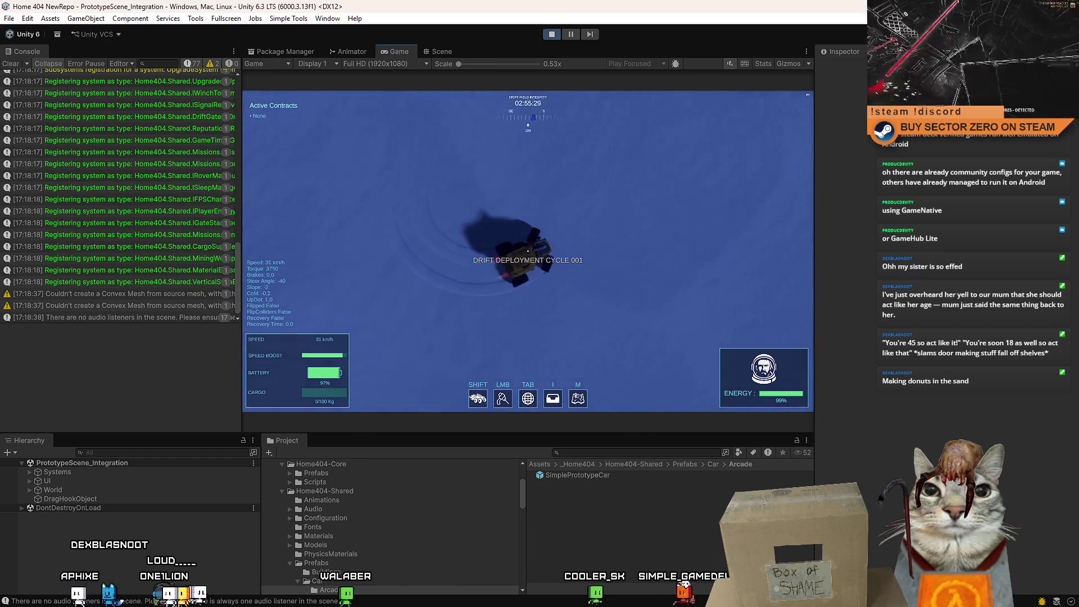
pyautogui.press('d')
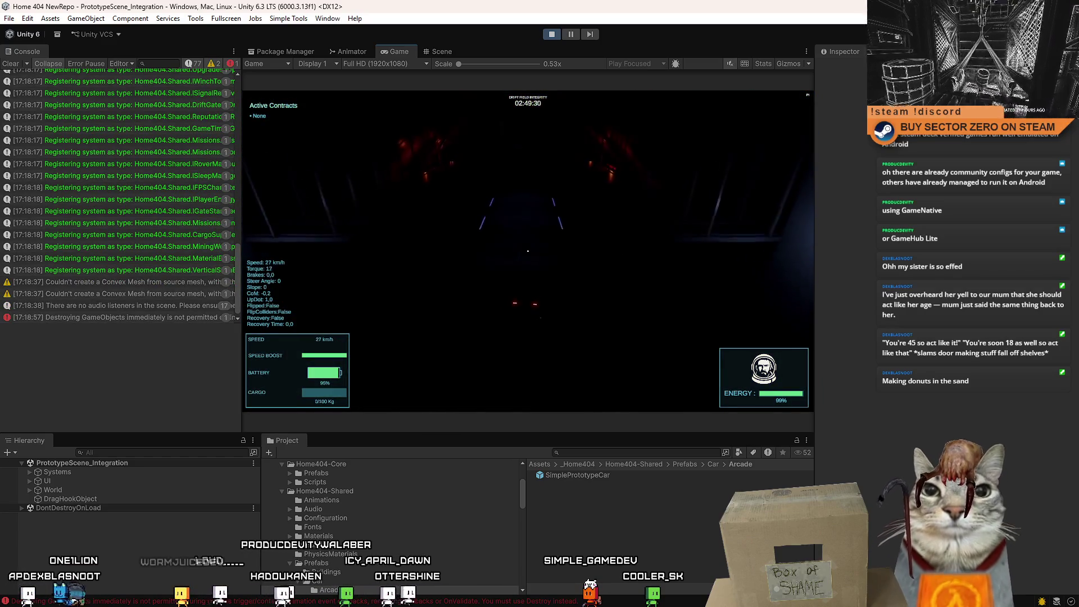
pyautogui.press('Escape')
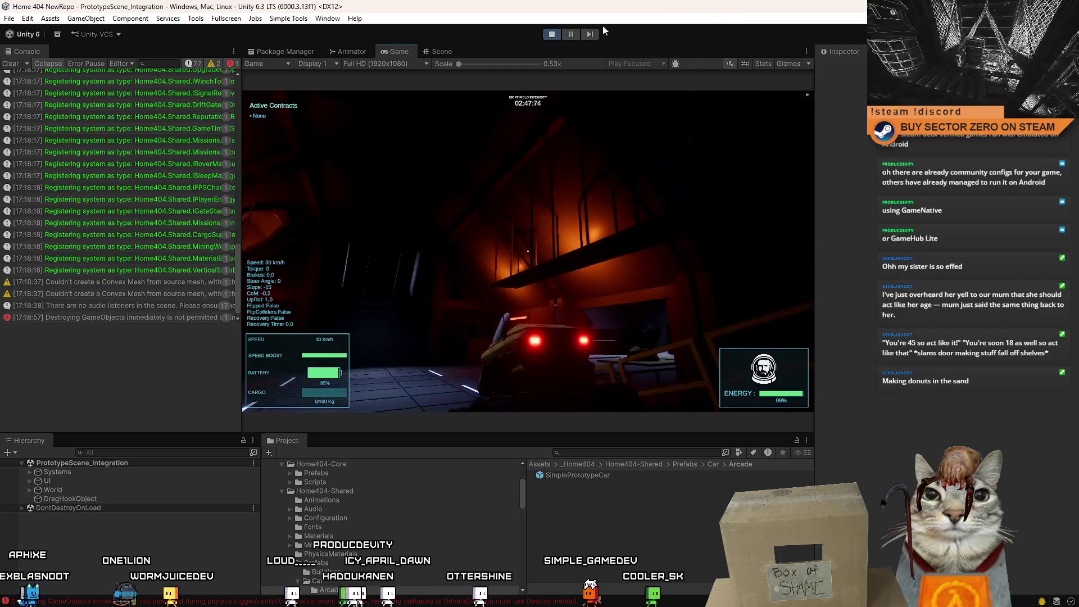
# Inspect the Destroying GameObjects error and find SimplePrototypeCar(Clone) with a hierarchy search for 'pe'
pyautogui.click(140, 318)
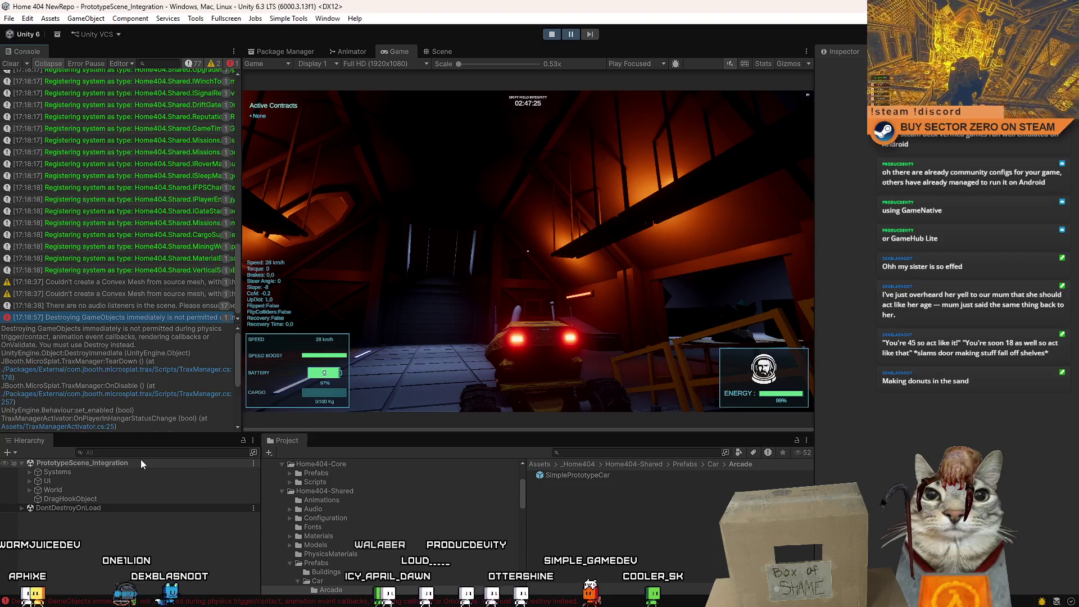
pyautogui.moveTo(238, 332)
pyautogui.mouseDown()
pyautogui.moveTo(243, 364)
pyautogui.moveTo(238, 340)
pyautogui.mouseUp()
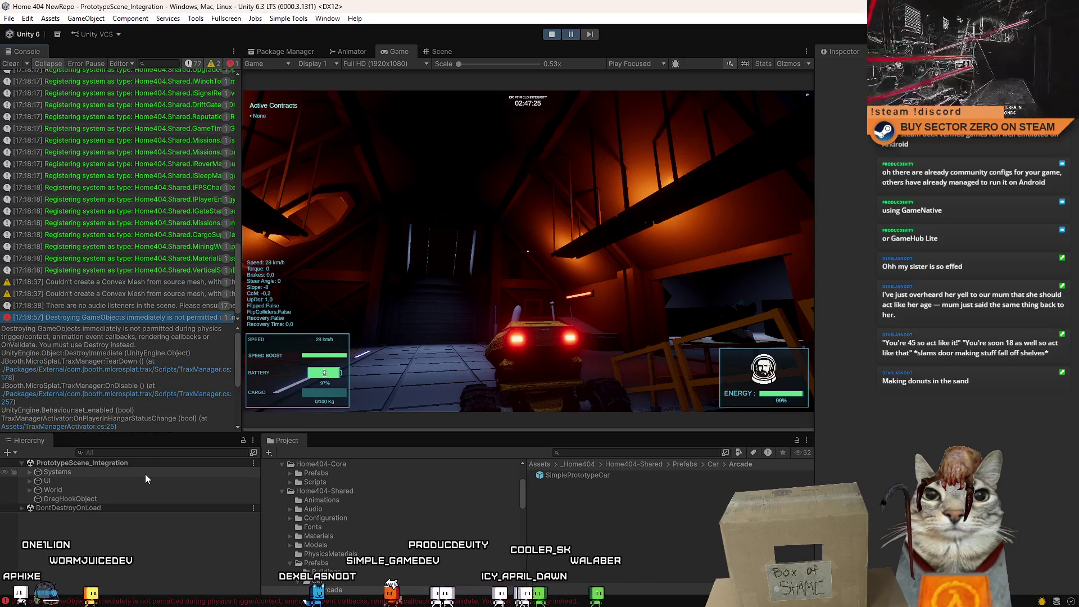
pyautogui.click(143, 453)
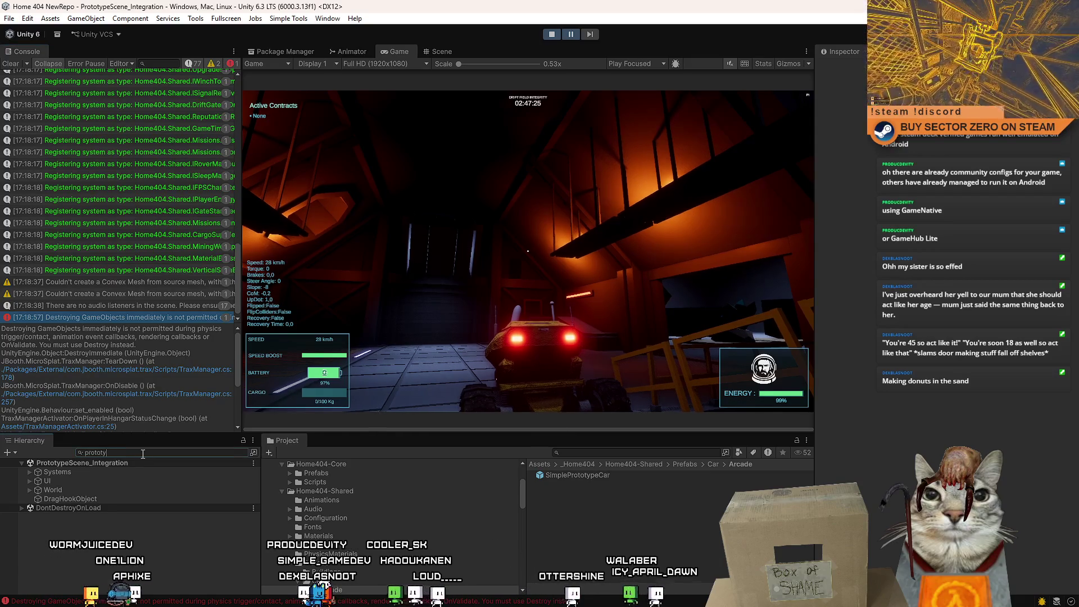
pyautogui.write('pe')
pyautogui.click(124, 471)
pyautogui.click(147, 451)
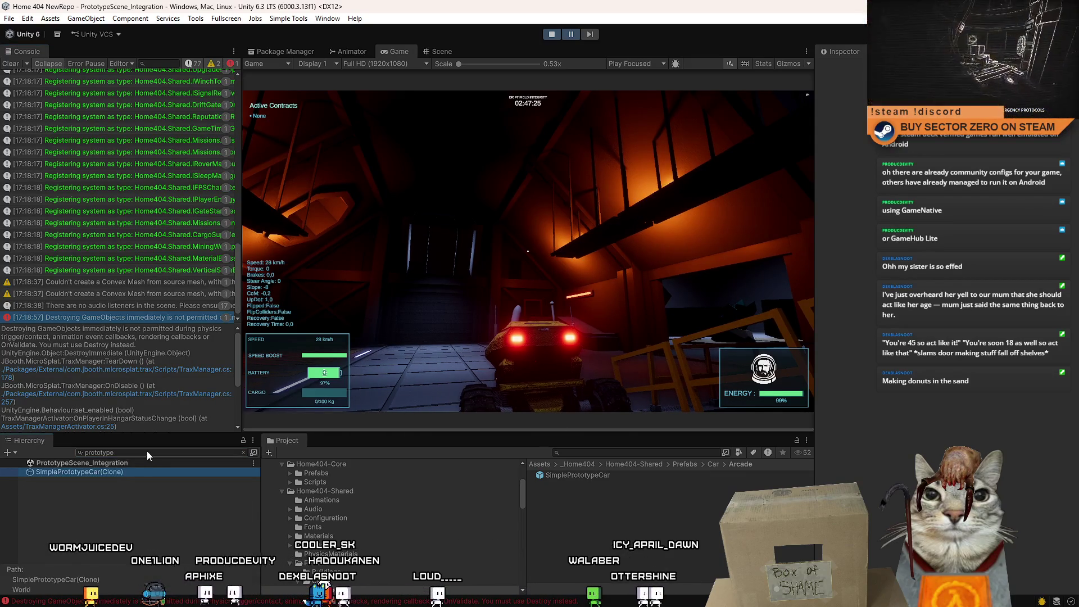
pyautogui.press('Escape')
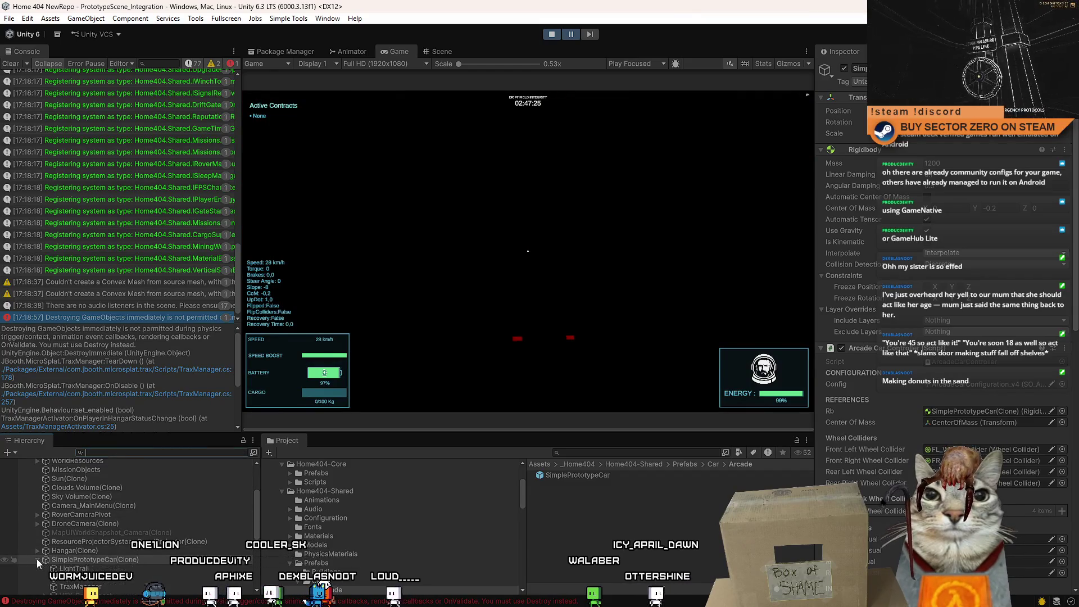
# View the clone's TraxManager with its Advanced settings and Layer Mask choices, then resume Play
pyautogui.click(37, 559)
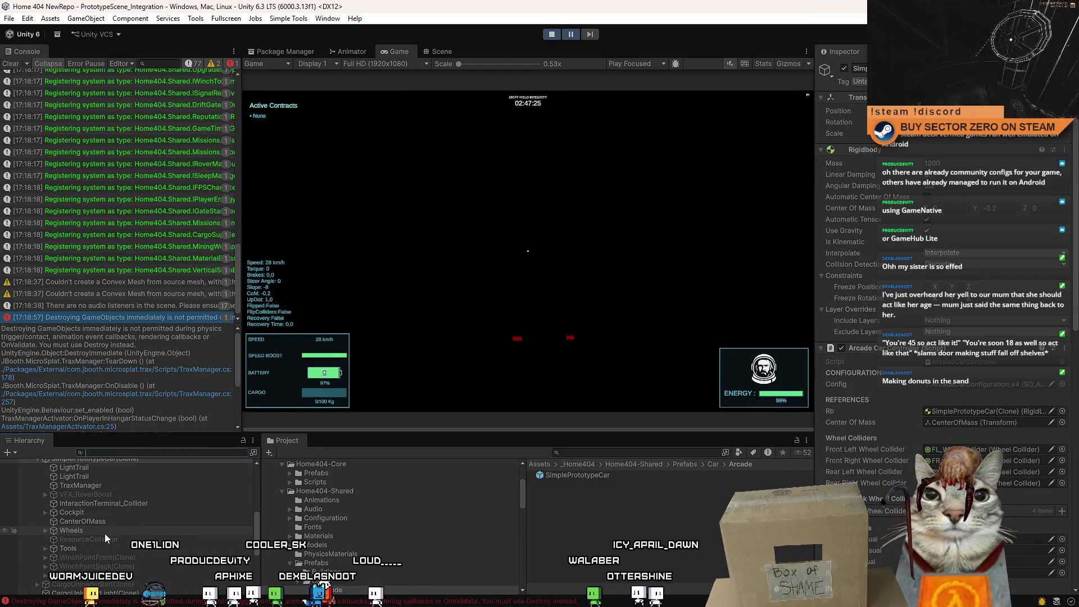
pyautogui.click(132, 487)
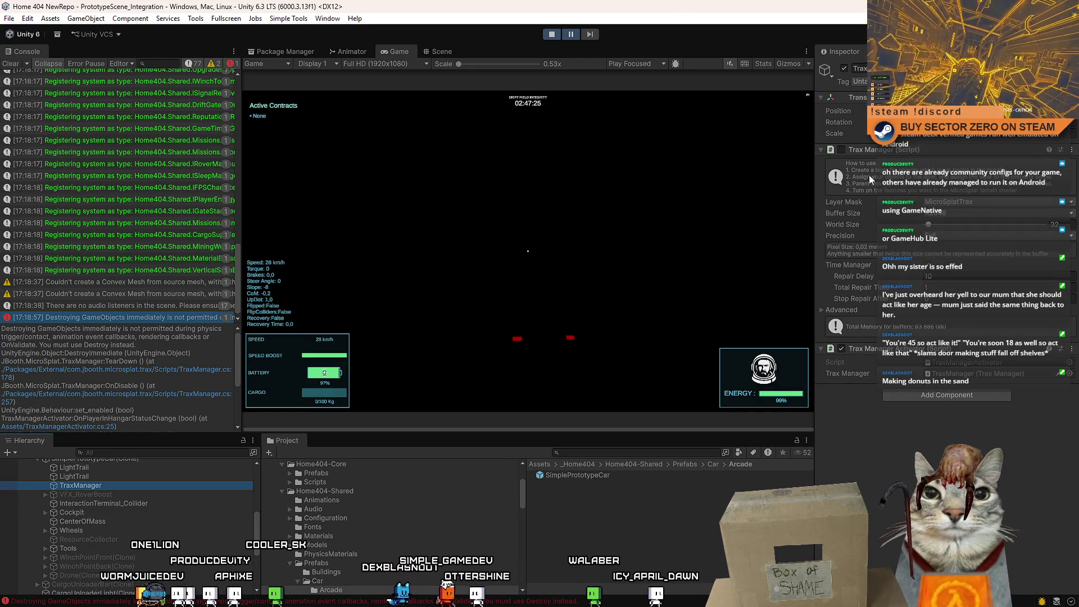
pyautogui.click(822, 310)
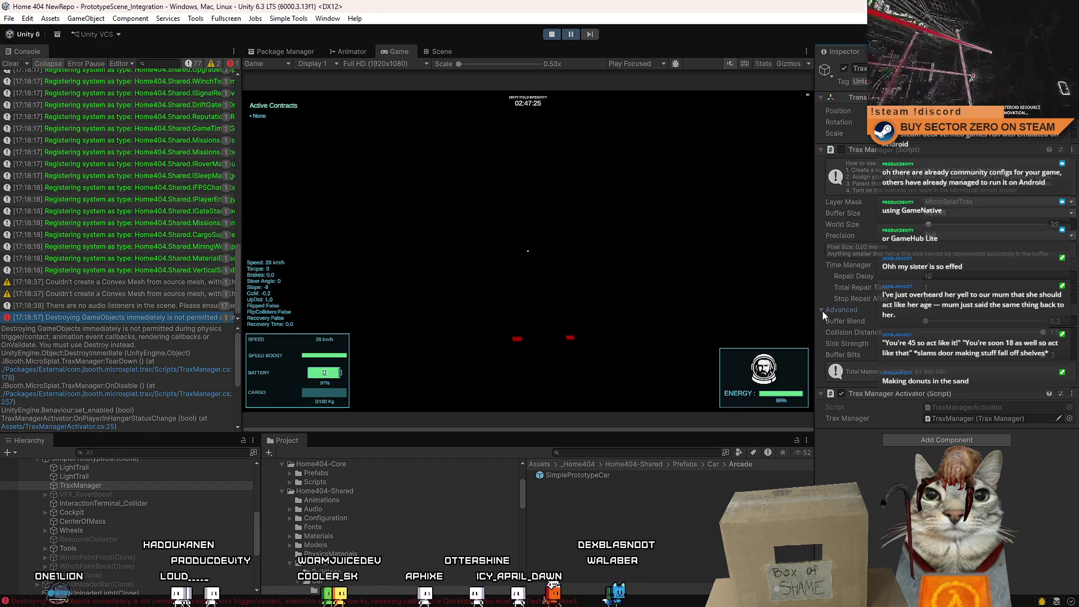
pyautogui.click(957, 202)
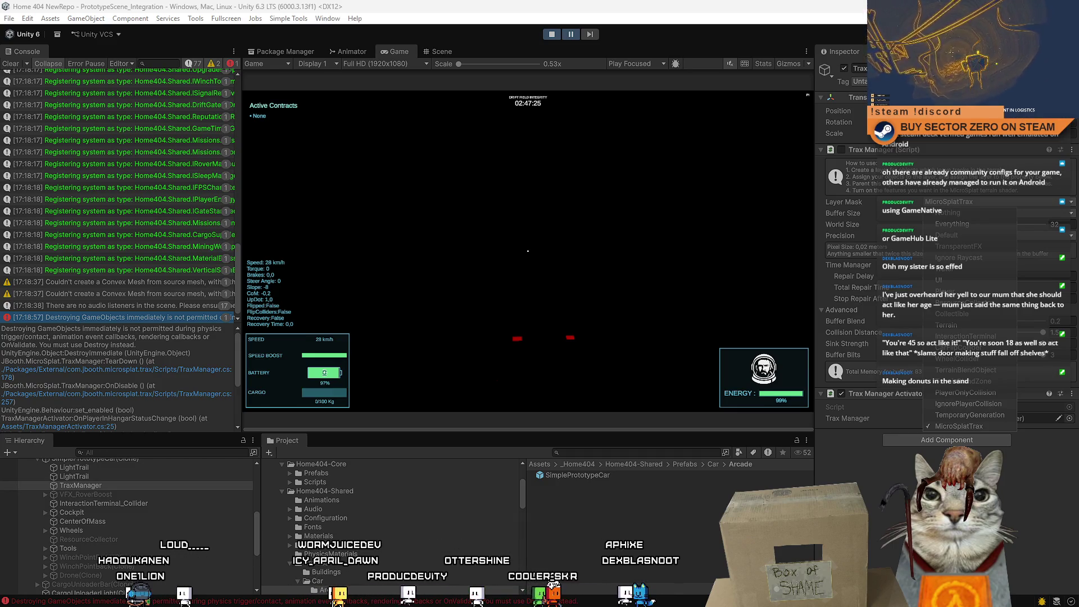
pyautogui.press('Escape')
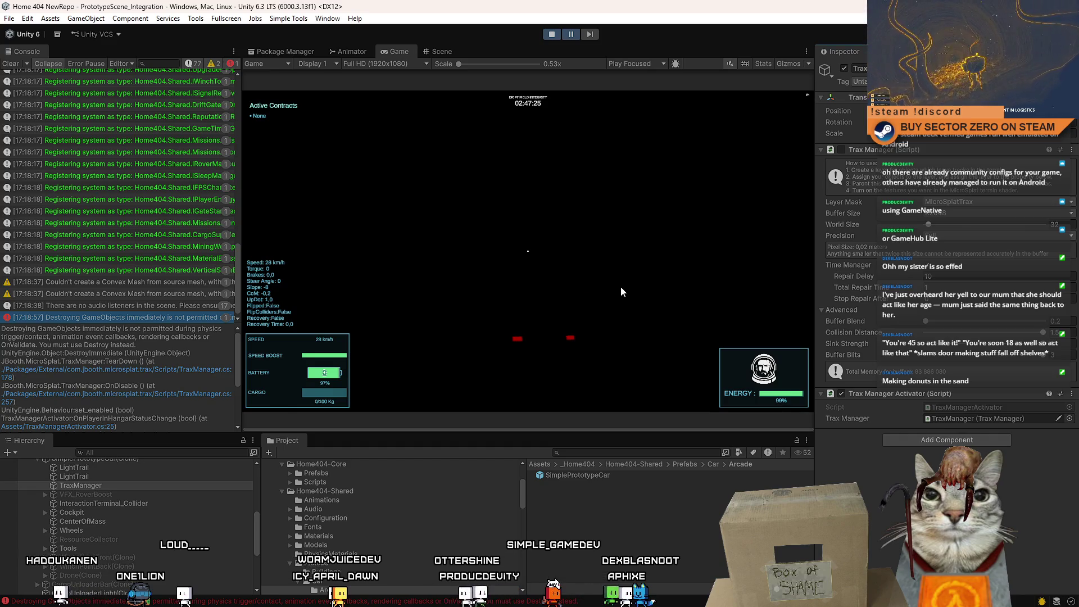
pyautogui.click(570, 34)
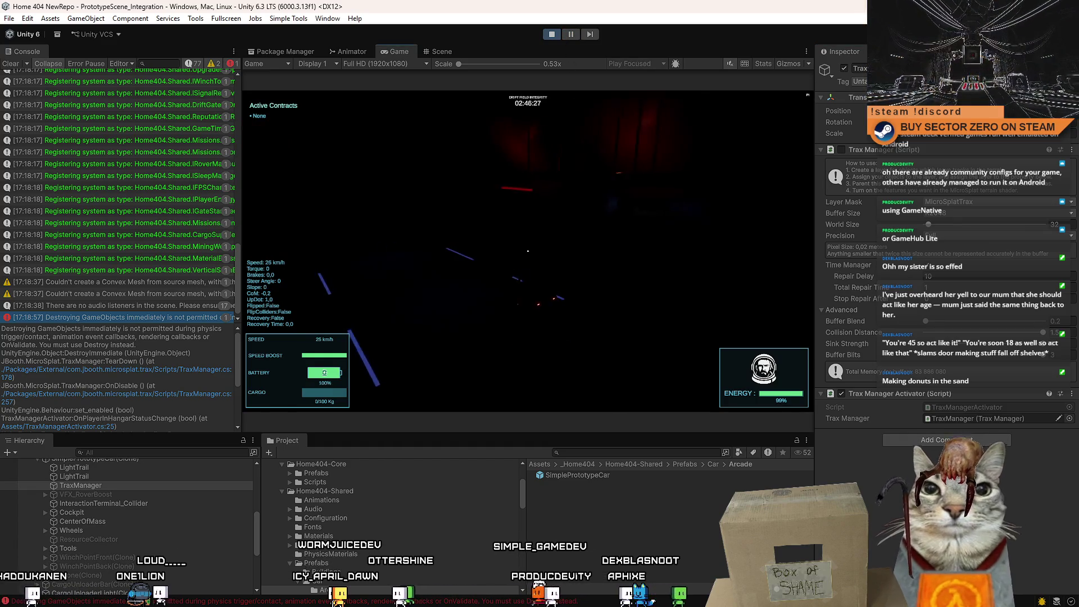
# Drive the rover forward and through tight left turns, briefly checking the Layer Mask choices
pyautogui.press('w')
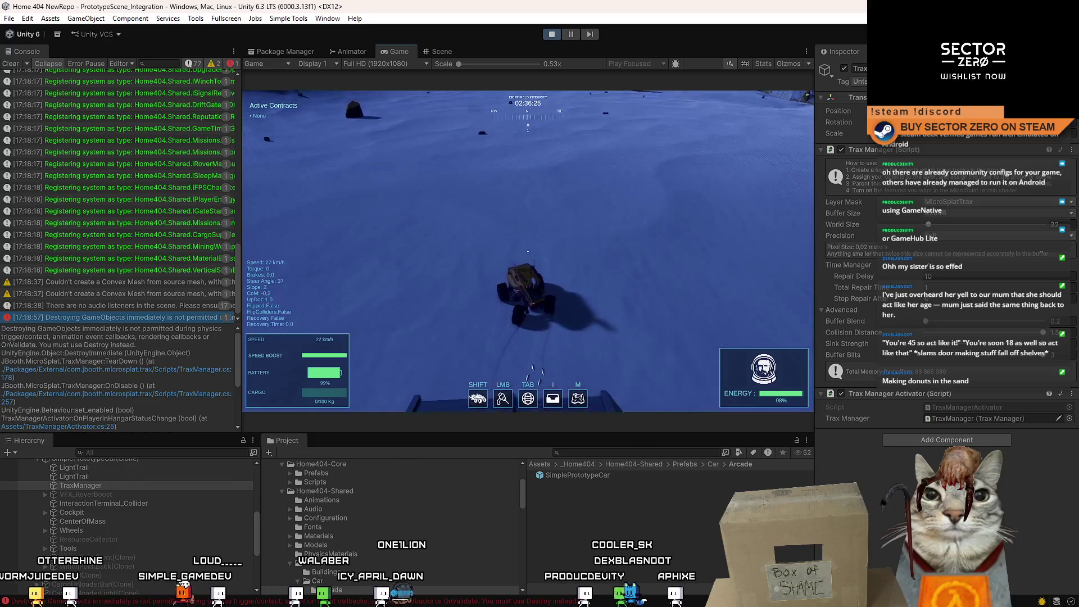
pyautogui.press('Escape')
pyautogui.press('Escape')
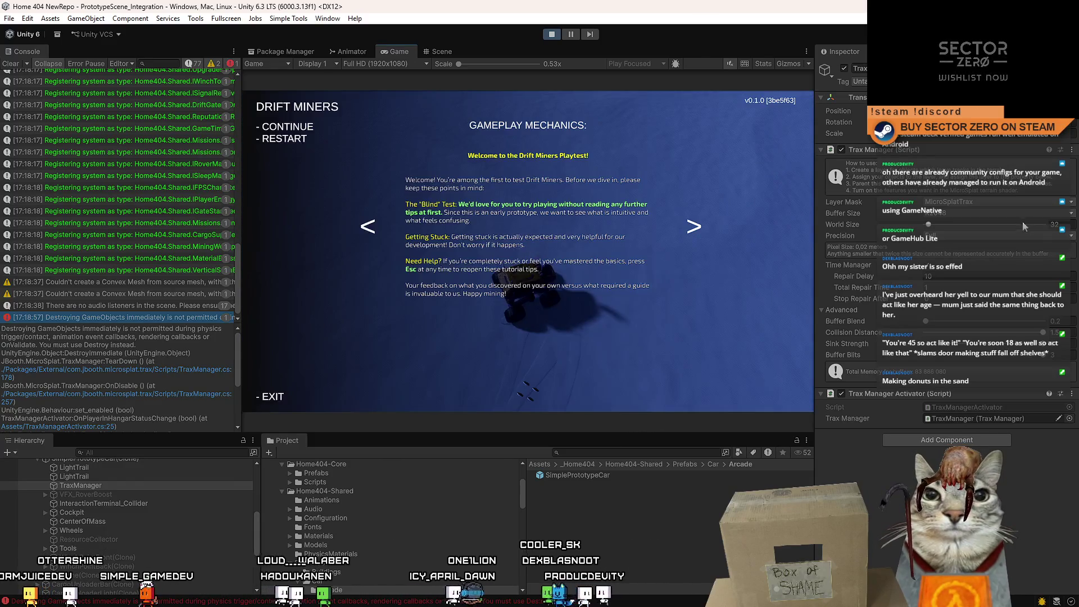
pyautogui.click(980, 202)
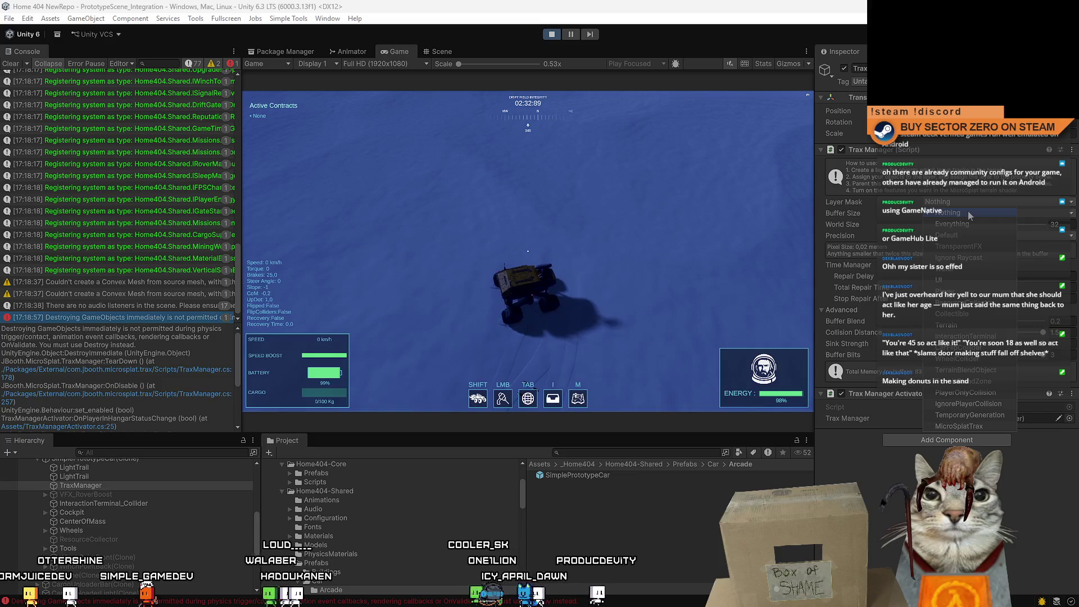
pyautogui.click(762, 209)
pyautogui.press('w')
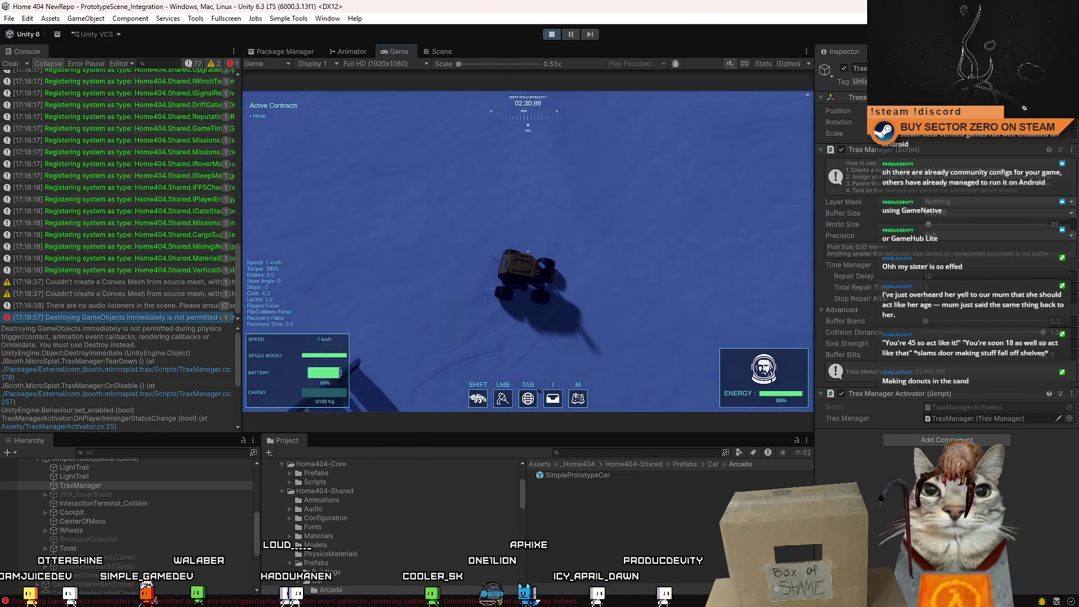
pyautogui.press('a')
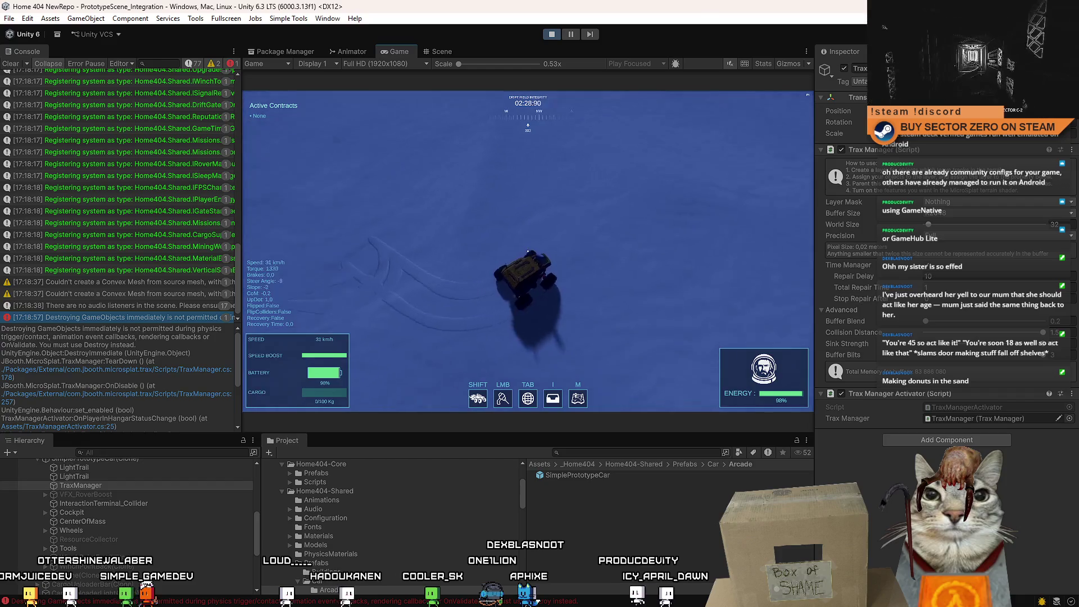
pyautogui.press('Escape')
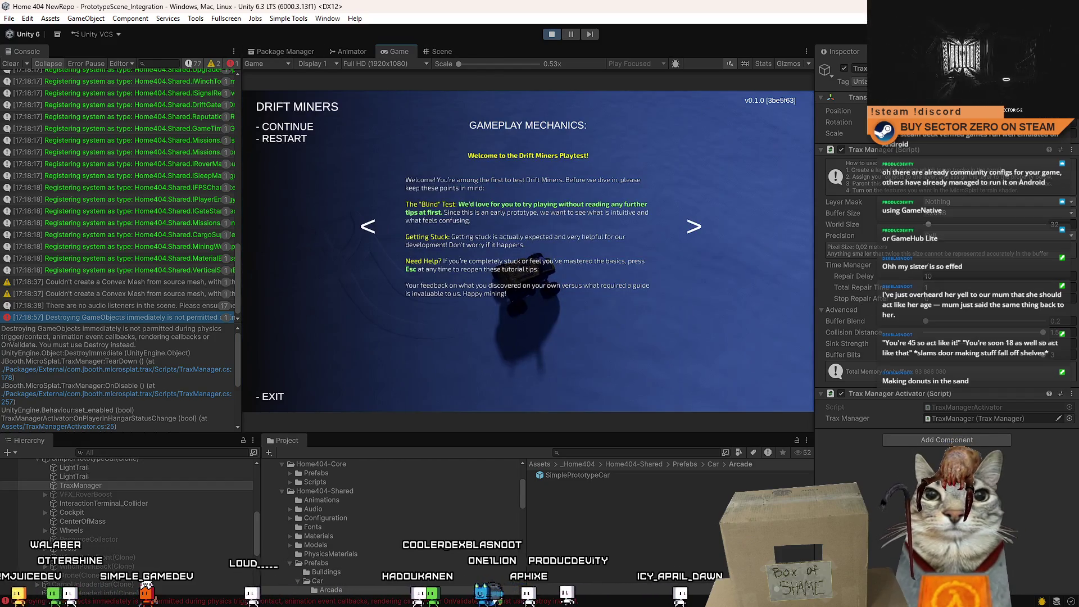
pyautogui.press('Escape')
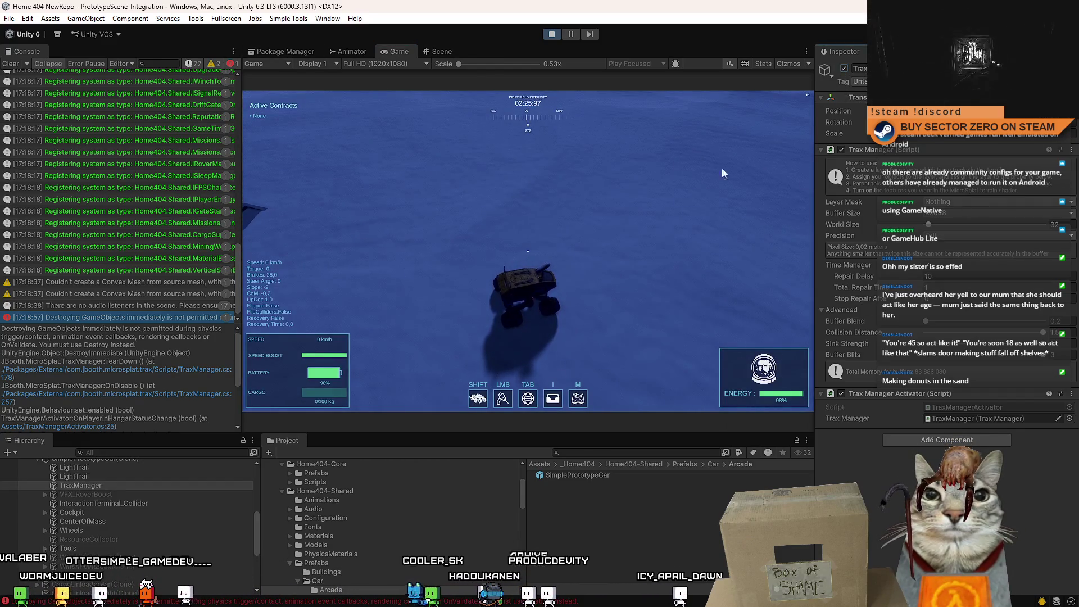
pyautogui.press('w')
pyautogui.press('a')
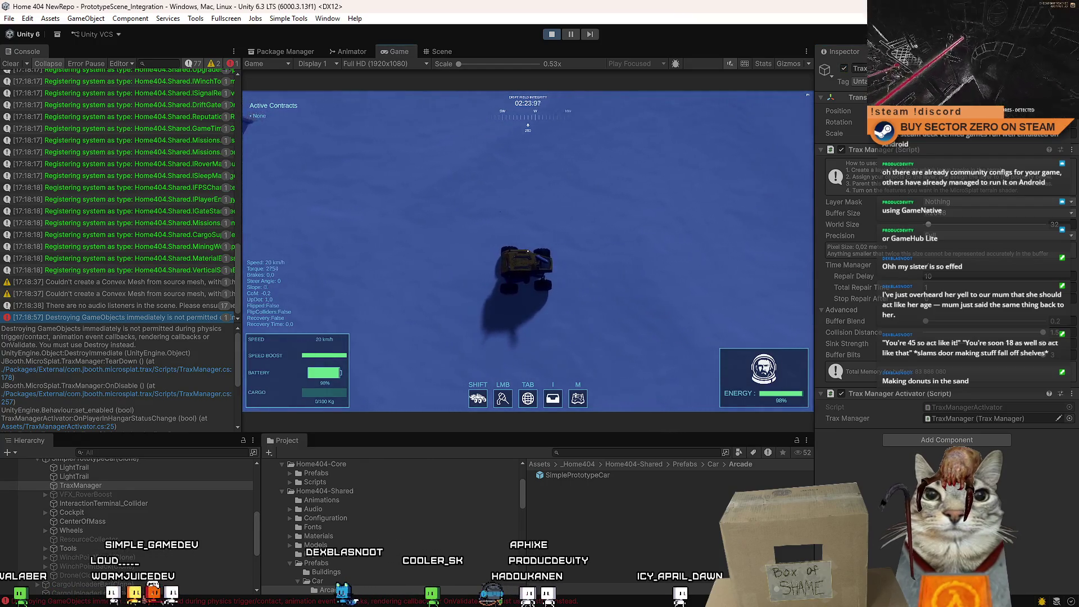
pyautogui.press('Escape')
pyautogui.press('Escape')
# Set the TraxManager Layer Mask to MicroSplatTrax and drive the rover in left swerves
pyautogui.click(989, 201)
pyautogui.click(962, 425)
pyautogui.click(648, 274)
pyautogui.press('w')
pyautogui.press('a')
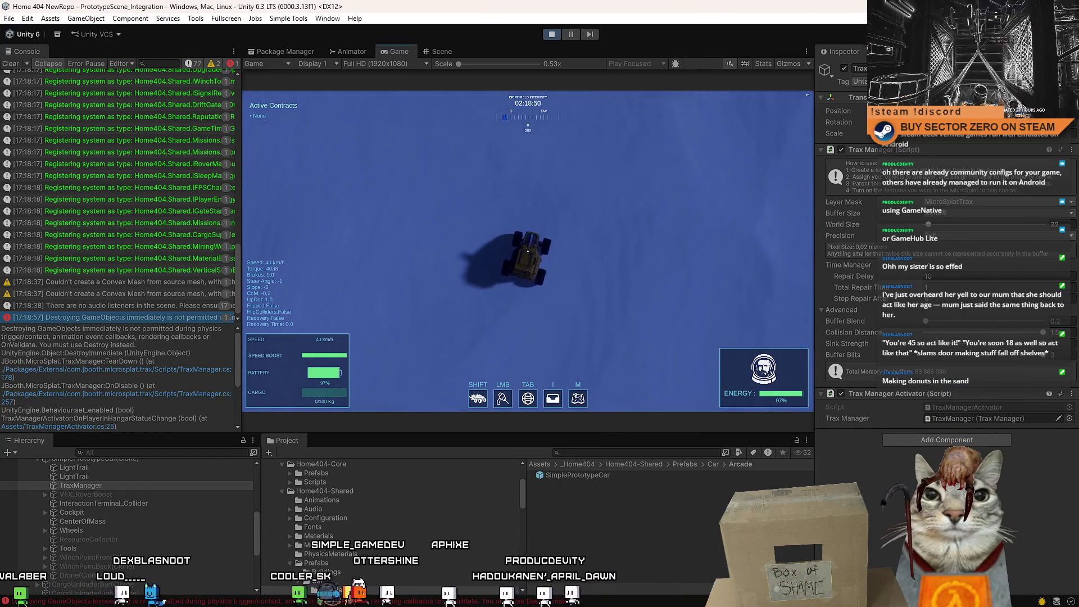
pyautogui.press('a')
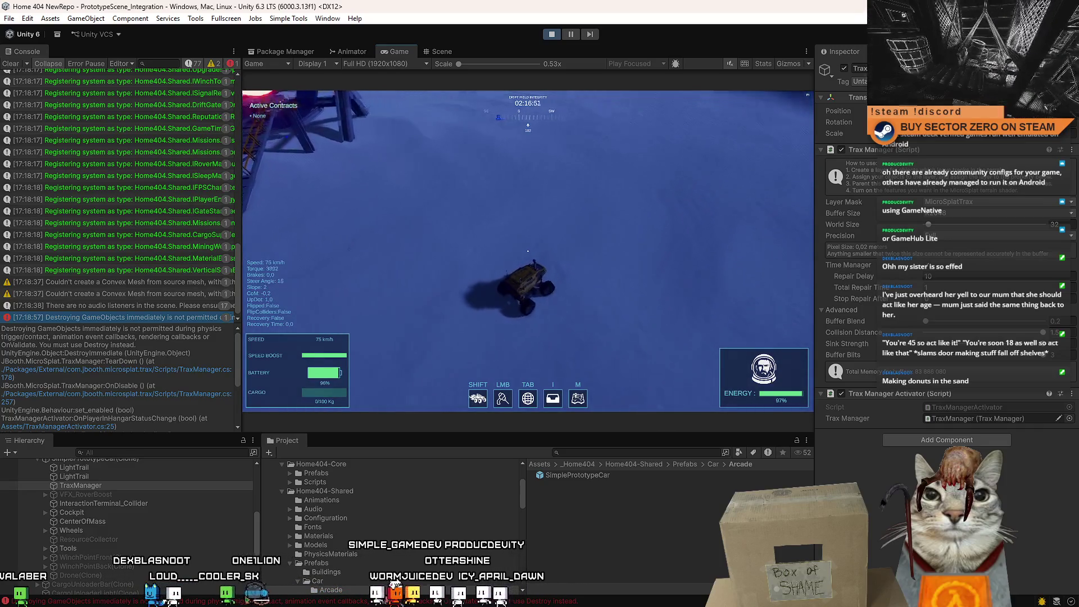
# Clear the Console, switch the Layer Mask to Nothing, and keep driving to make tracks
pyautogui.click(10, 64)
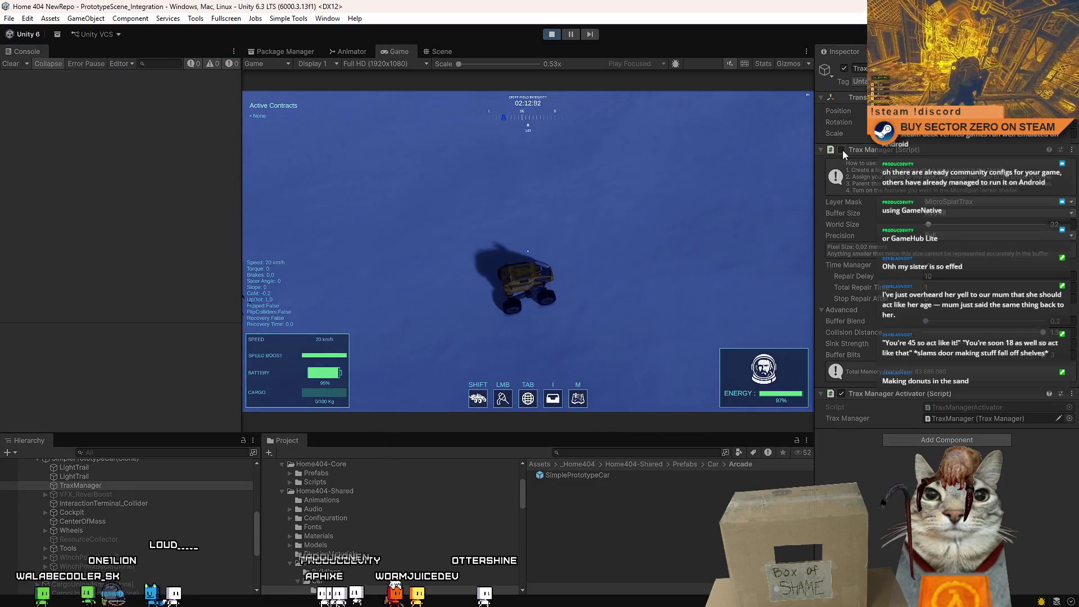
pyautogui.click(965, 202)
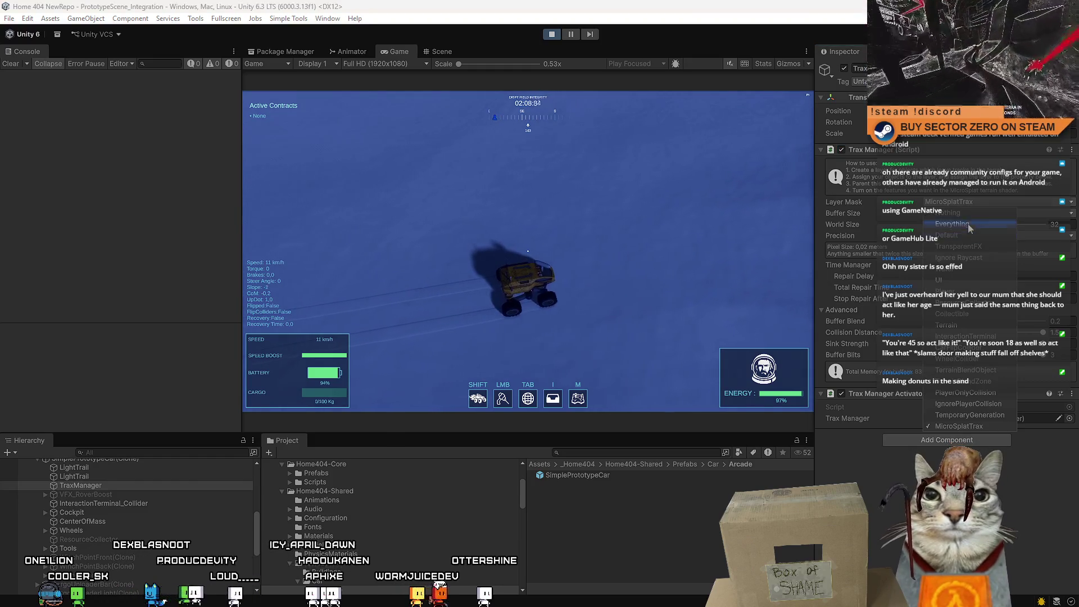
pyautogui.click(765, 258)
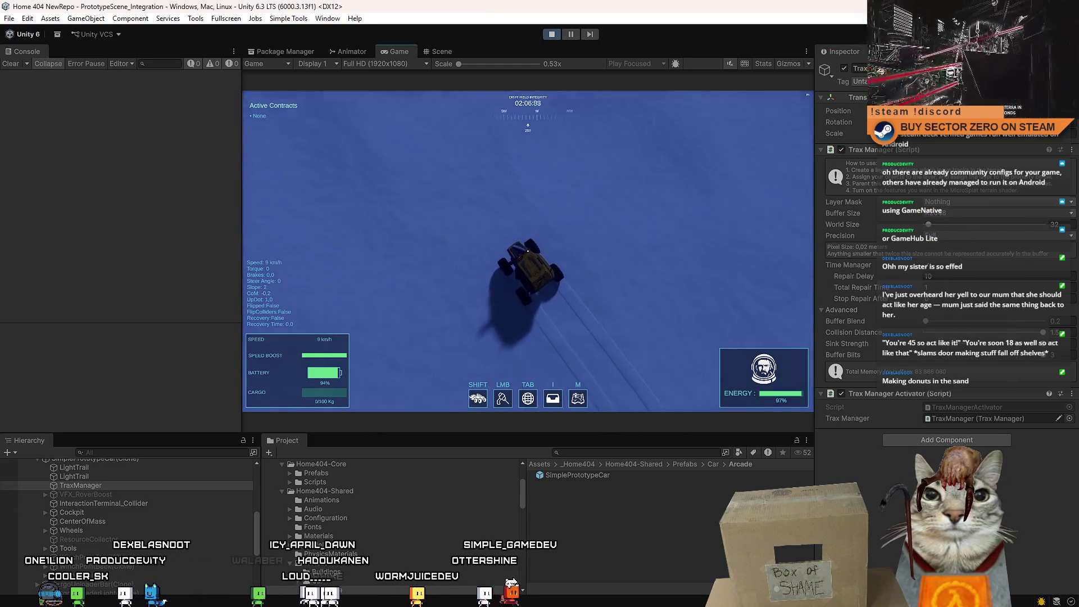
pyautogui.press('w')
pyautogui.press('d')
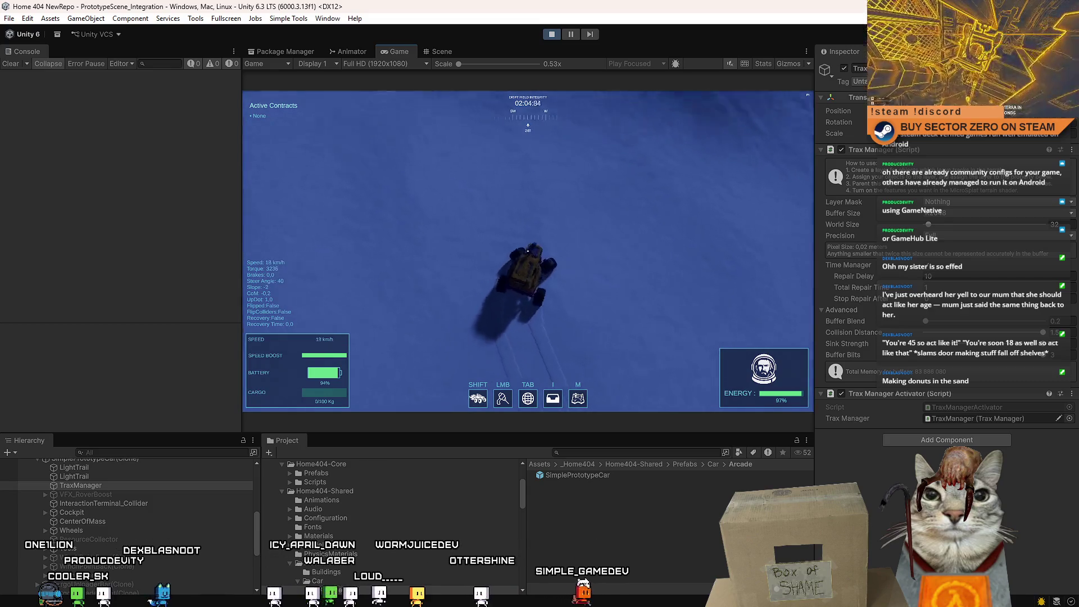
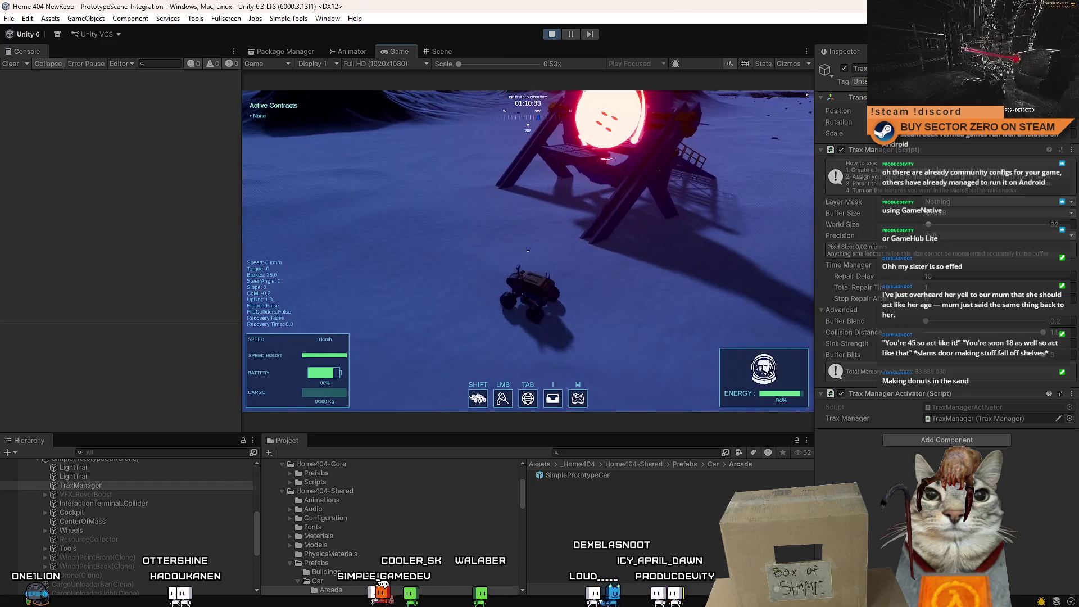
# Stop the running game and open the SimplePrototypeCar prefab in Prefab Mode
pyautogui.press('Escape')
pyautogui.click(552, 35)
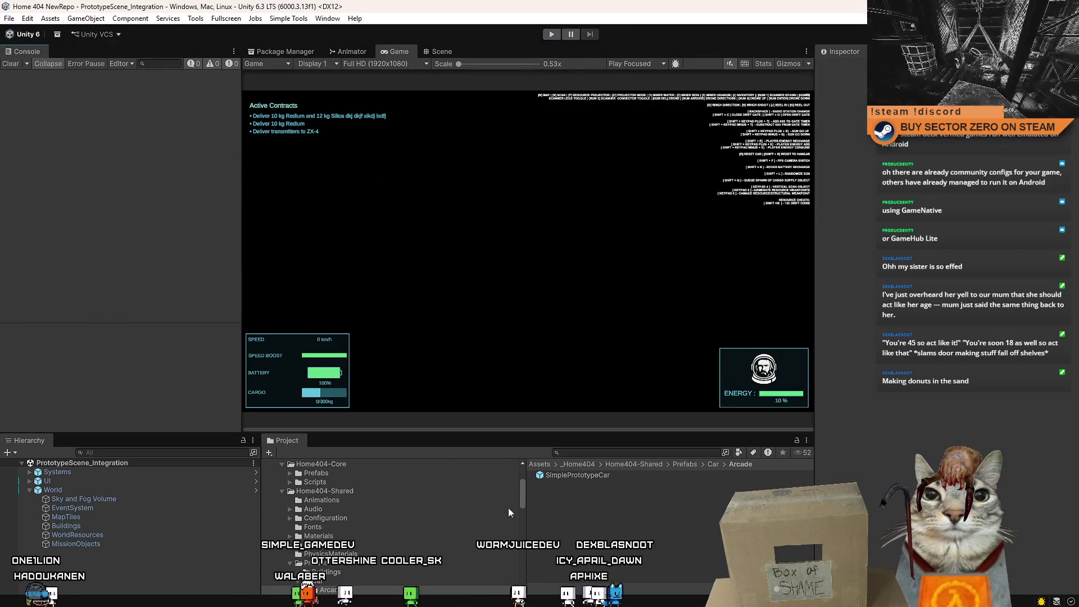
pyautogui.doubleClick(577, 474)
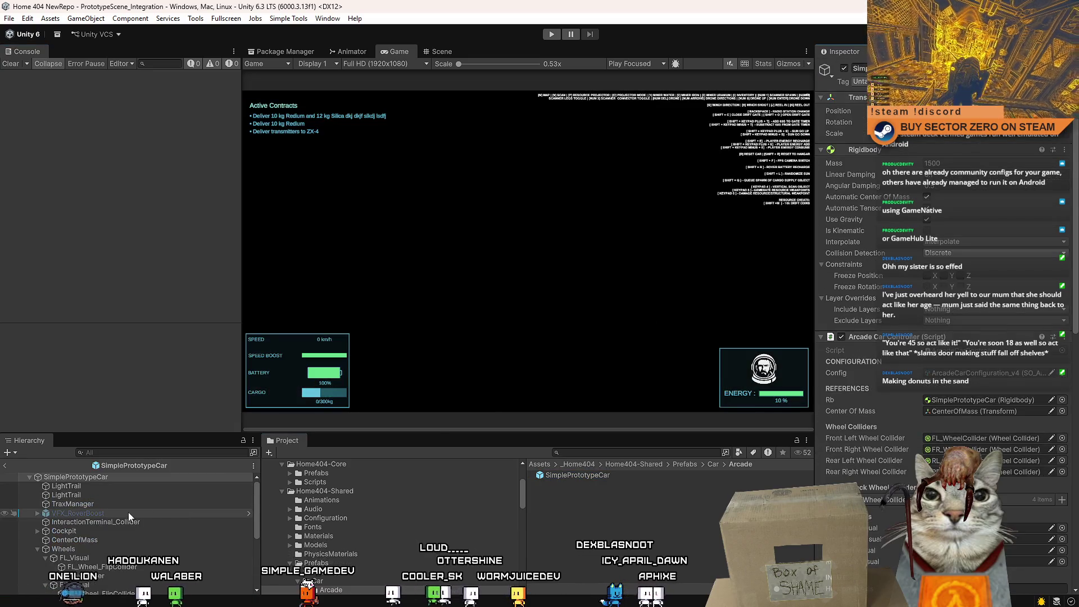
# Delete the TraxManager child from the prefab and collapse the car's object tree
pyautogui.click(126, 505)
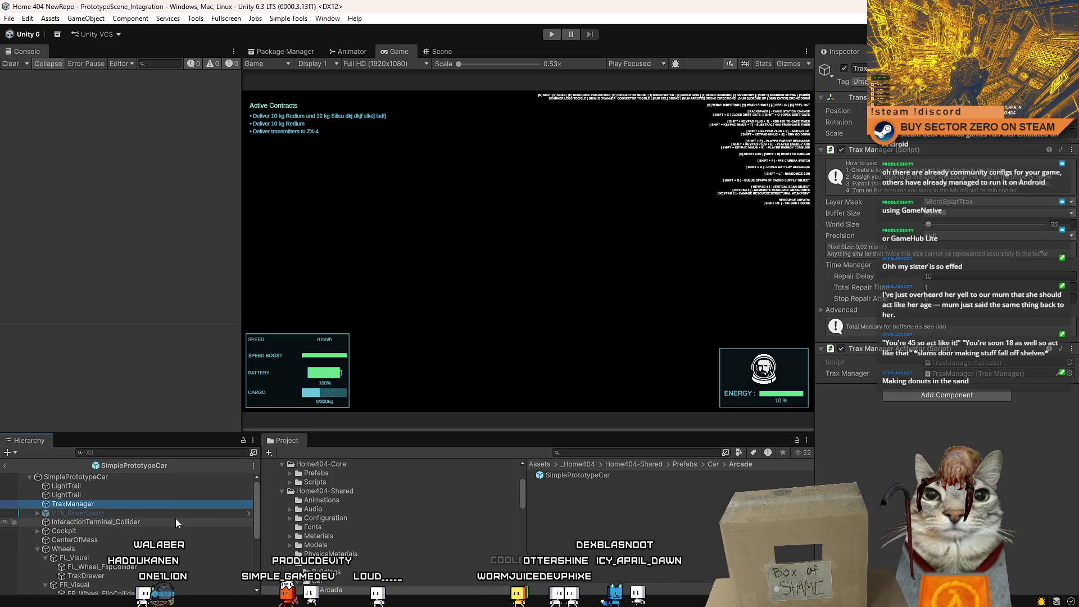
pyautogui.press('Delete')
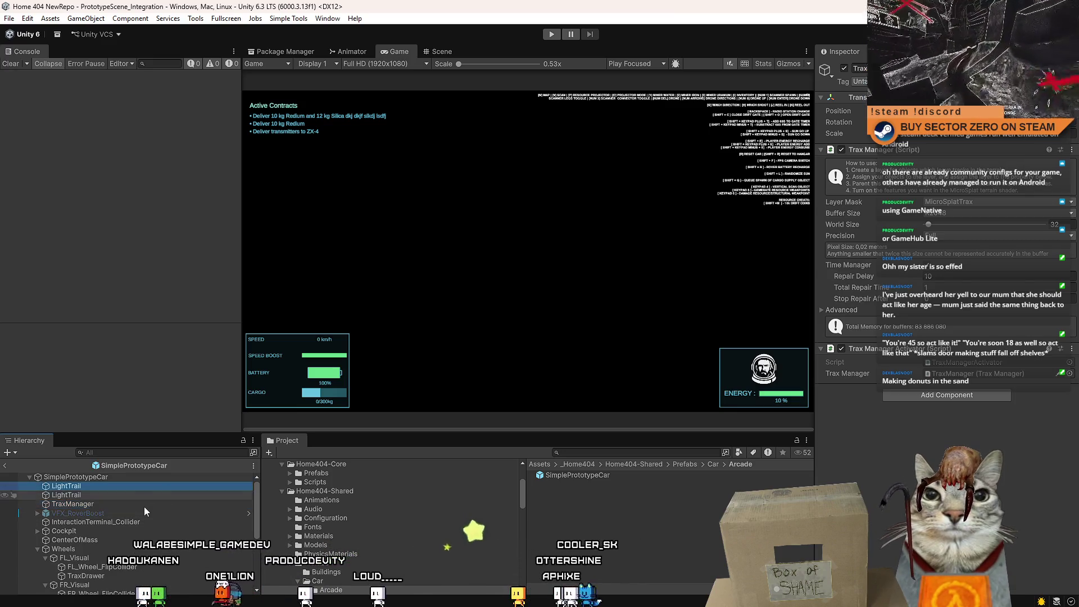
pyautogui.click(142, 520)
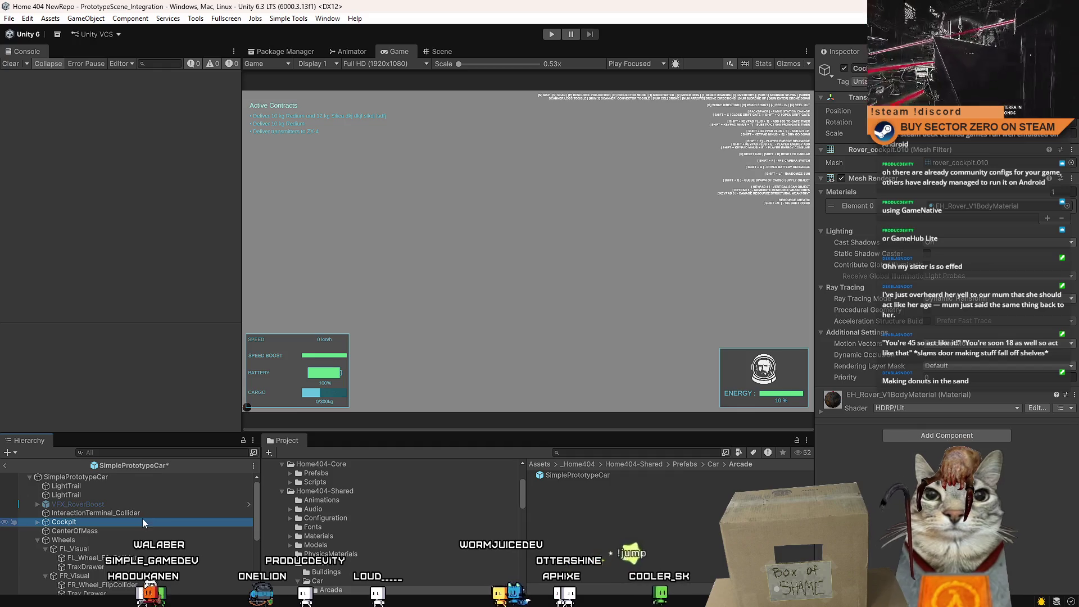
pyautogui.click(29, 477)
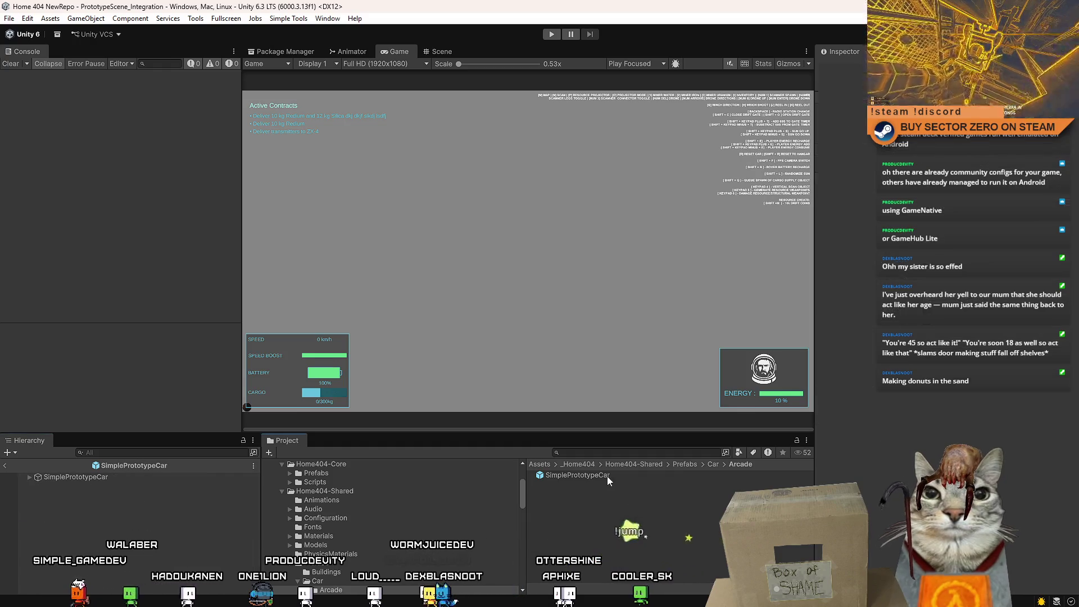
# Switch from the Game view to the Scene view to see the rover
pyautogui.click(259, 63)
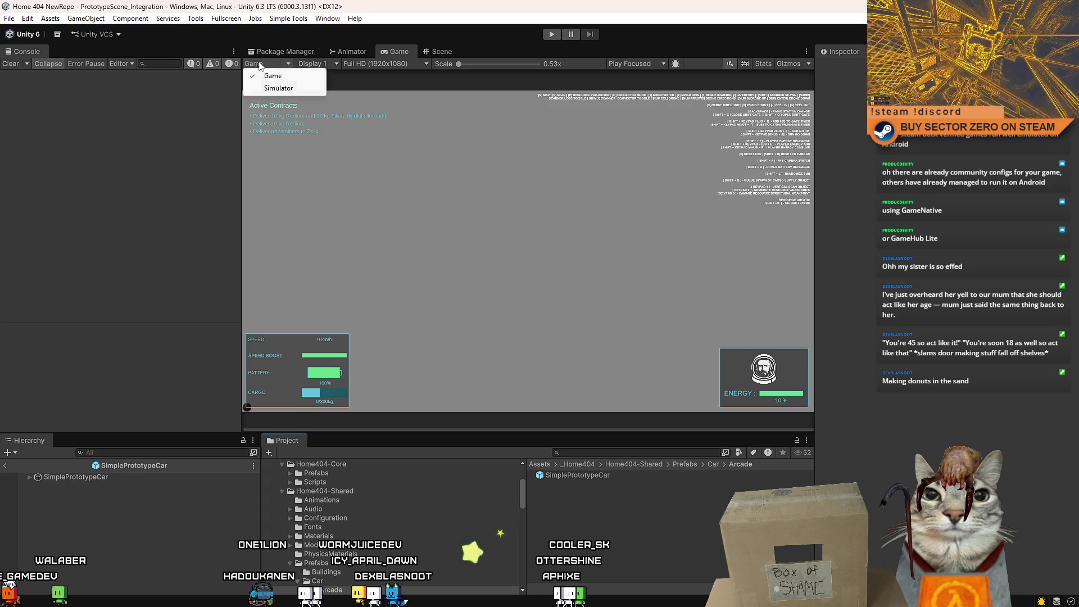
pyautogui.click(436, 52)
pyautogui.click(436, 51)
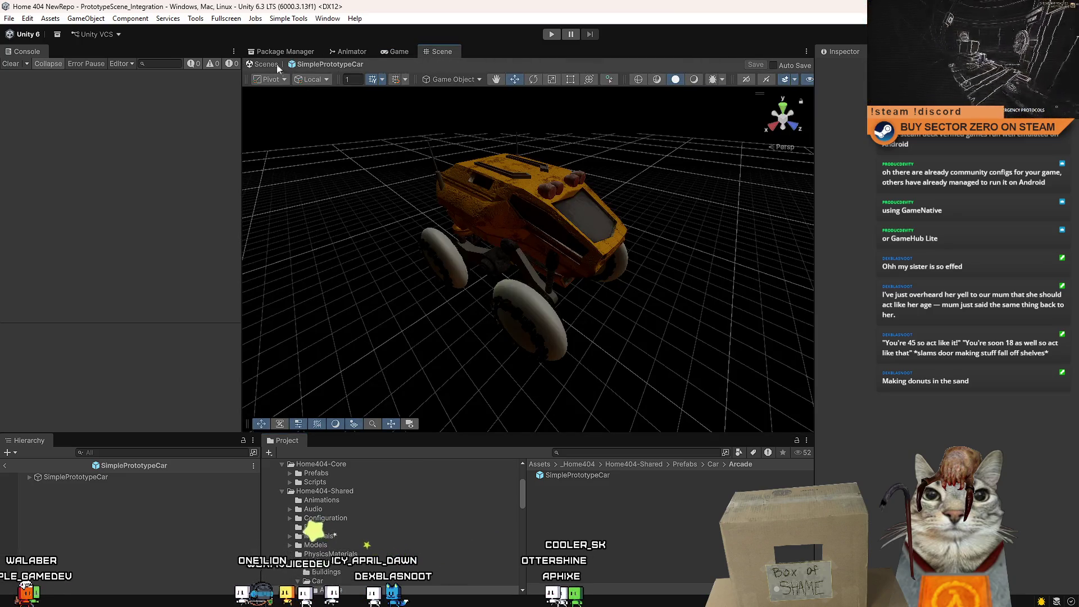
# Back in the main scene, frame and orbit around the scene's TraxManager, then enter Play mode
pyautogui.click(276, 66)
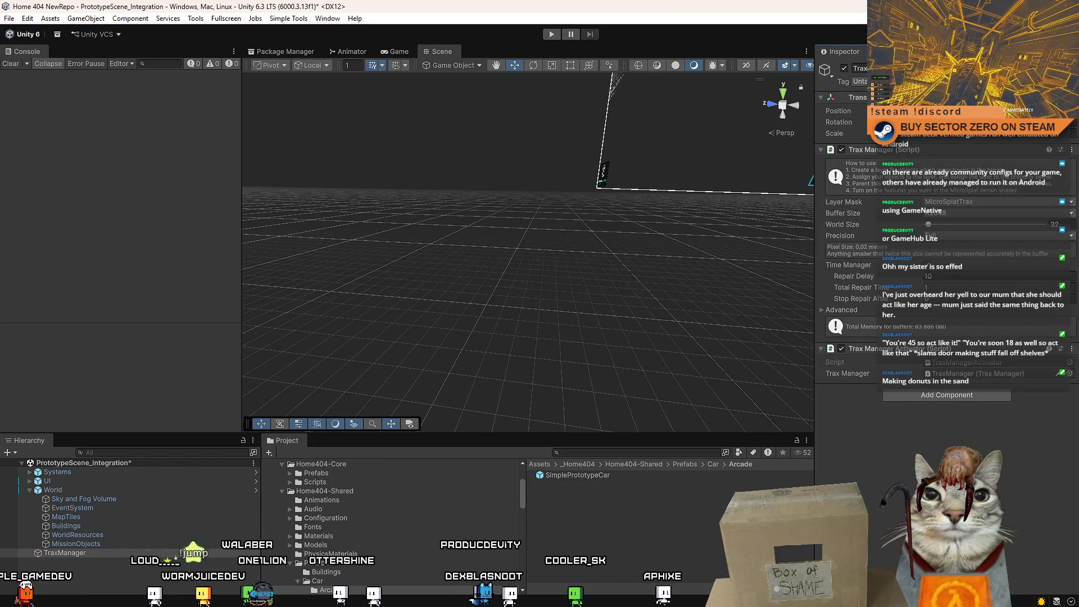
pyautogui.press('f')
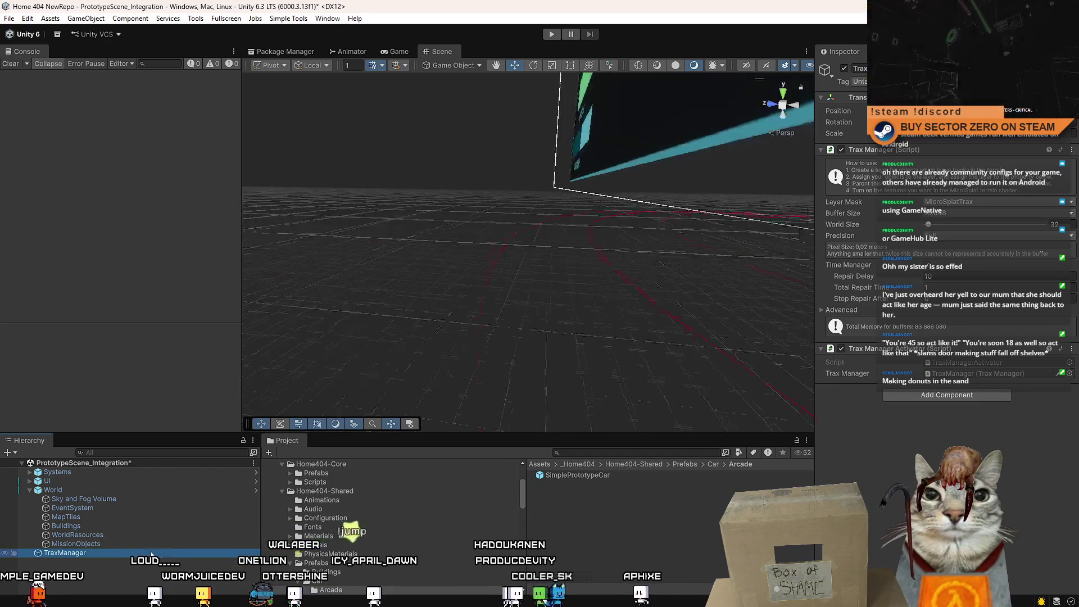
pyautogui.moveTo(619, 226)
pyautogui.mouseDown()
pyautogui.moveTo(506, 281)
pyautogui.moveTo(394, 365)
pyautogui.mouseUp()
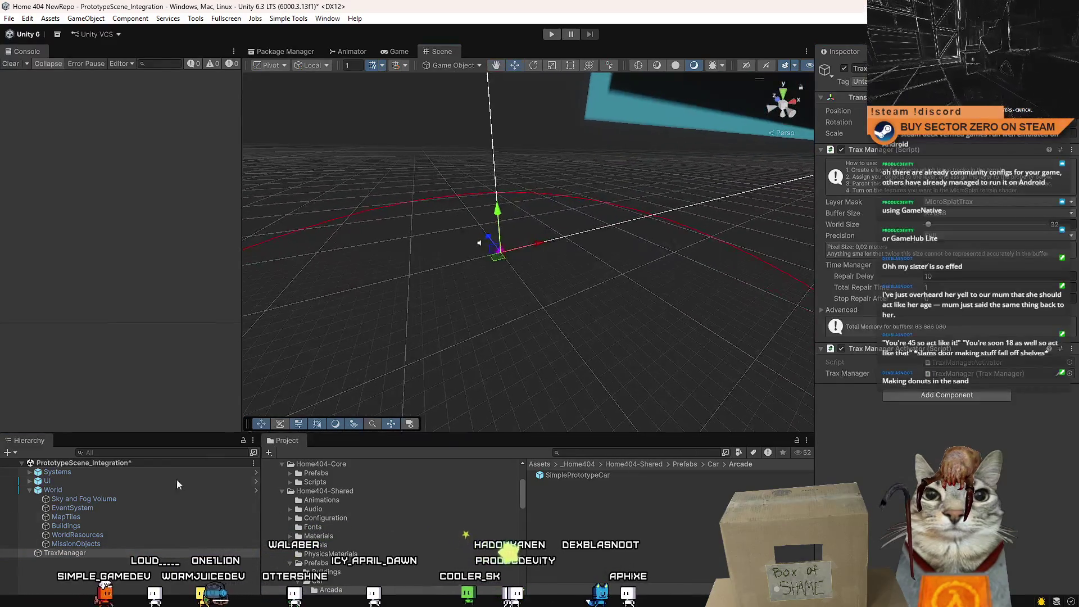
pyautogui.click(112, 594)
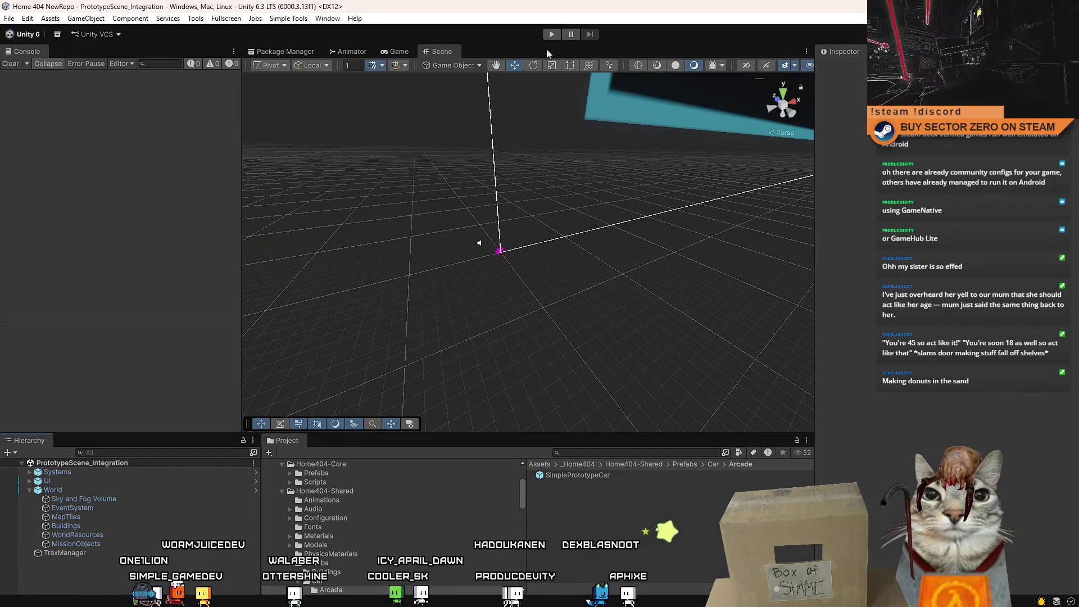
pyautogui.click(551, 35)
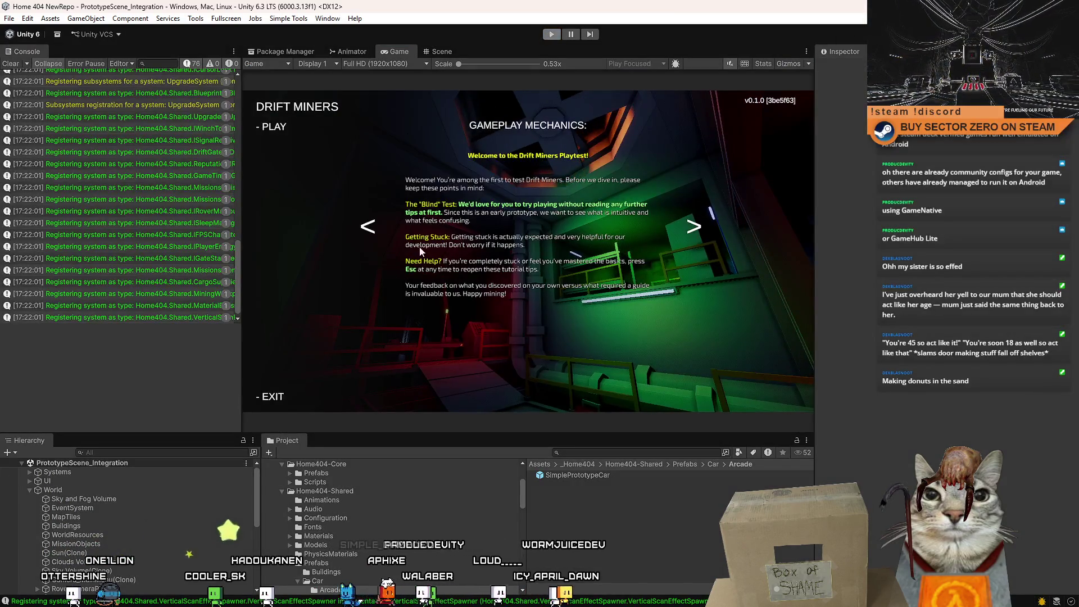
# Stop play and remove the Trax Manager Activator component from the scene's TraxManager
pyautogui.hotkey('ctrl', 'p')
pyautogui.click(112, 553)
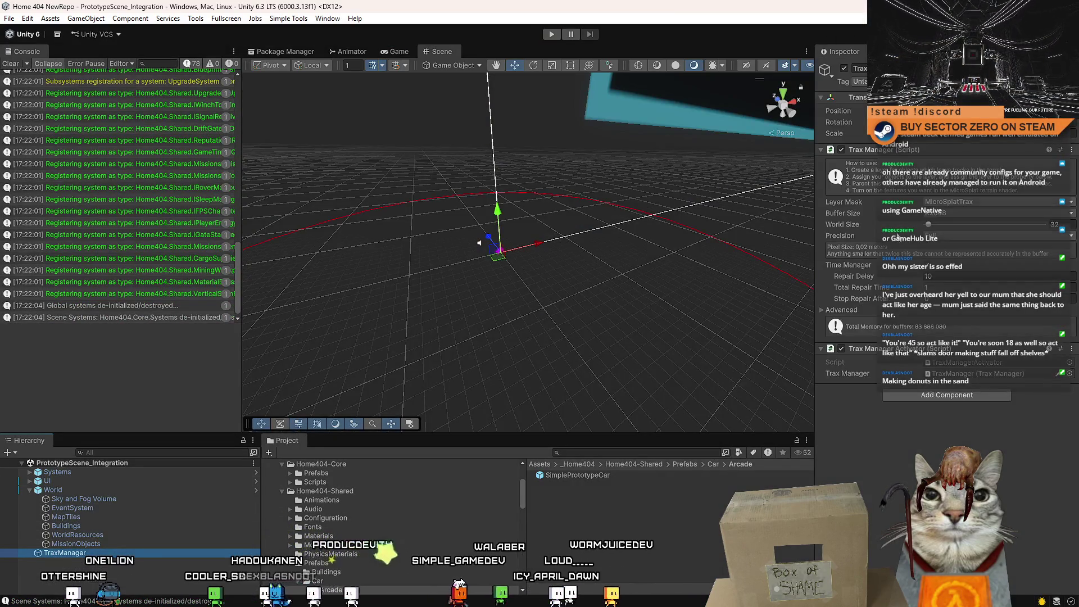
pyautogui.rightClick(875, 347)
pyautogui.click(939, 372)
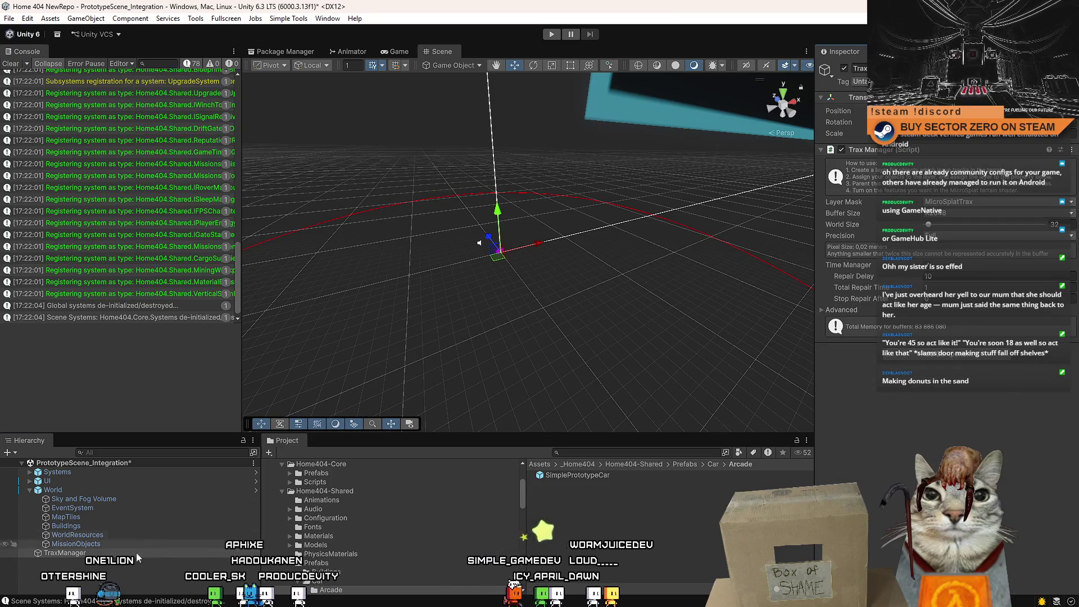
# Deselect TraxManager, clear the Console and switch over to Discord
pyautogui.click(114, 573)
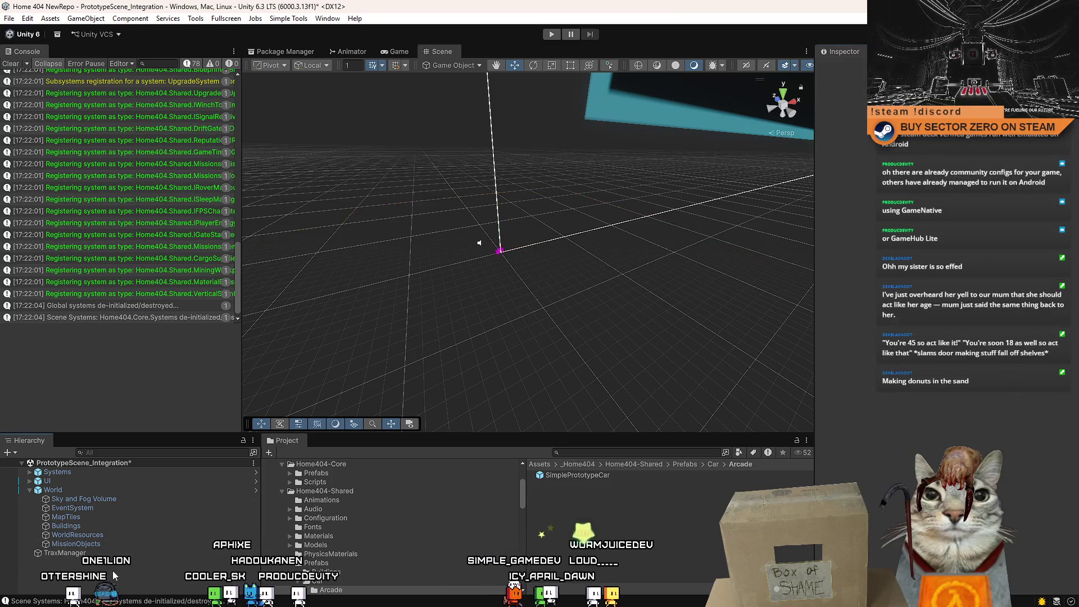
pyautogui.click(11, 64)
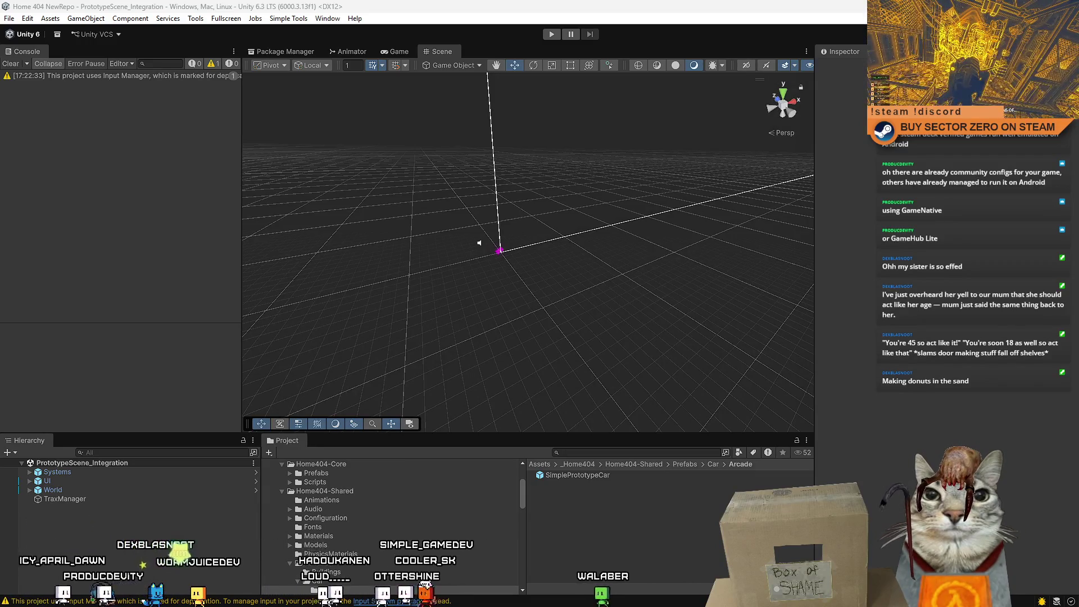
pyautogui.hotkey('alt', 'Tab')
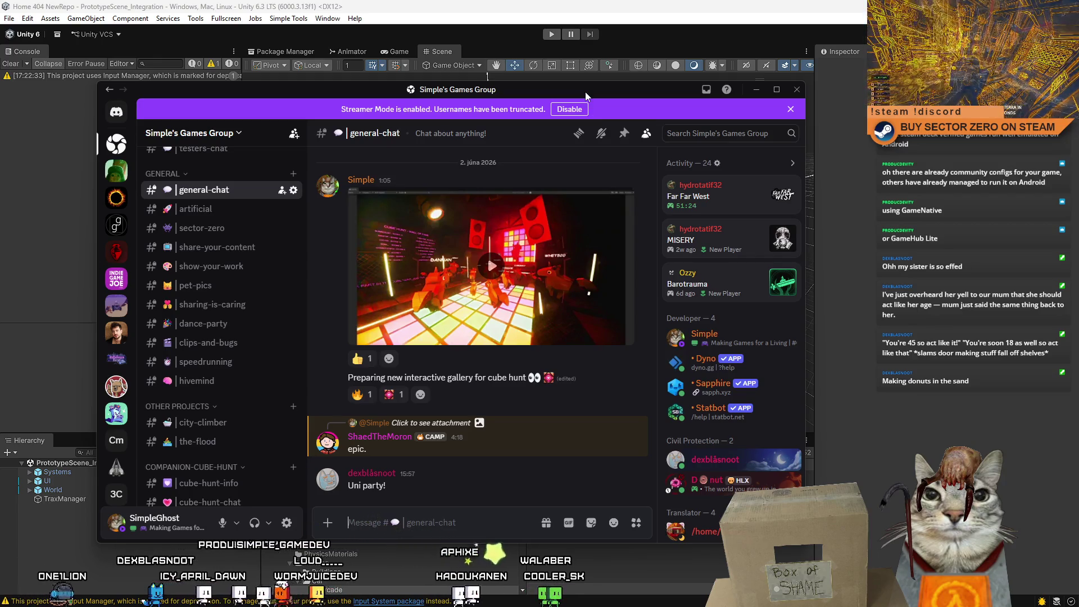
# Resize the Discord window and play the chat's cube hunt video in full screen
pyautogui.doubleClick(585, 92)
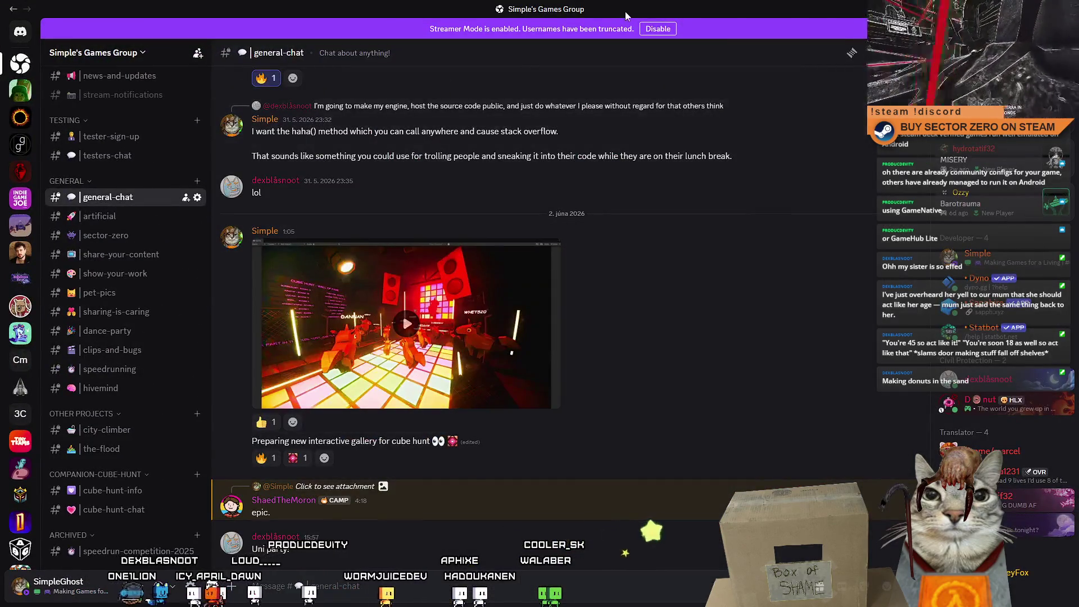
pyautogui.doubleClick(625, 11)
pyautogui.click(601, 214)
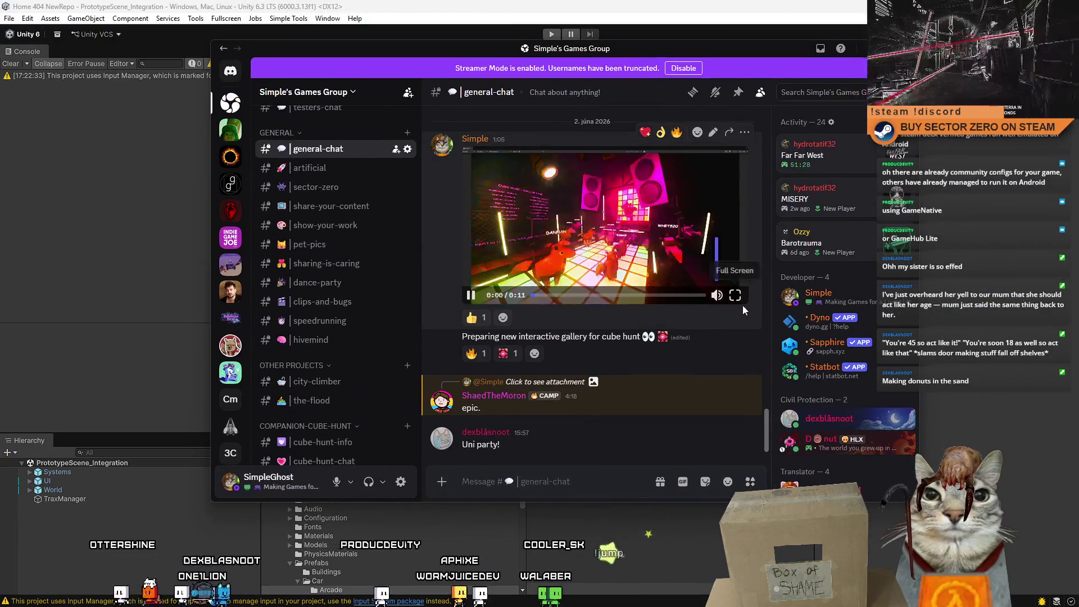
pyautogui.click(735, 296)
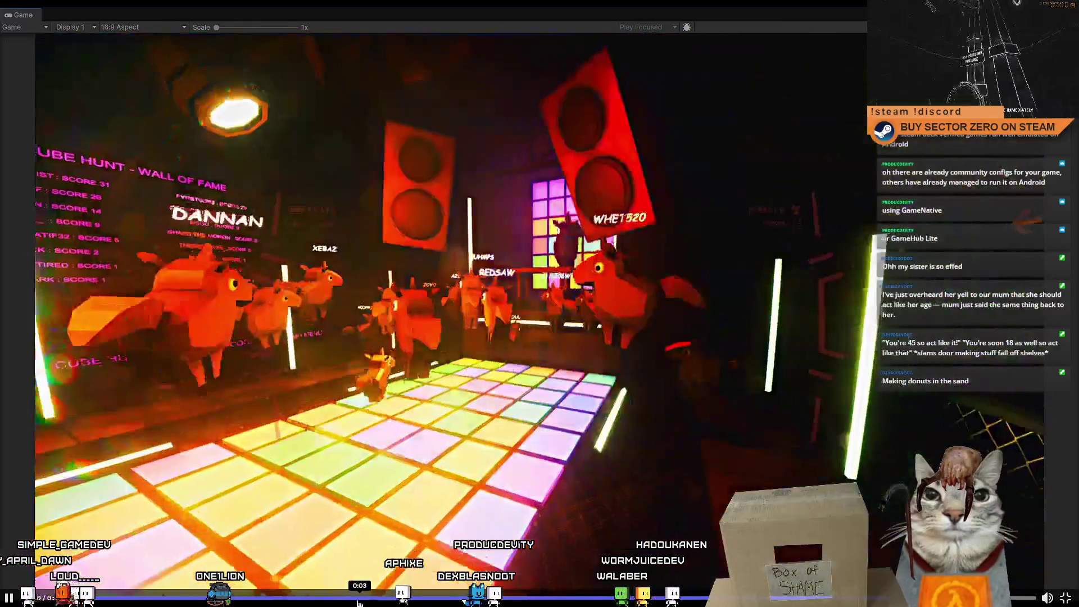
# Skip to the gallery part, replay from the start, then exit full screen and return to Unity
pyautogui.click(360, 602)
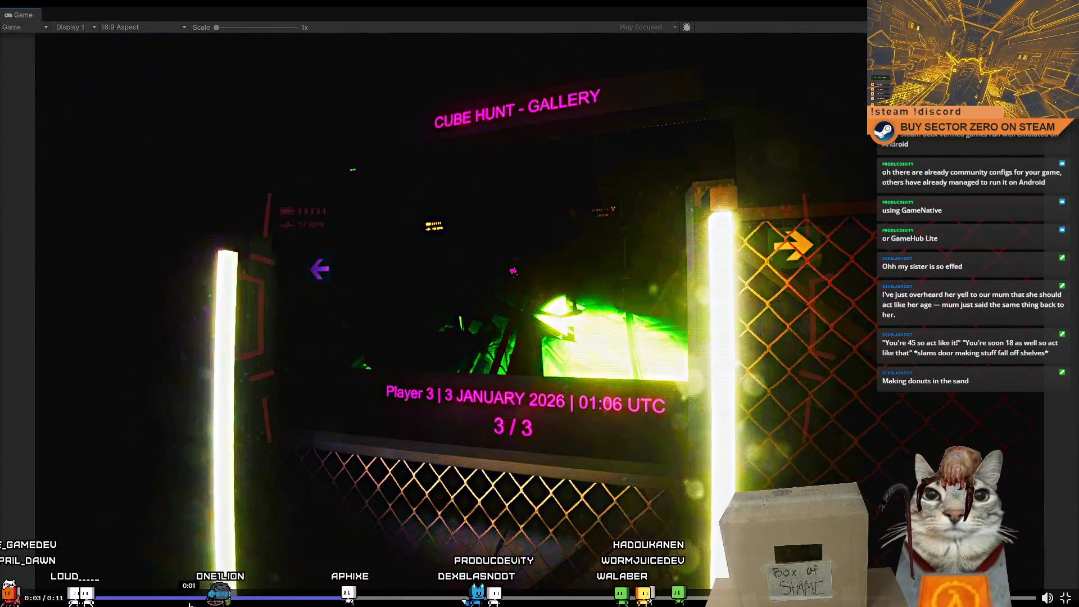
pyautogui.click(145, 602)
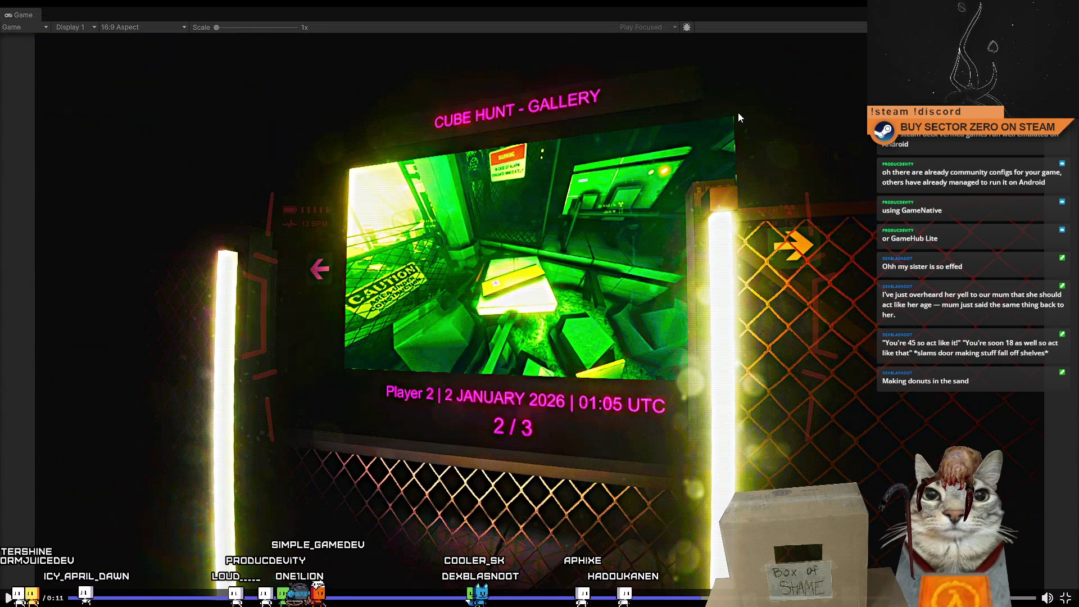
pyautogui.press('Escape')
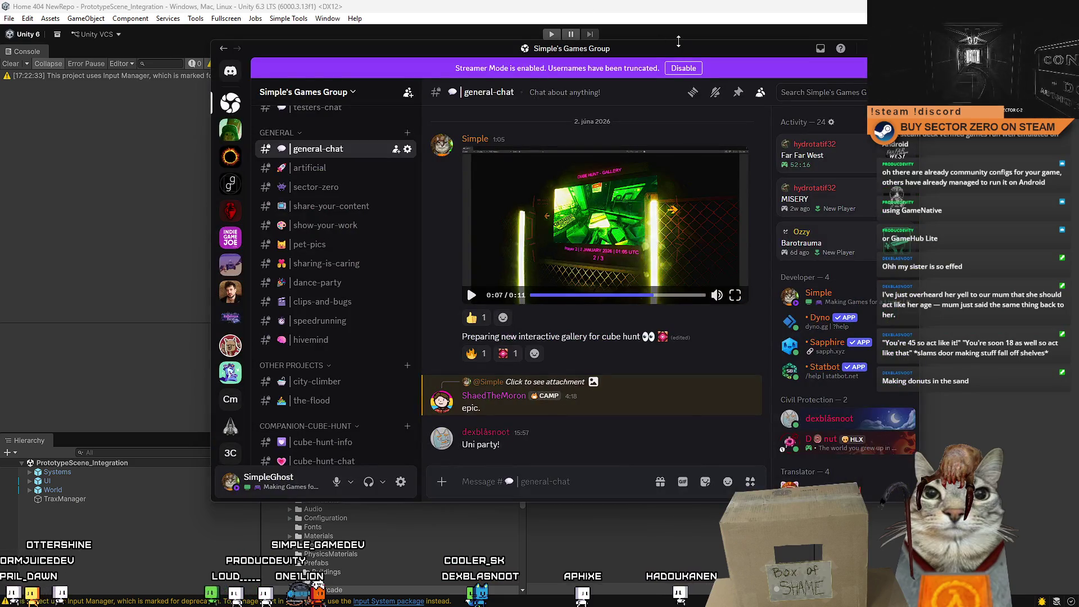
pyautogui.hotkey('alt', 'Tab')
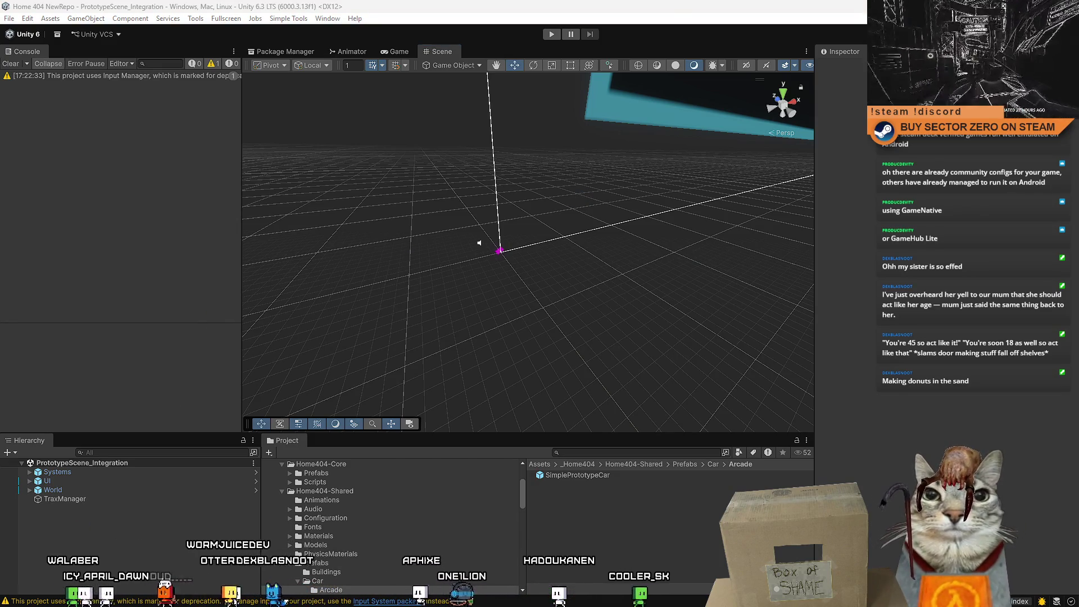
# Start a play session and enter gameplay from the game's main menu
pyautogui.moveTo(690, 256)
pyautogui.mouseDown()
pyautogui.moveTo(520, 268)
pyautogui.moveTo(542, 285)
pyautogui.mouseUp()
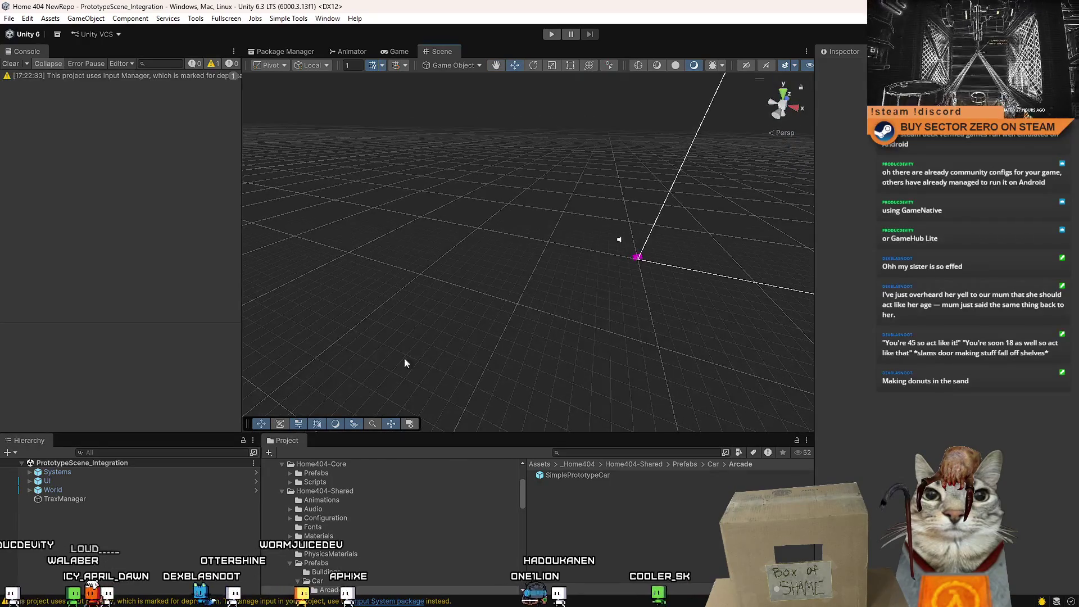
pyautogui.click(63, 499)
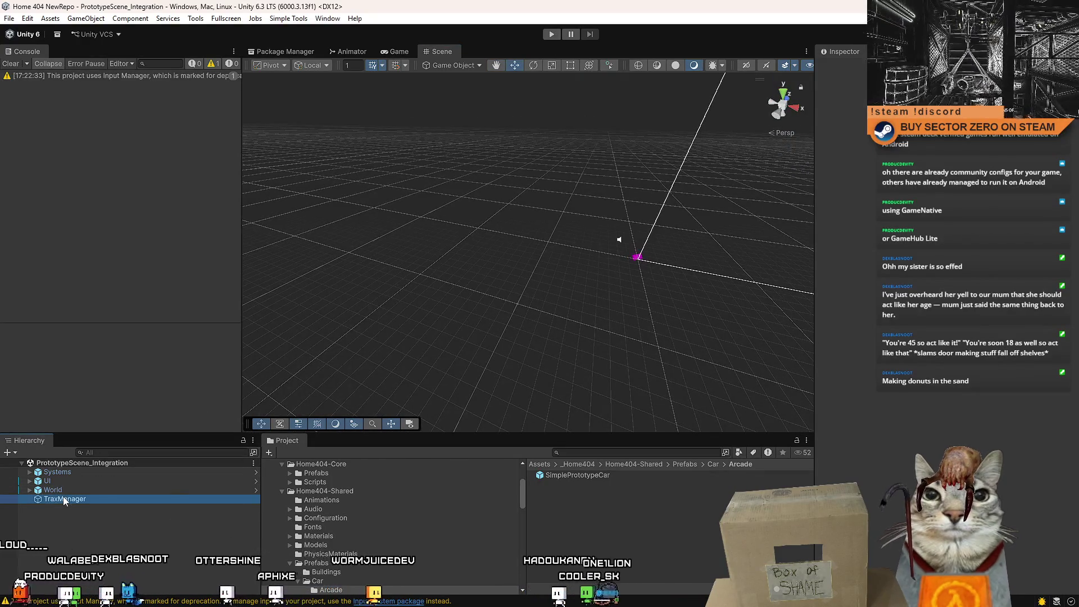
pyautogui.click(554, 551)
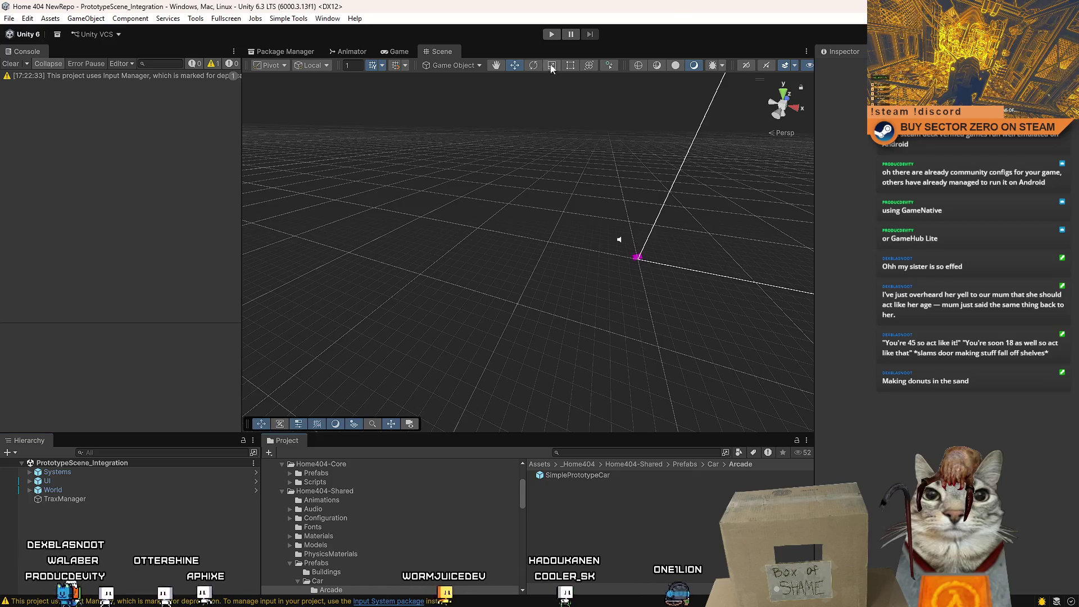
pyautogui.click(551, 35)
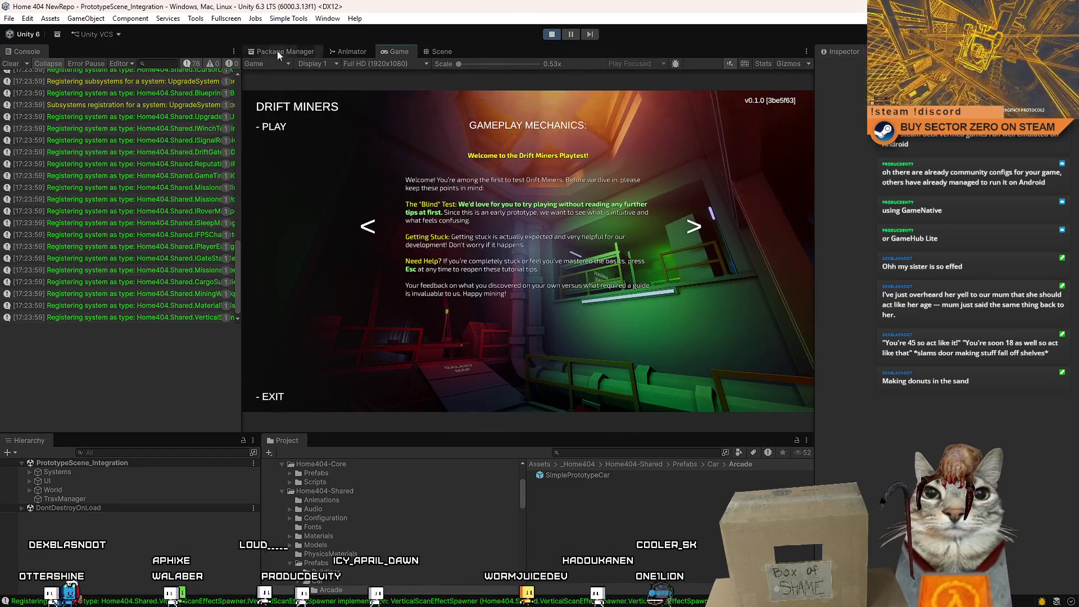
pyautogui.click(273, 127)
# Walk the player up the Galaxy Map ramp and through the corridor toward the hangar
pyautogui.press('w')
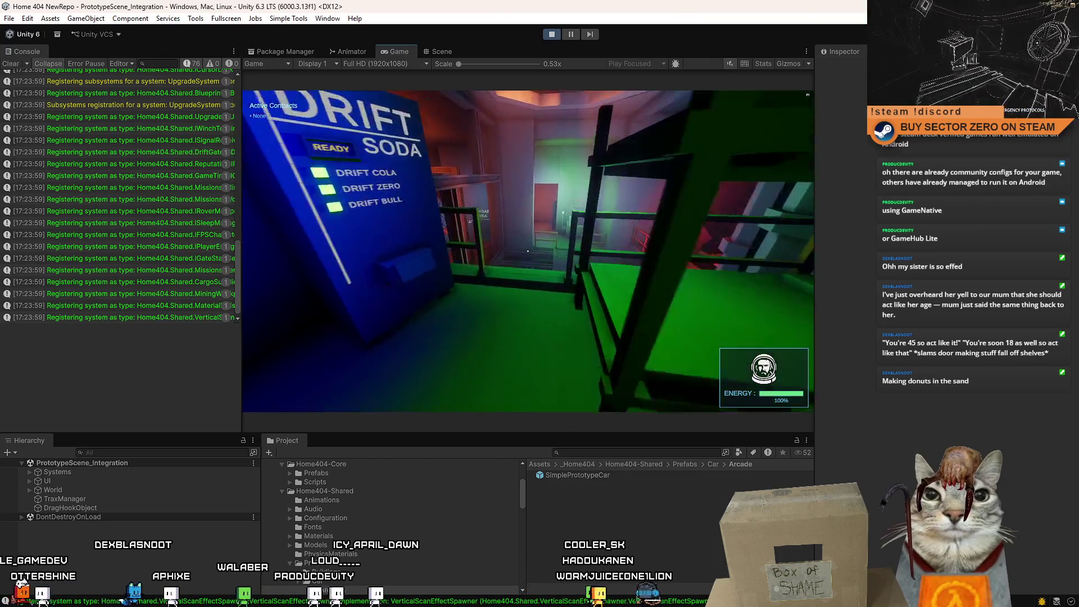
pyautogui.press('w')
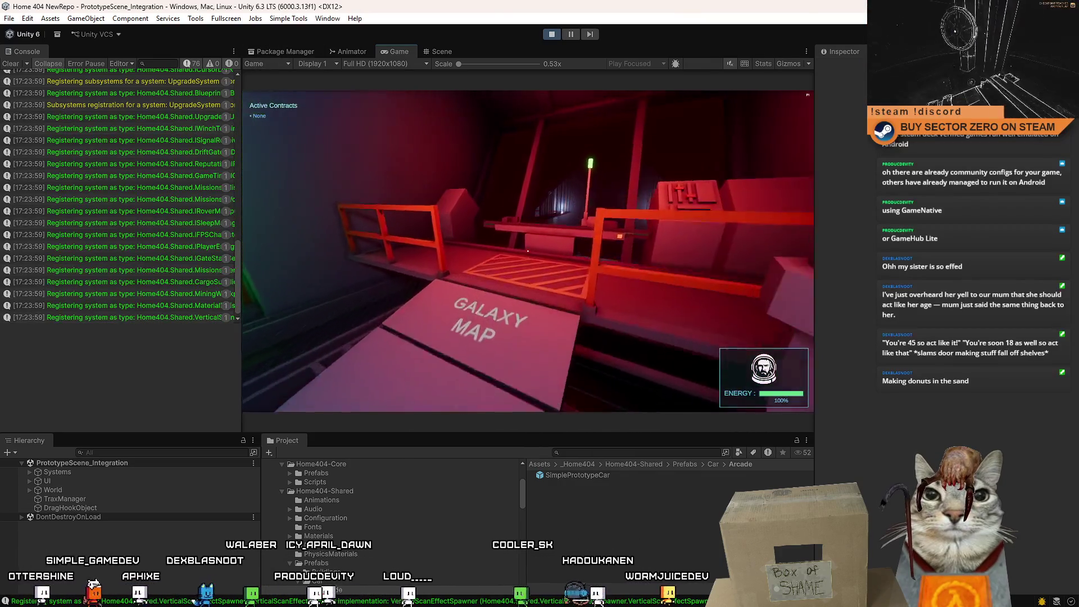
pyautogui.press('w')
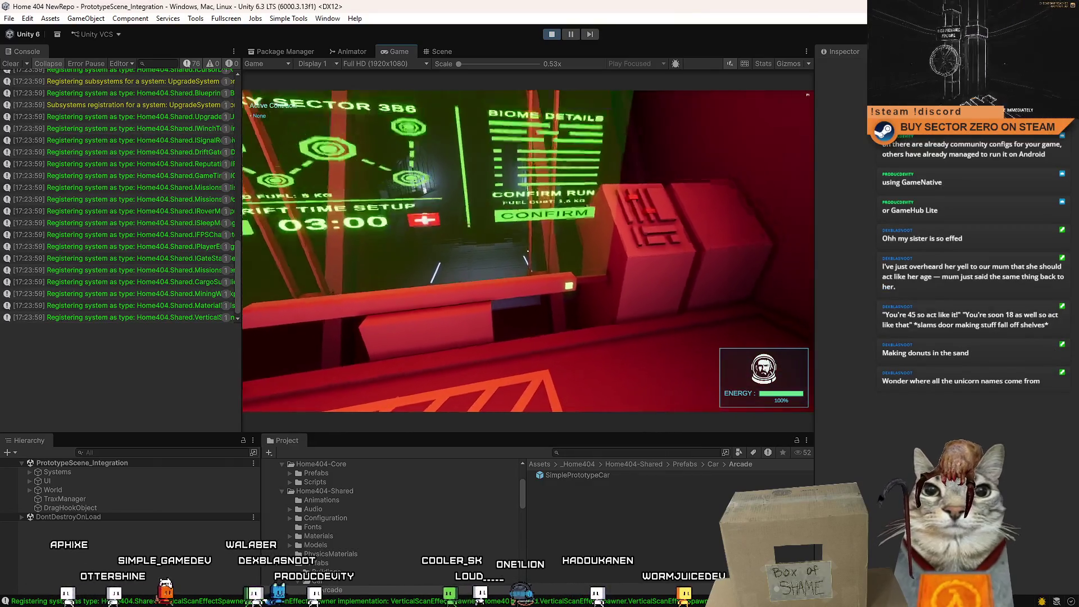
pyautogui.press('w')
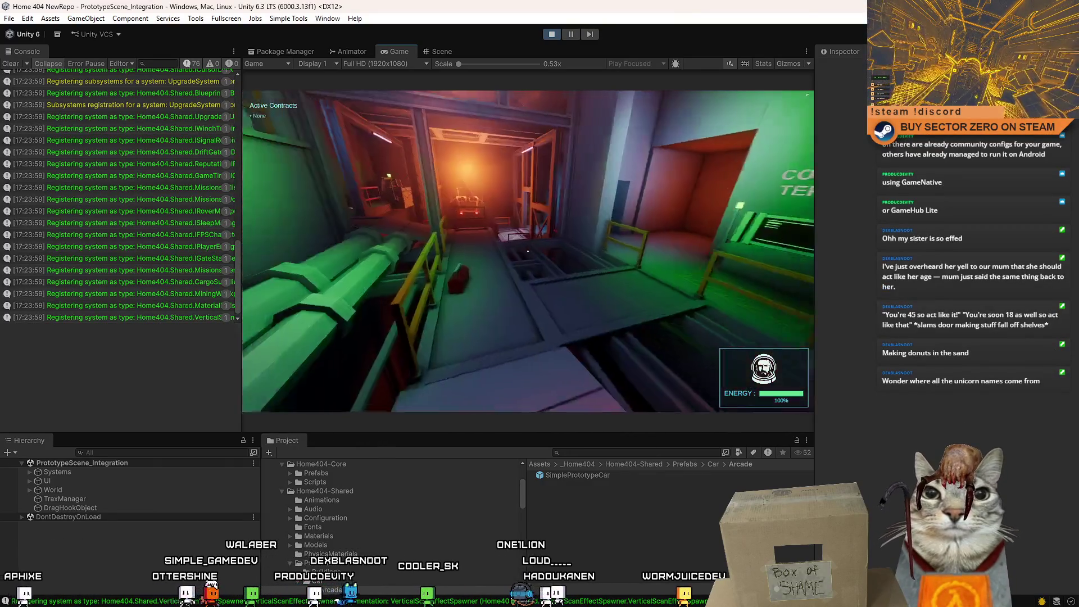
pyautogui.press('w')
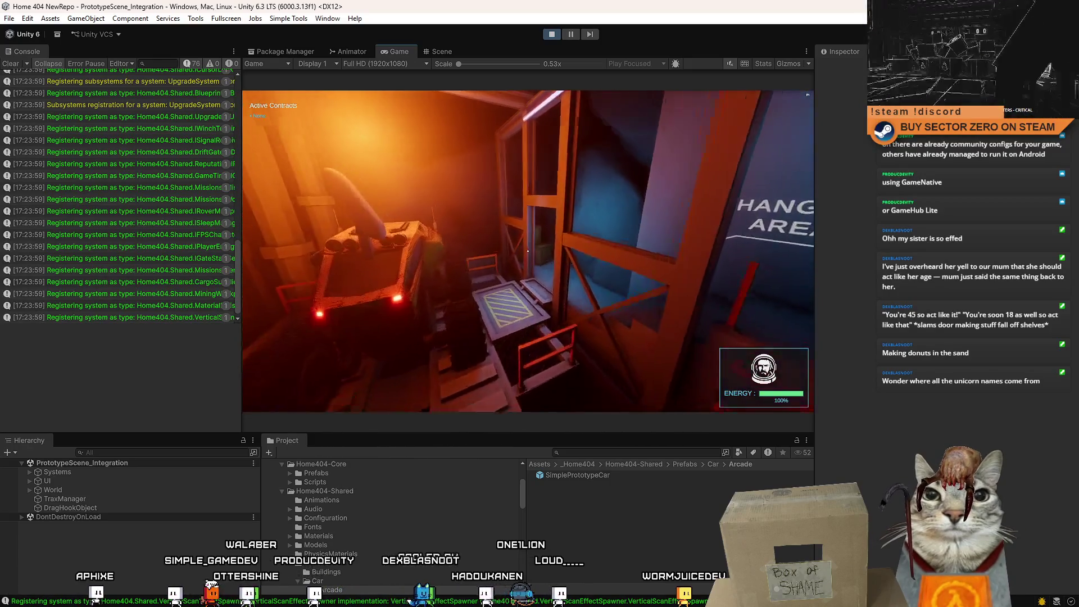
pyautogui.press('a')
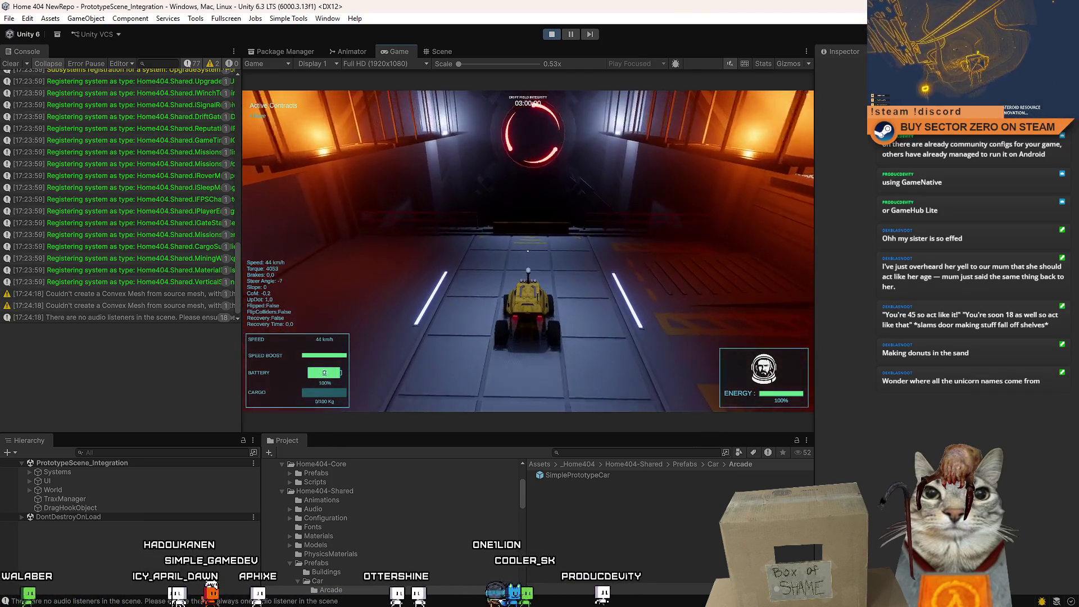
# Drive the rover out of the hangar up the ramp onto the terrain, then stop play
pyautogui.press('s')
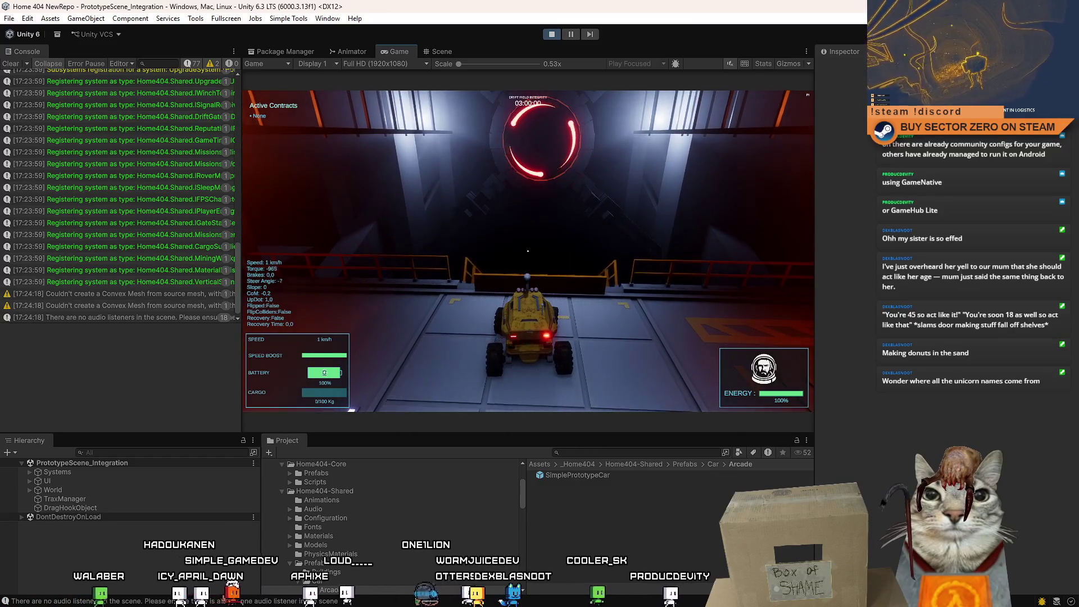
pyautogui.press('w')
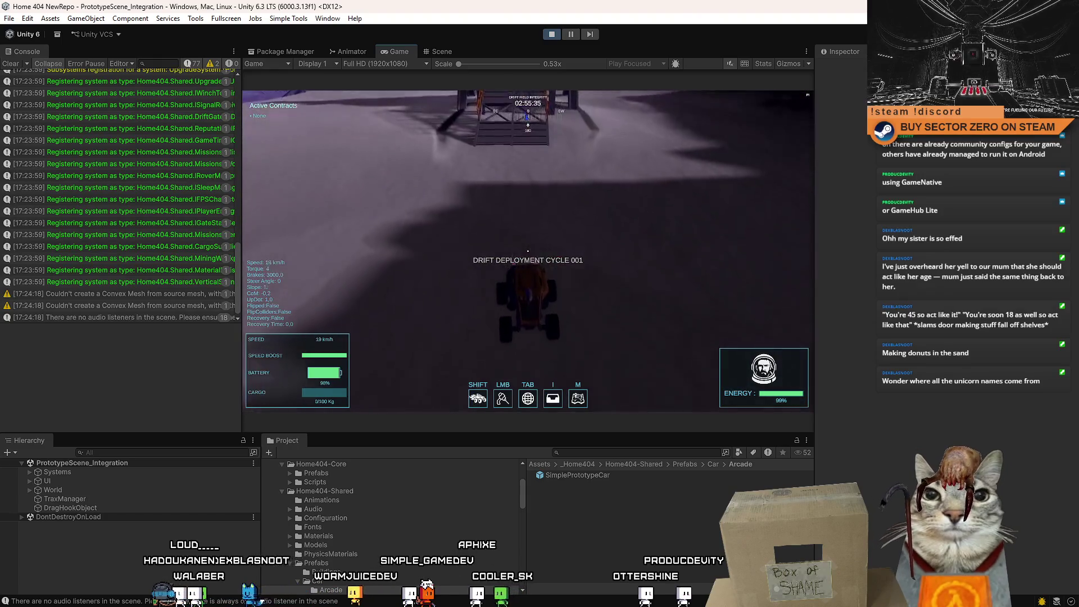
pyautogui.press('a')
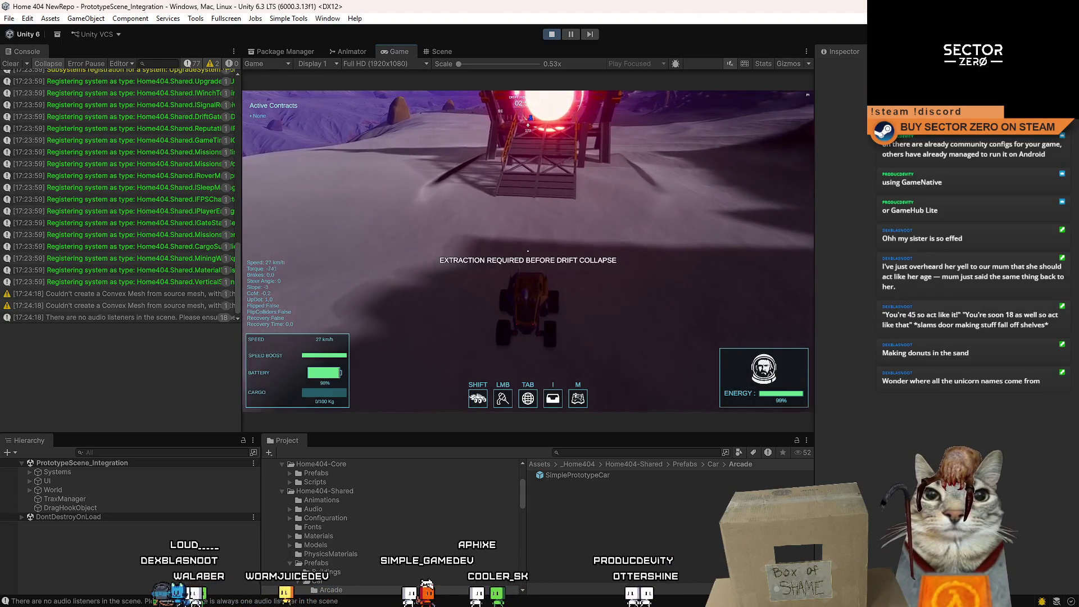
pyautogui.press('d')
pyautogui.press('w')
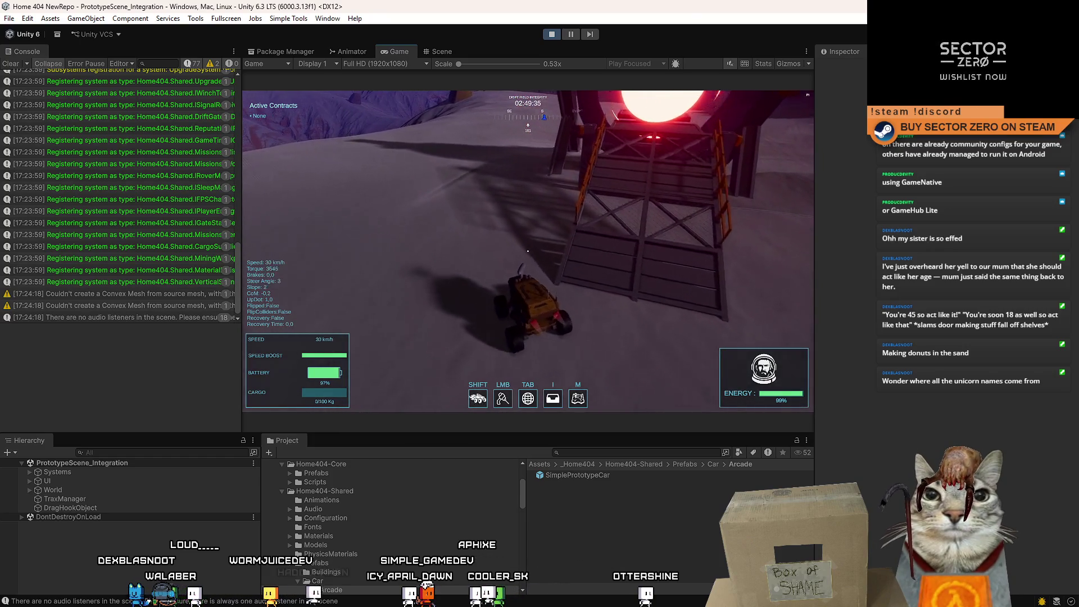
pyautogui.press('a')
pyautogui.press('a')
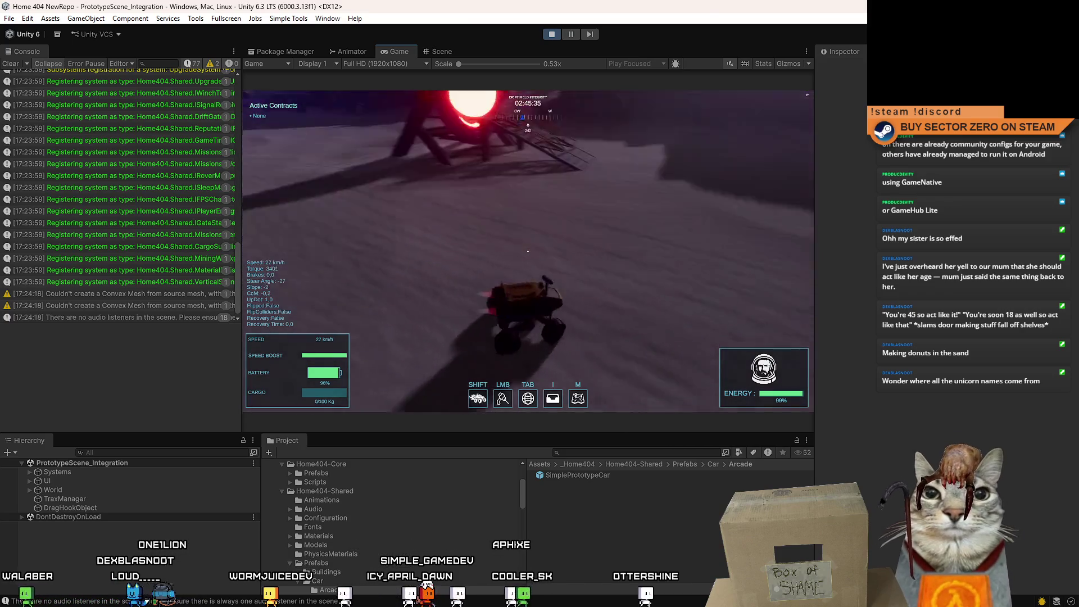
pyautogui.click(552, 35)
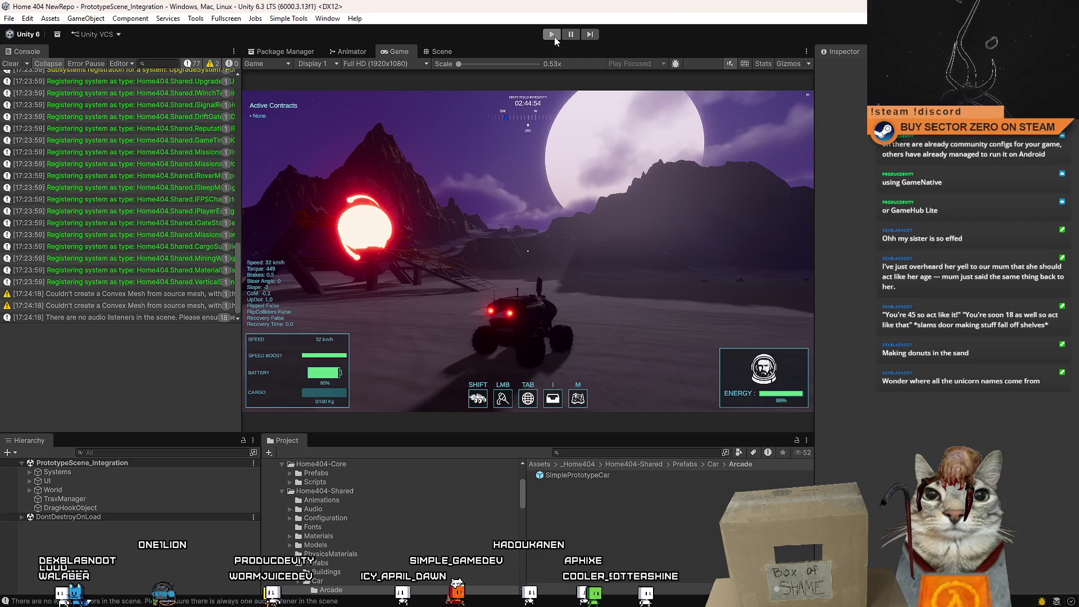
# Open the SimplePrototypeCar prefab and expand the car's child objects
pyautogui.doubleClick(576, 475)
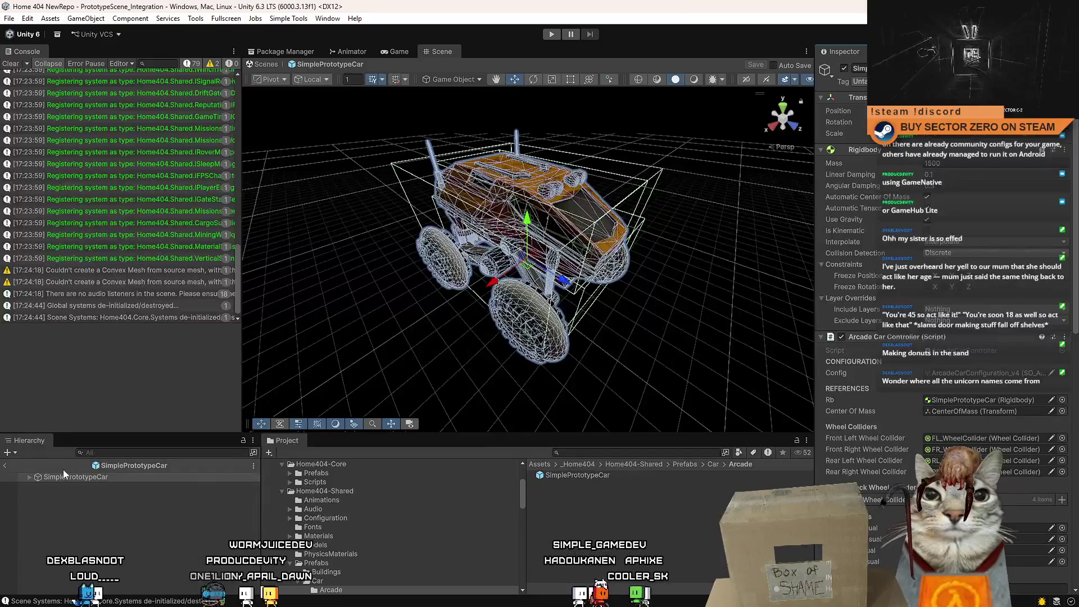
pyautogui.click(23, 478)
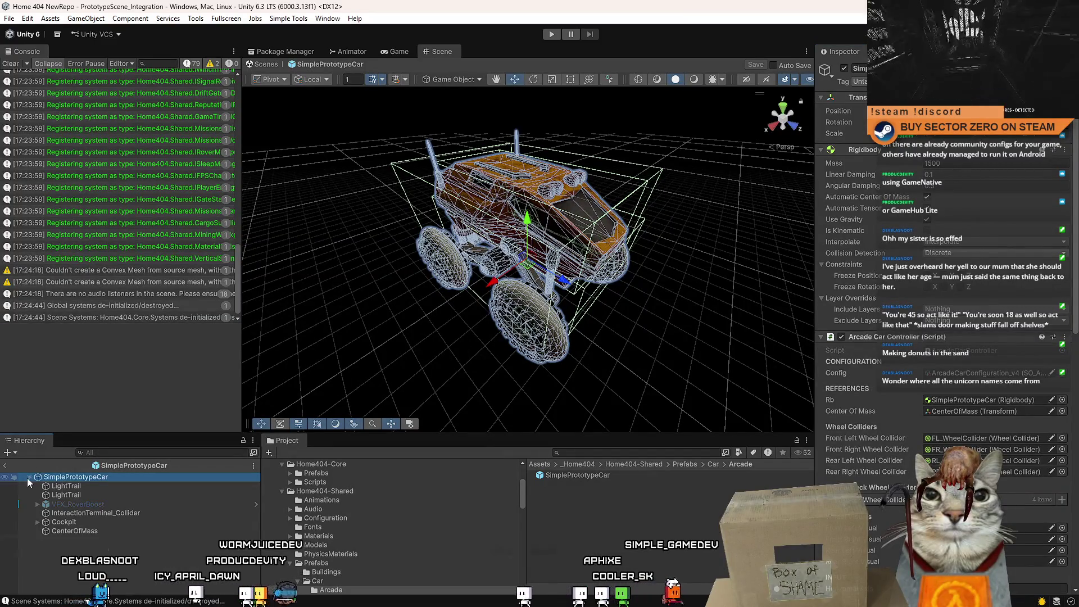
pyautogui.click(29, 477)
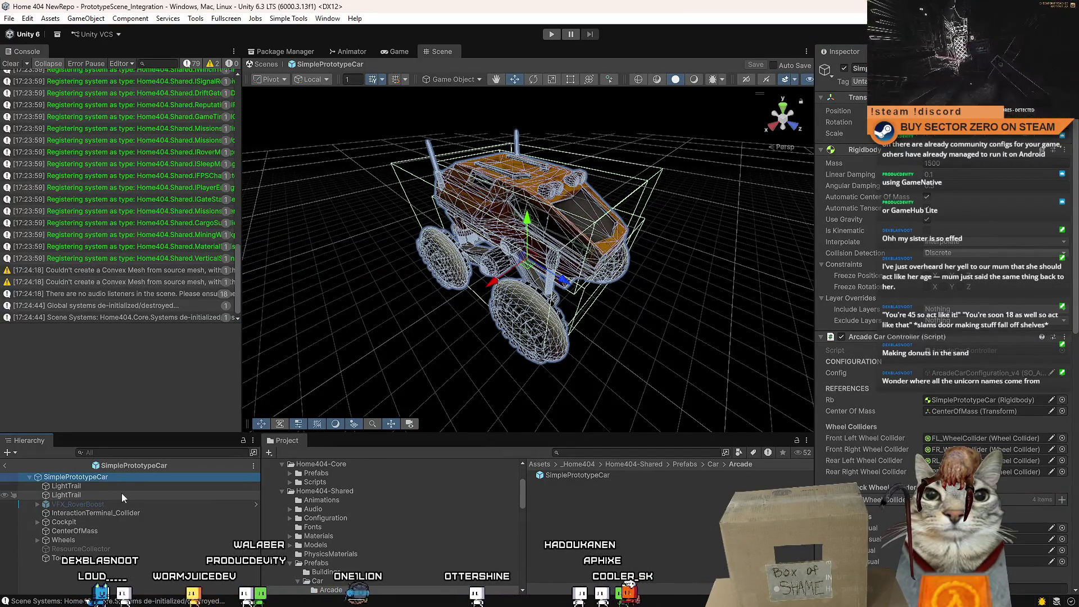
pyautogui.click(99, 494)
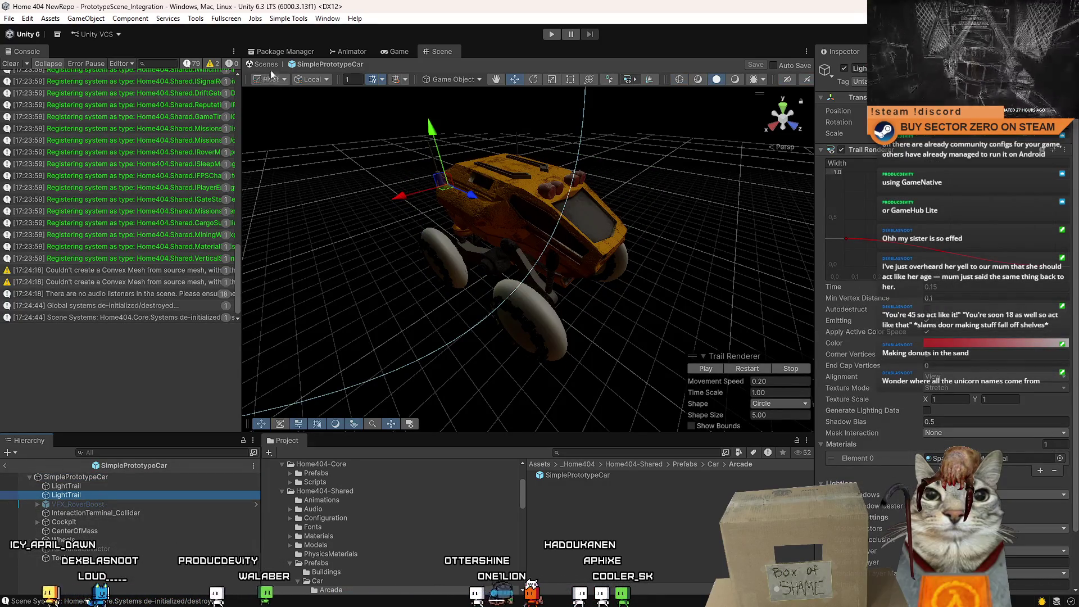
# Copy the scene's TraxManager and paste it under the SimplePrototypeCar root in the prefab
pyautogui.click(267, 65)
pyautogui.click(94, 502)
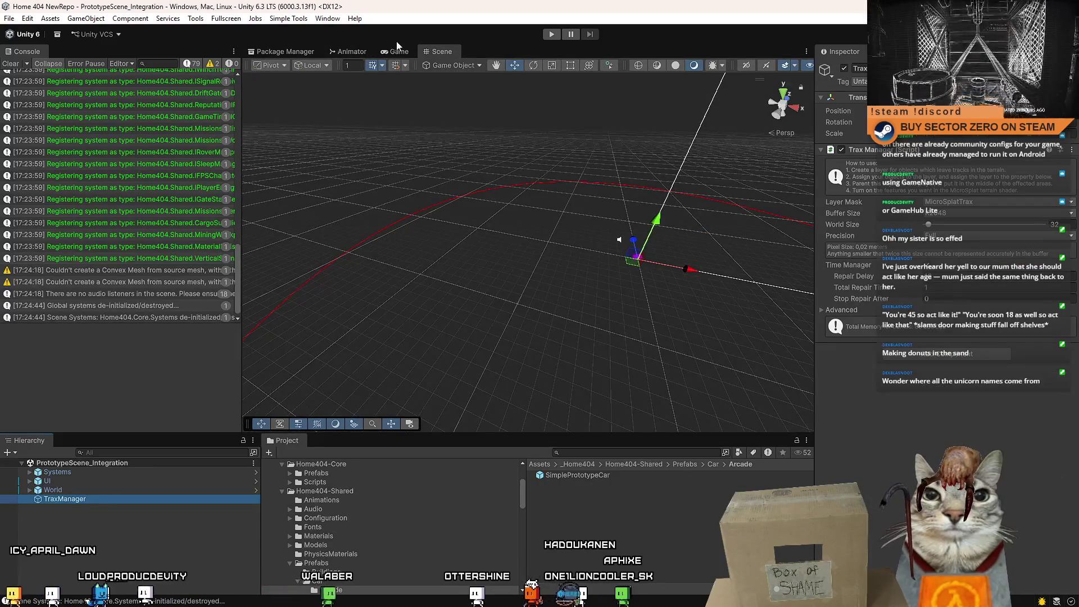
pyautogui.click(398, 51)
pyautogui.doubleClick(622, 475)
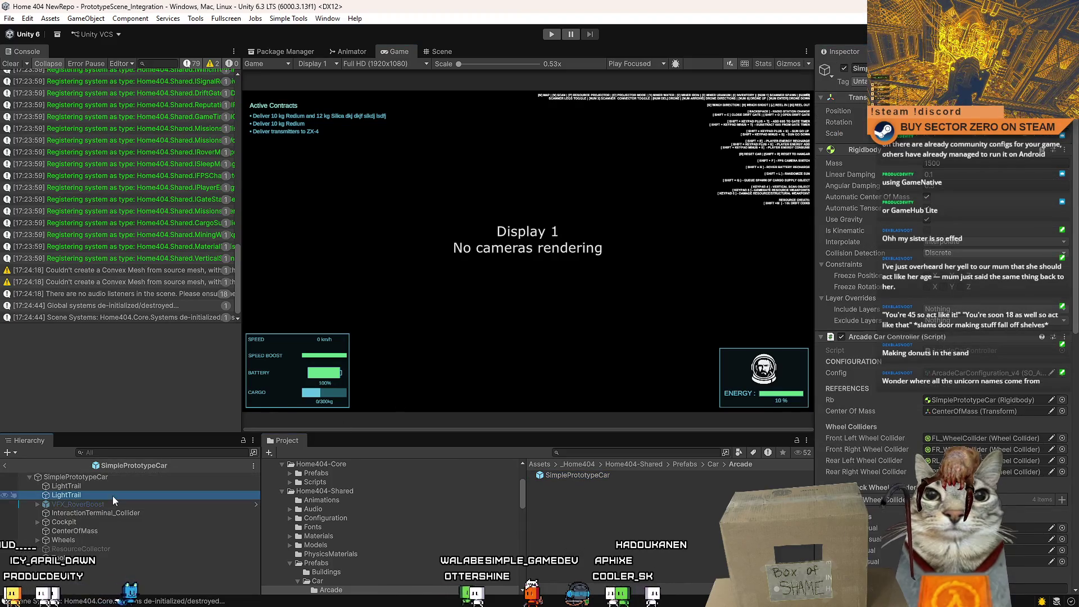
pyautogui.click(113, 496)
pyautogui.hotkey('ctrl', 'v')
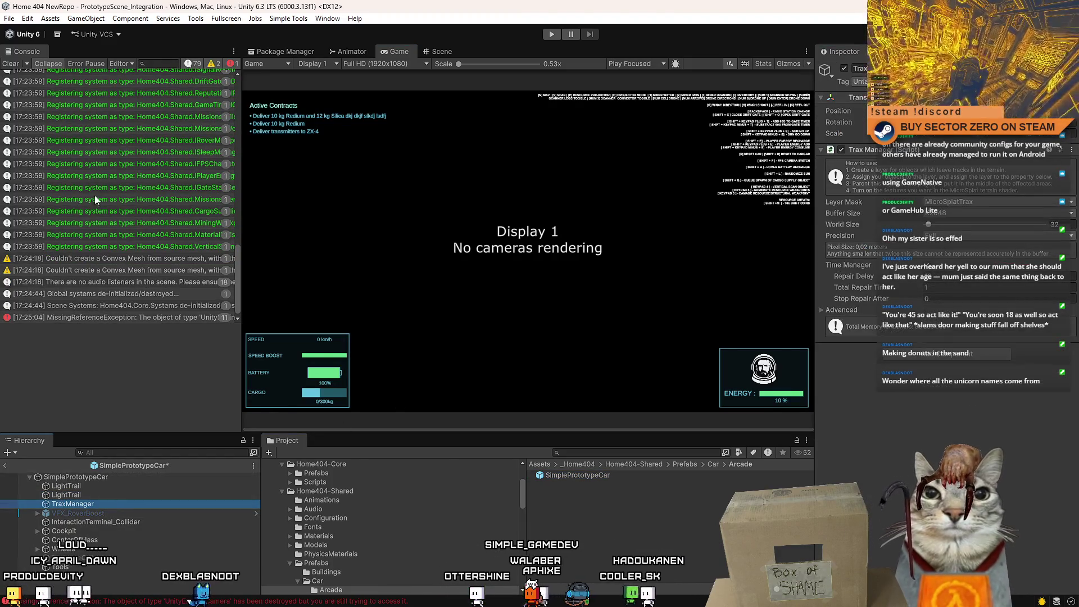
# Save the prefab with its new TraxManager and clear the MissingReferenceException from the Console
pyautogui.click(10, 64)
pyautogui.click(112, 504)
pyautogui.hotkey('ctrl', 's')
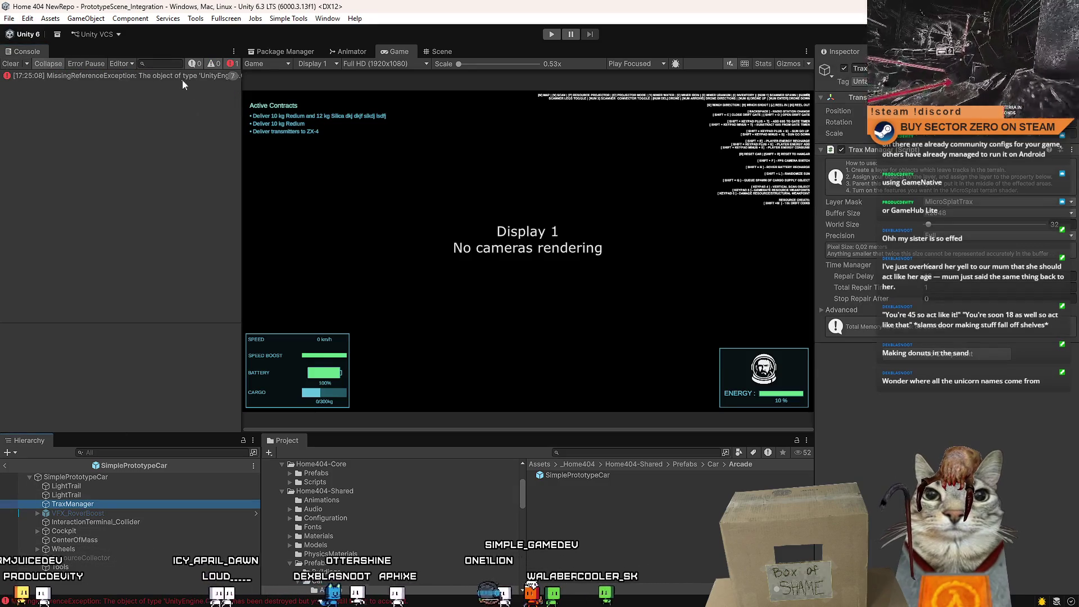
pyautogui.click(180, 76)
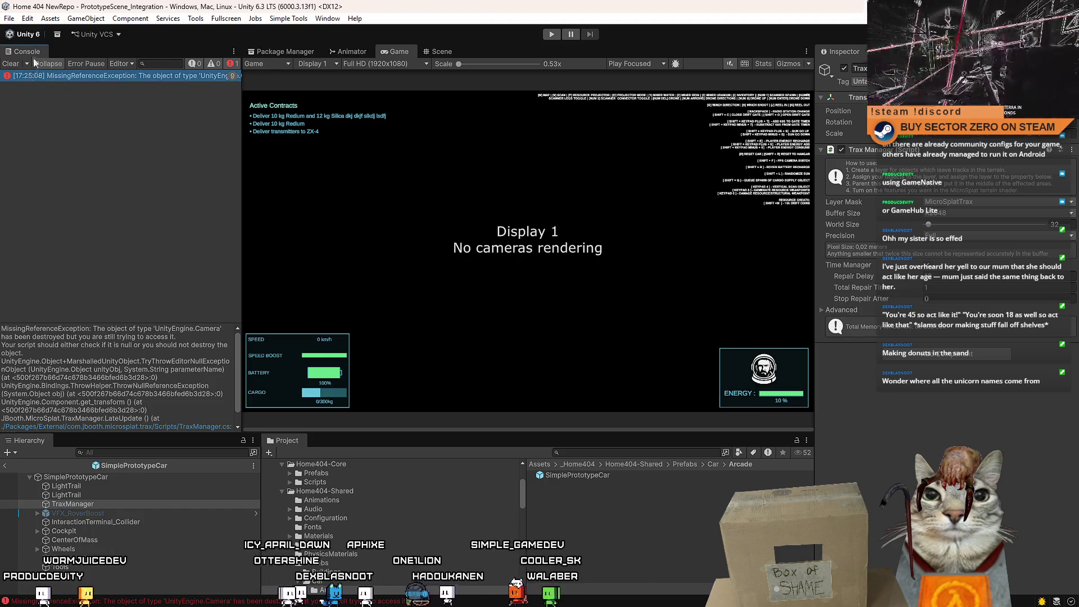
pyautogui.click(10, 64)
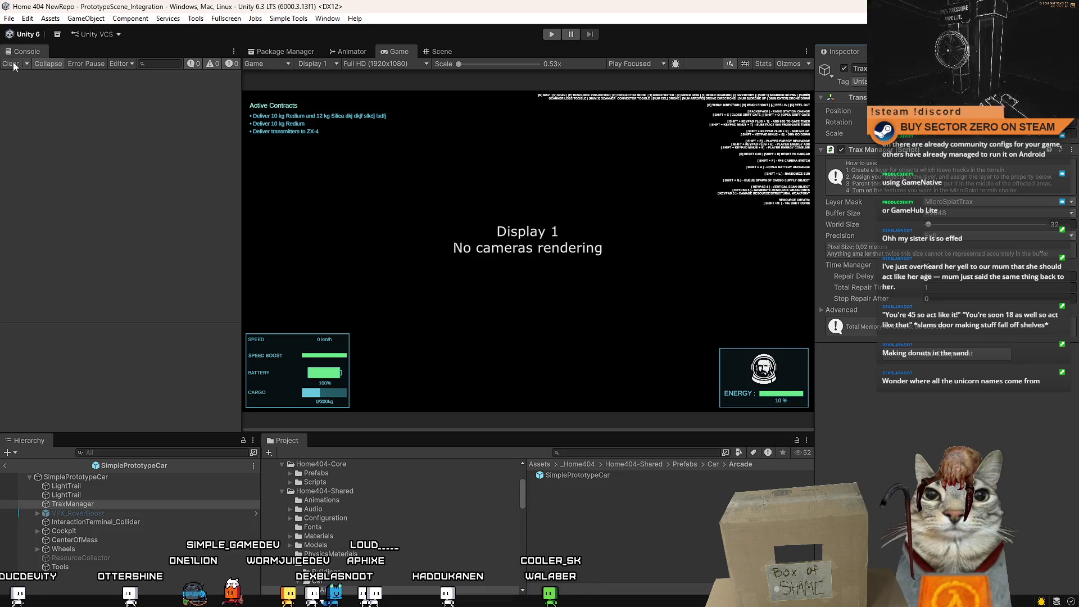
# Return to the main scene and delete the old TraxManager object
pyautogui.click(442, 51)
pyautogui.click(5, 465)
pyautogui.click(79, 501)
pyautogui.press('Delete')
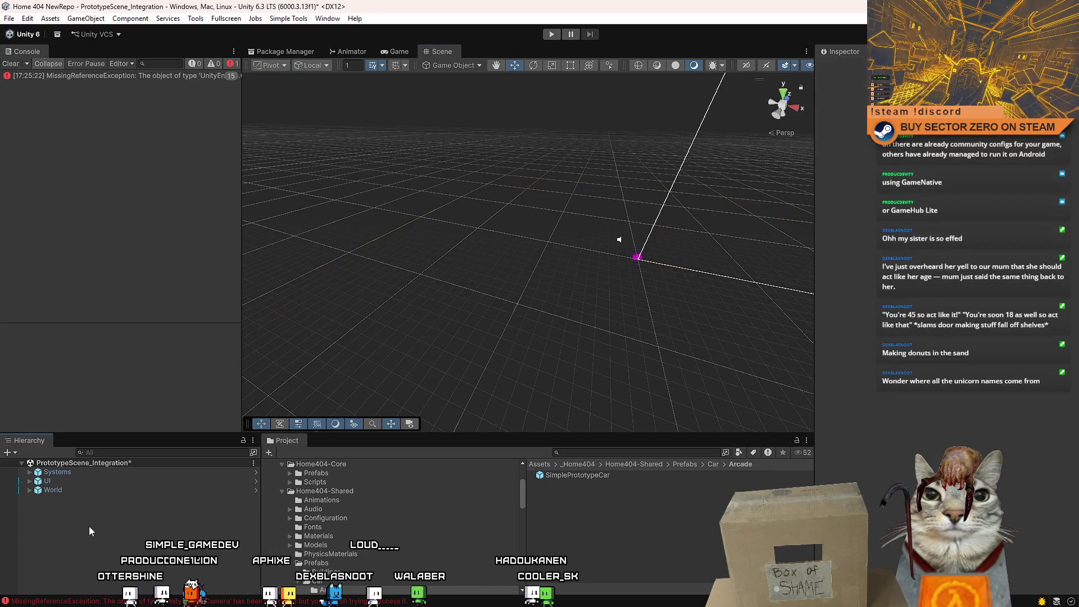
# Save the scene, open the car prefab and multi-select the four wheel Trax Drawers
pyautogui.hotkey('ctrl', 's')
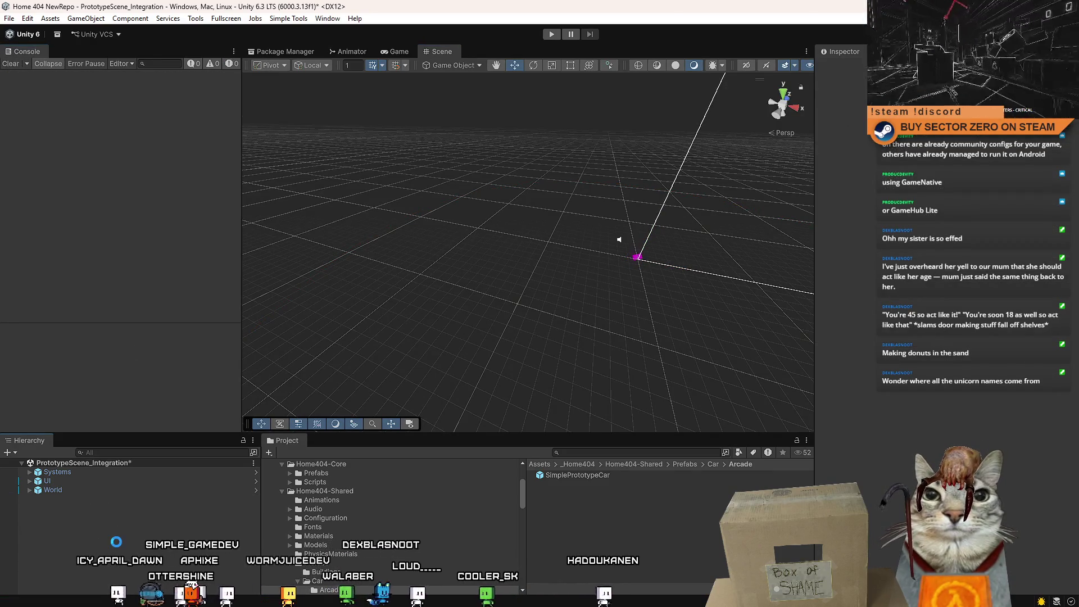
pyautogui.doubleClick(577, 475)
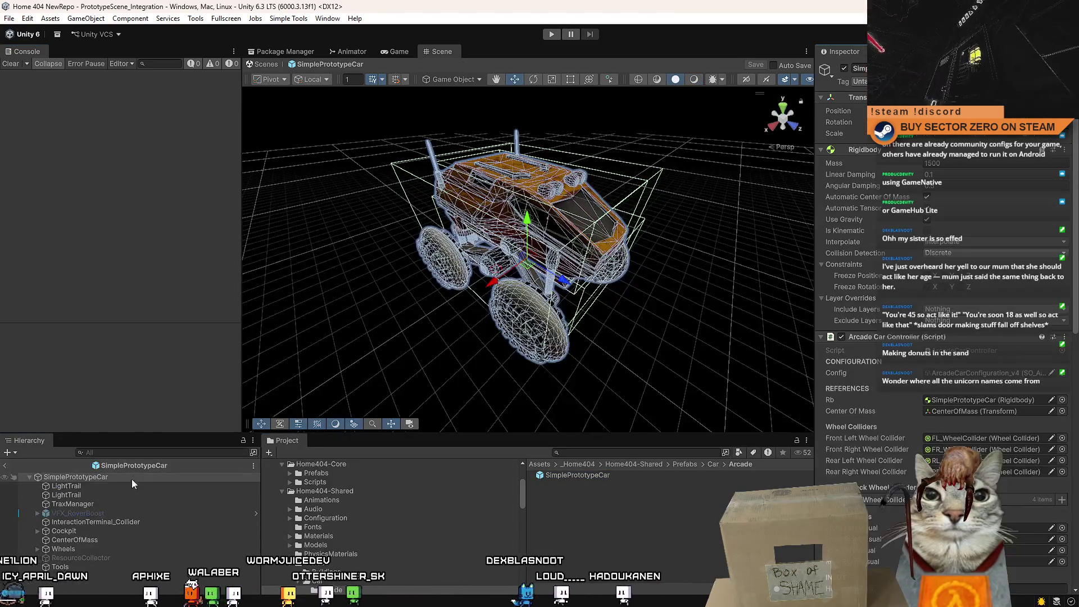
pyautogui.click(37, 549)
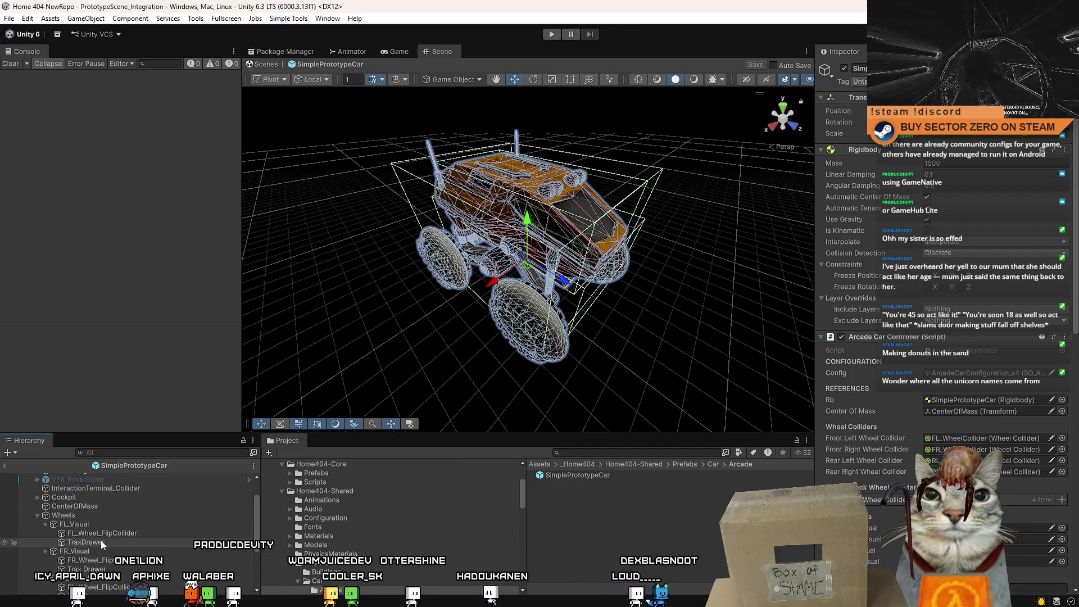
pyautogui.click(101, 543)
pyautogui.scroll(-3, 137, 532)
pyautogui.keyDown('ctrl'); pyautogui.click(119, 531); pyautogui.keyUp('ctrl')
pyautogui.scroll(-2, 130, 534)
pyautogui.keyDown('ctrl'); pyautogui.click(130, 531); pyautogui.keyUp('ctrl')
pyautogui.scroll(-2, 131, 538)
pyautogui.keyDown('ctrl'); pyautogui.click(138, 536); pyautogui.keyUp('ctrl')
# Add a Dynamic Object Loader to the Trax Drawers with Type set to WORLD_OBJECT
pyautogui.click(961, 434)
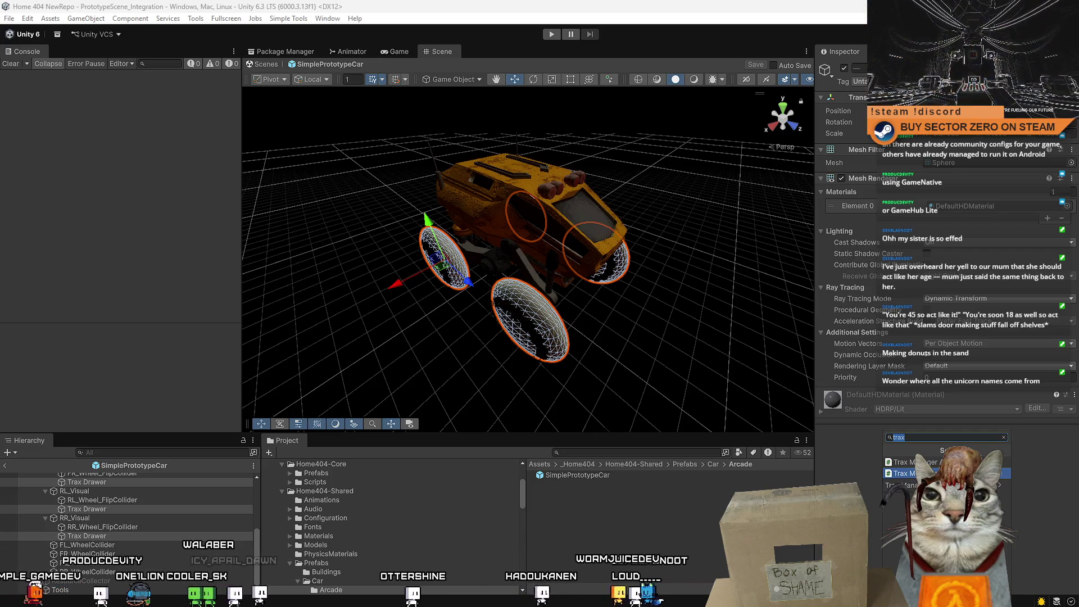
pyautogui.press('Return')
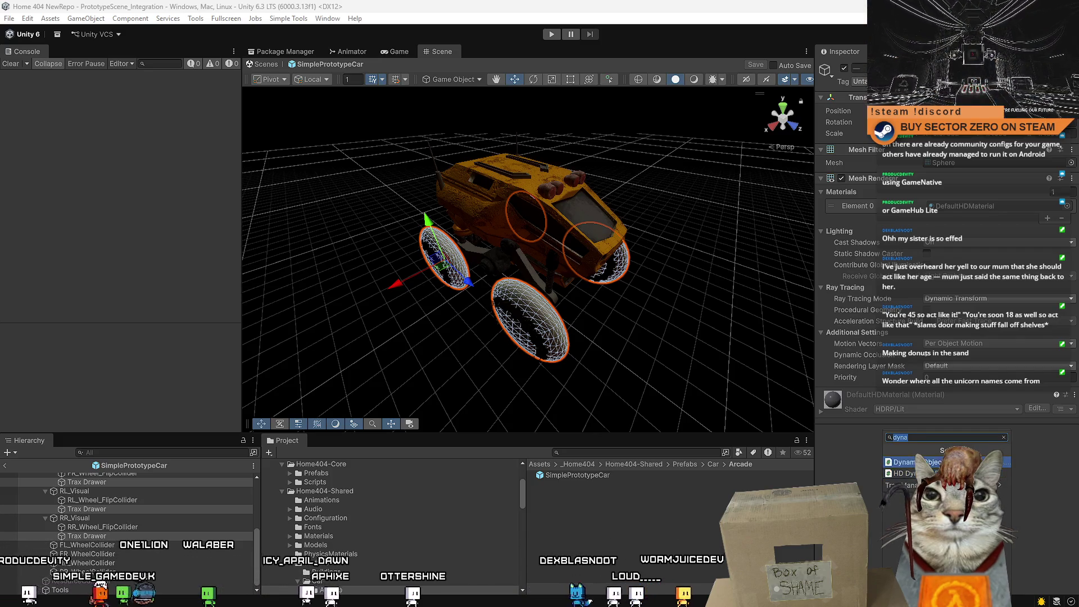
pyautogui.click(956, 419)
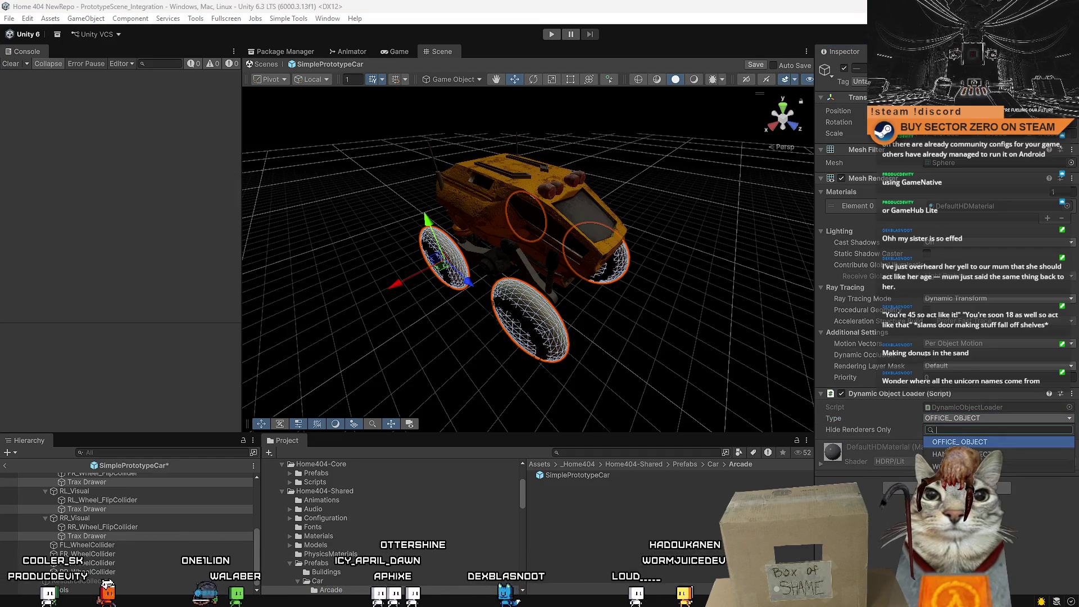
pyautogui.click(955, 441)
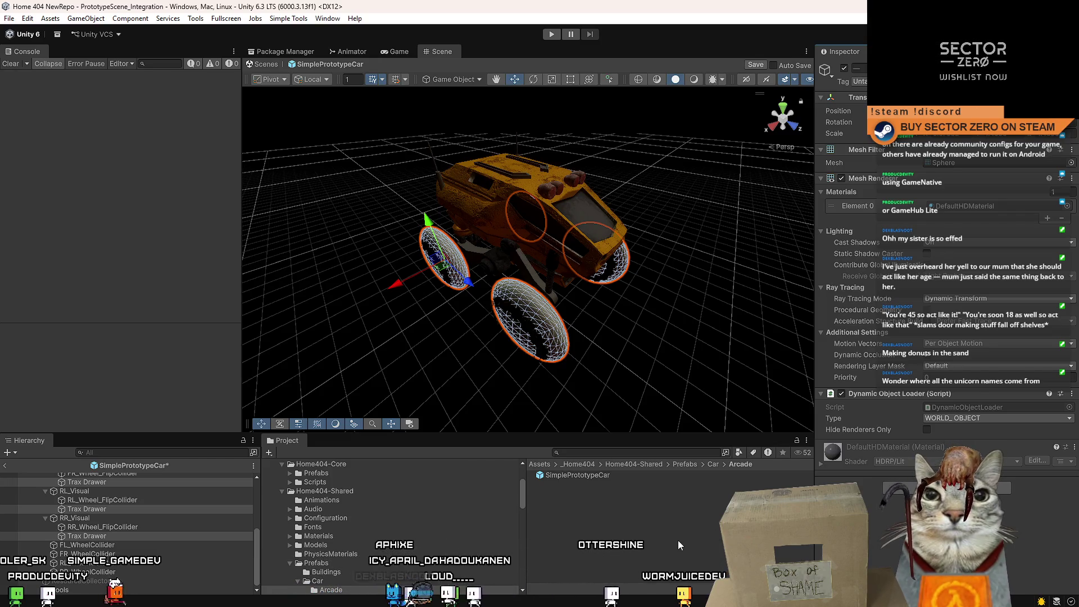
# Deselect the wheels, save the prefab, exit Prefab Mode and start play to test tracks
pyautogui.click(210, 538)
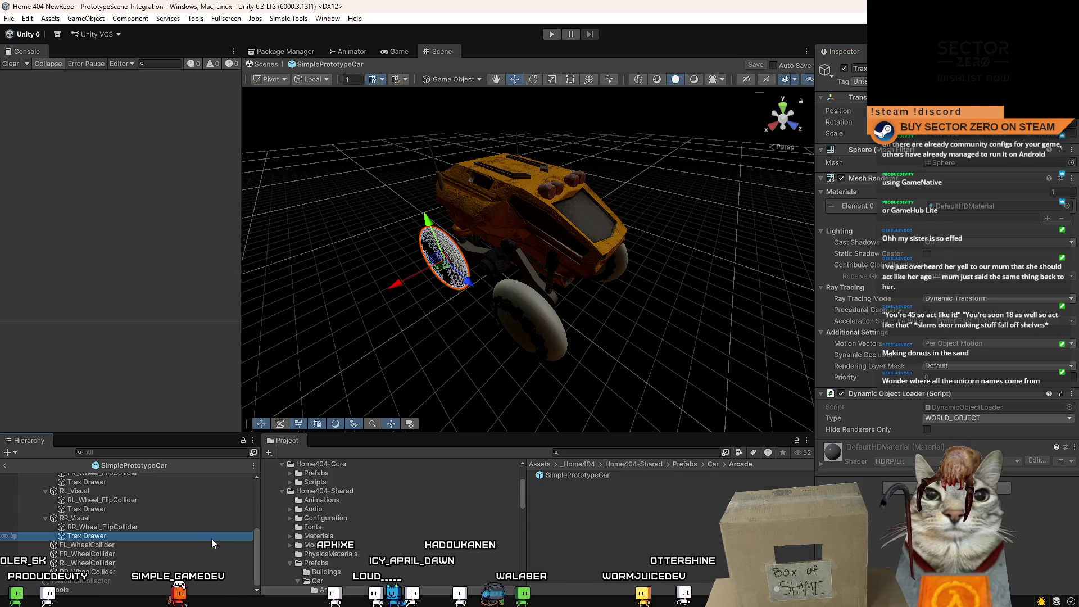
pyautogui.click(710, 537)
pyautogui.hotkey('ctrl', 's')
pyautogui.click(264, 64)
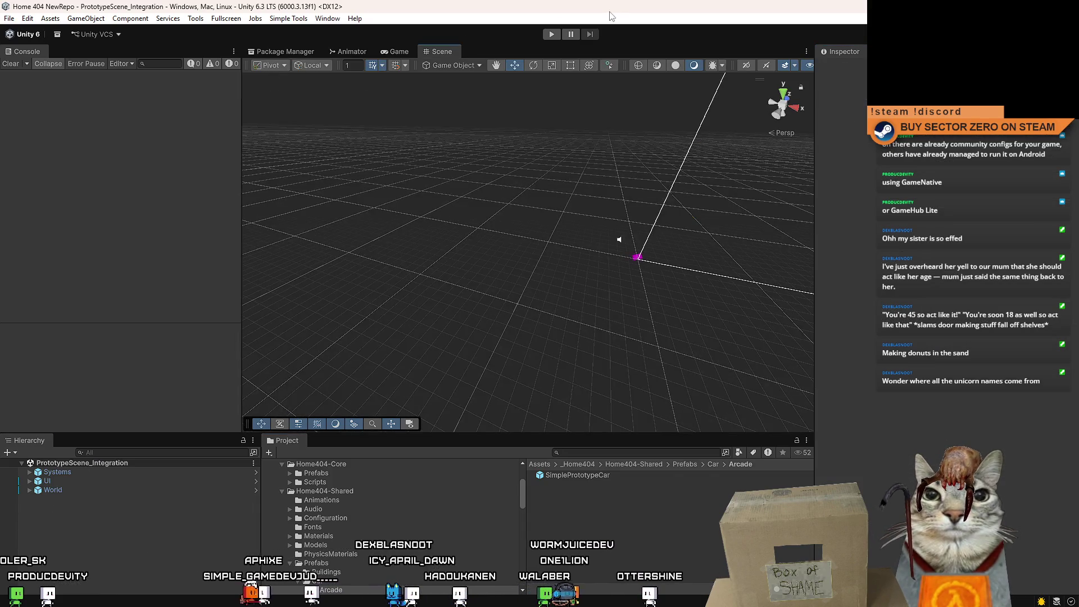
pyautogui.click(553, 35)
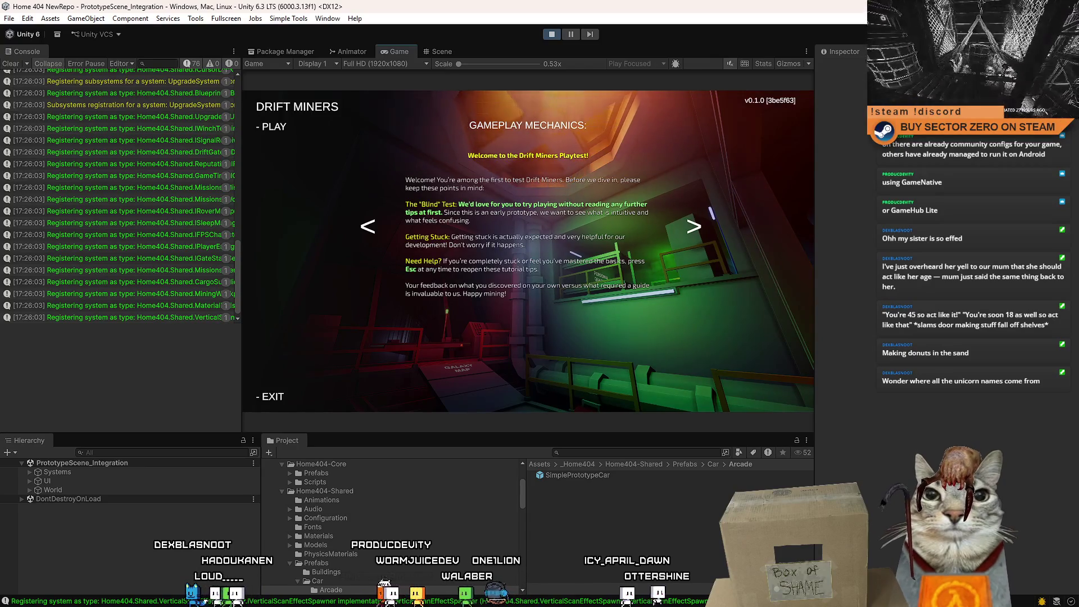
# Start the game and walk the player from the bunk room past the Galaxy Map to the hangar
pyautogui.click(274, 127)
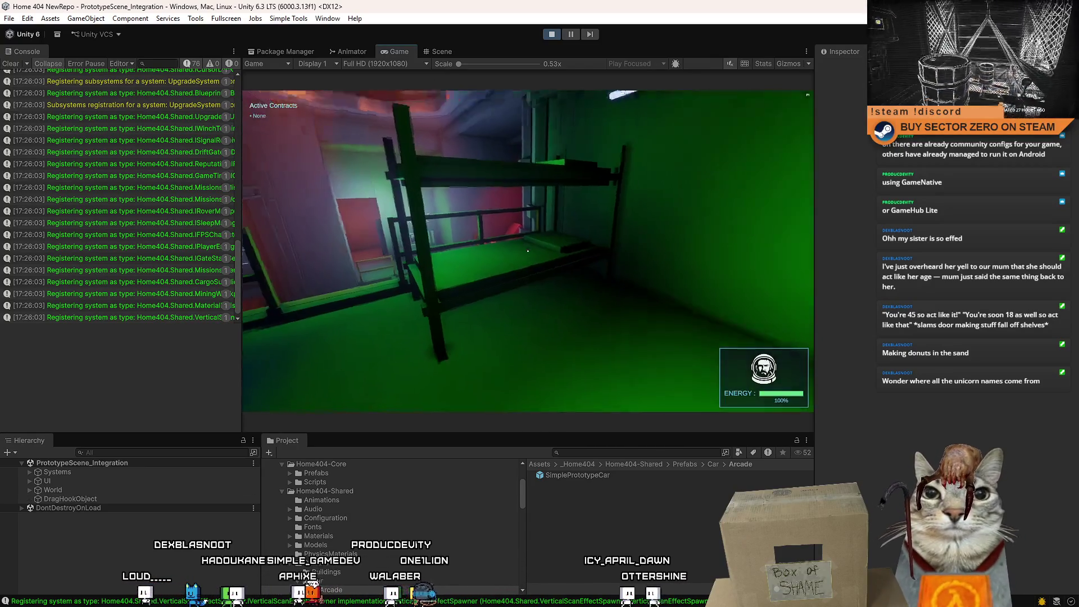
pyautogui.press('w')
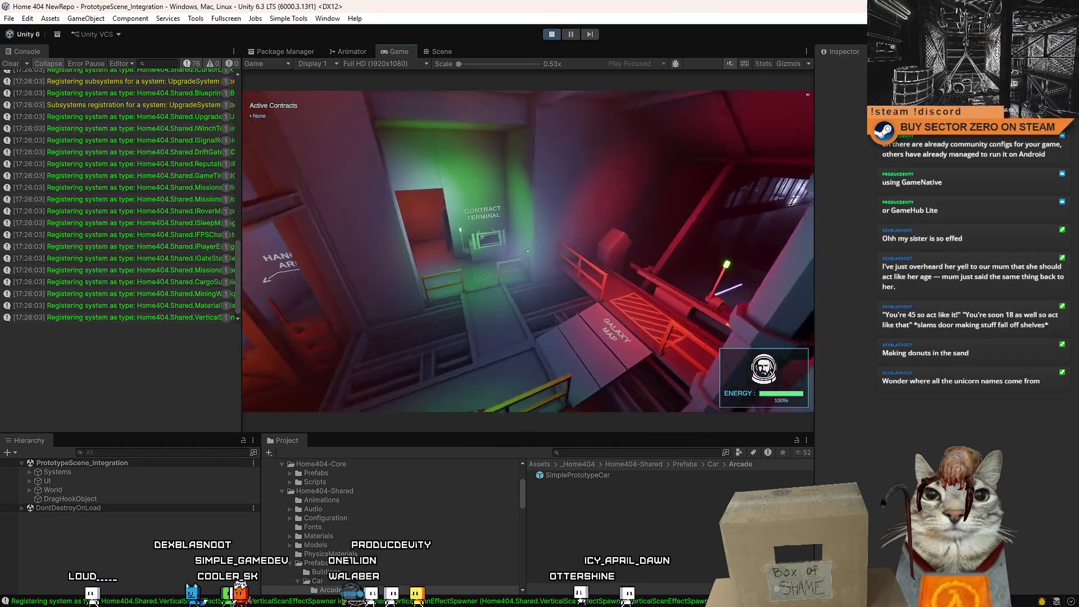
pyautogui.press('w')
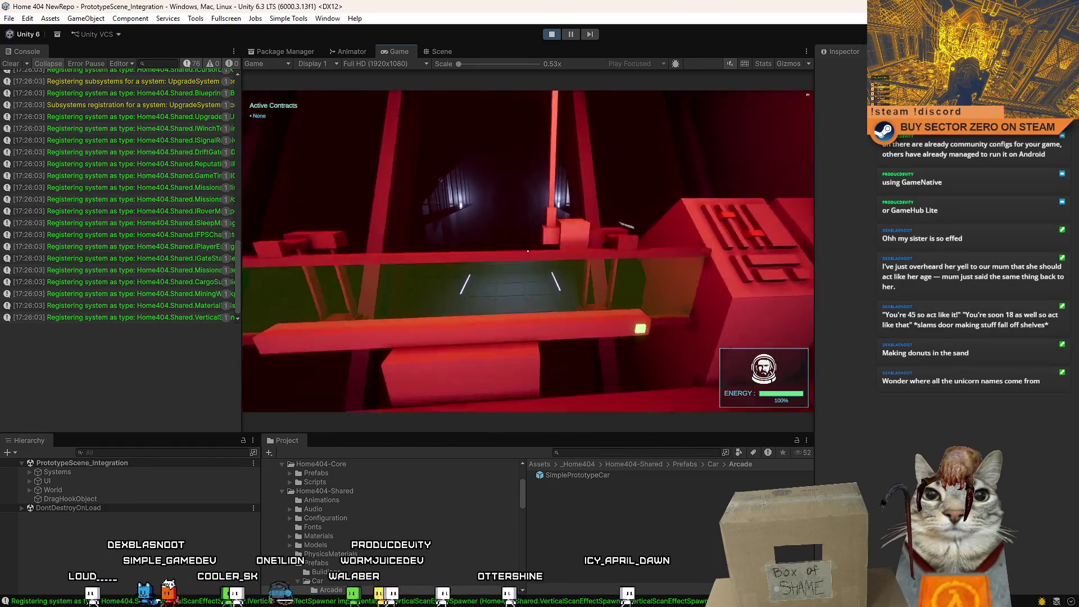
pyautogui.press('w')
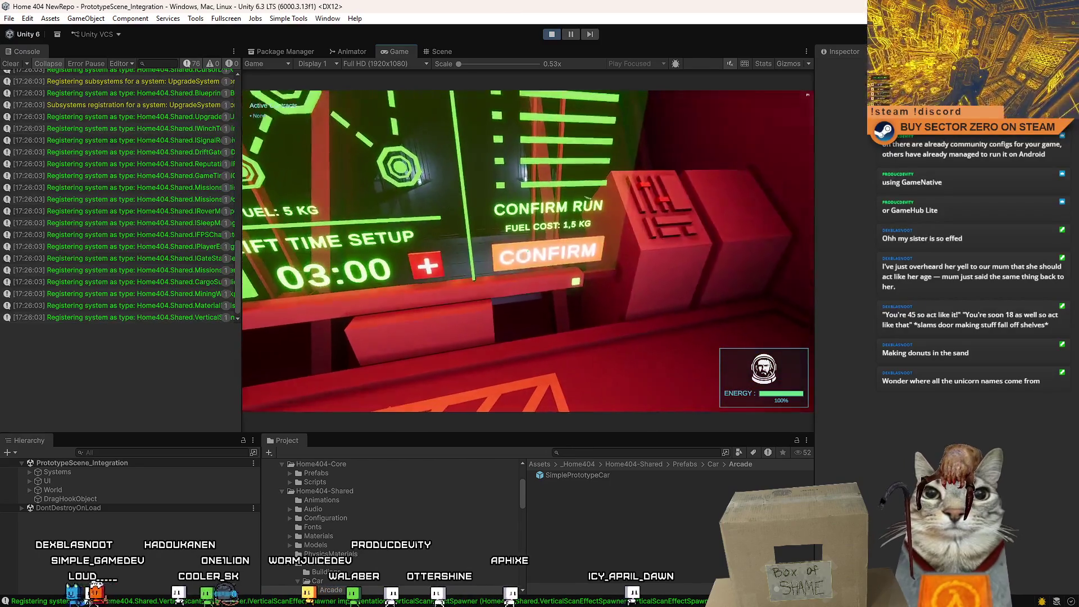
pyautogui.press('w')
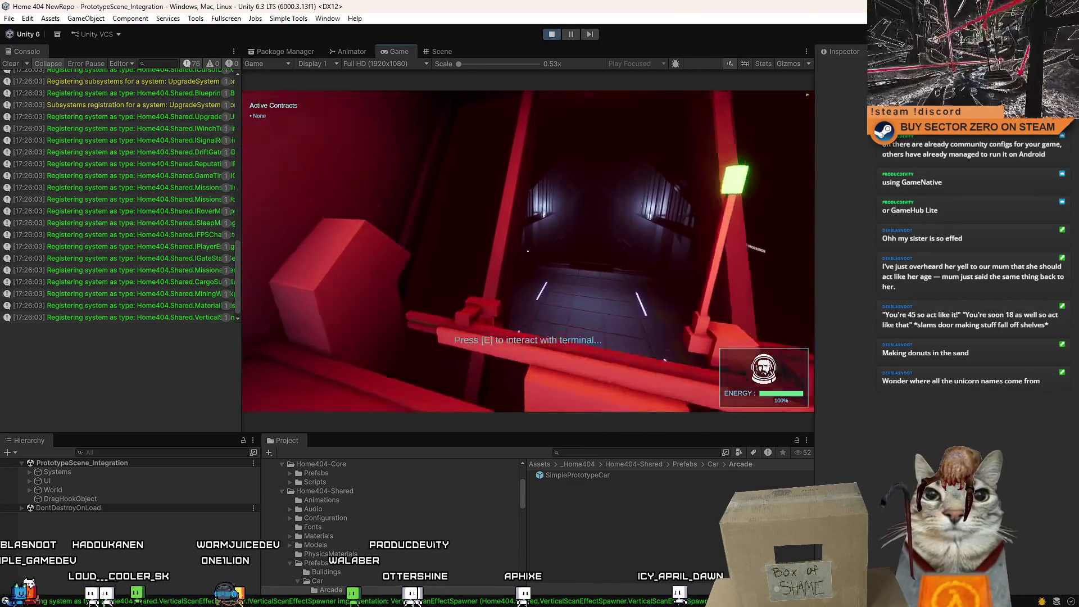
pyautogui.press('w')
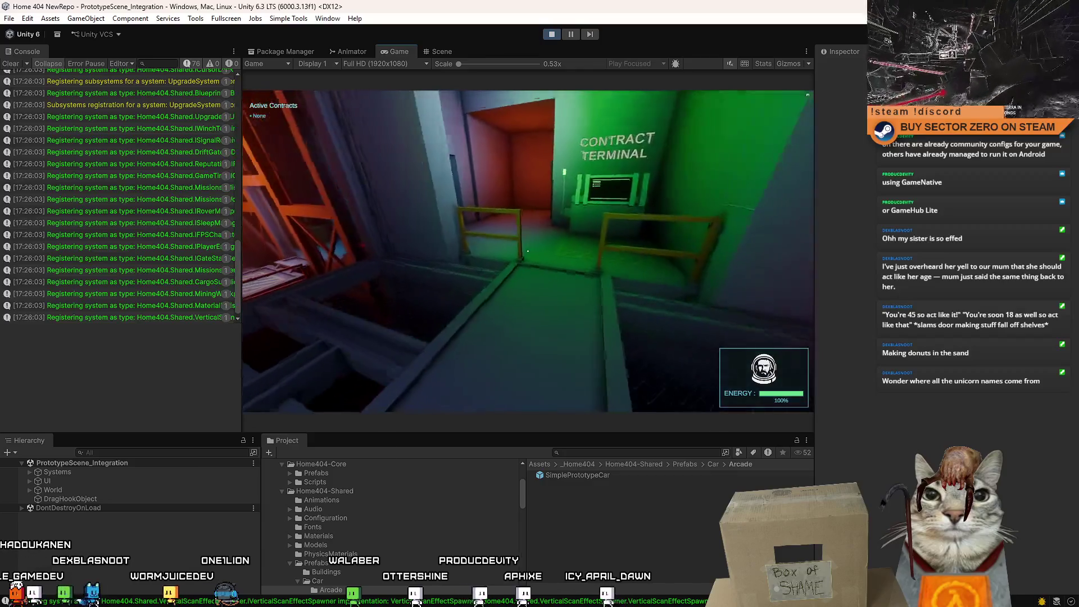
pyautogui.press('w')
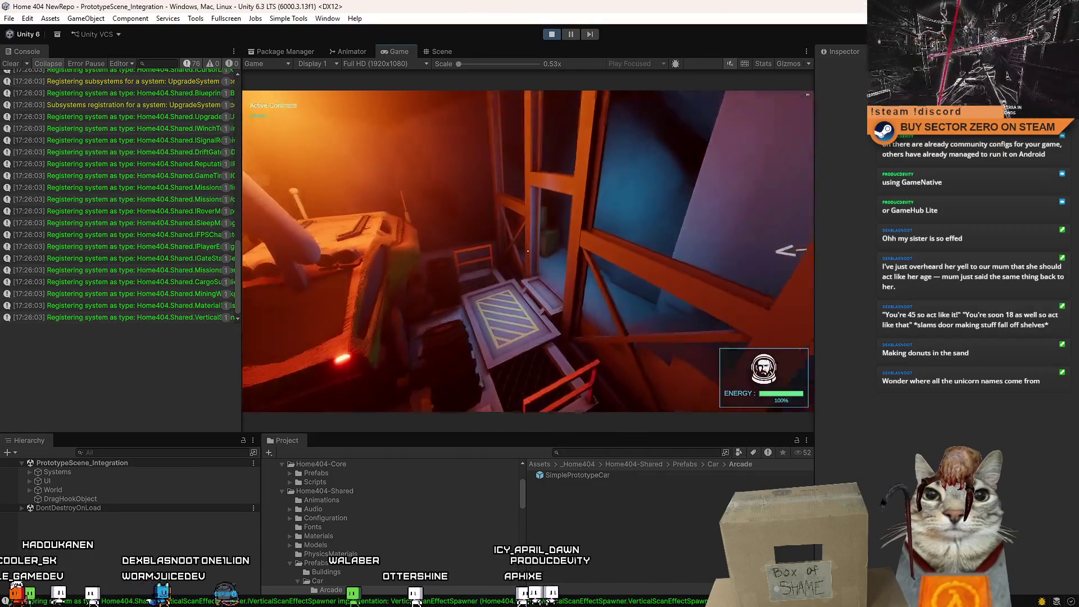
pyautogui.press('s')
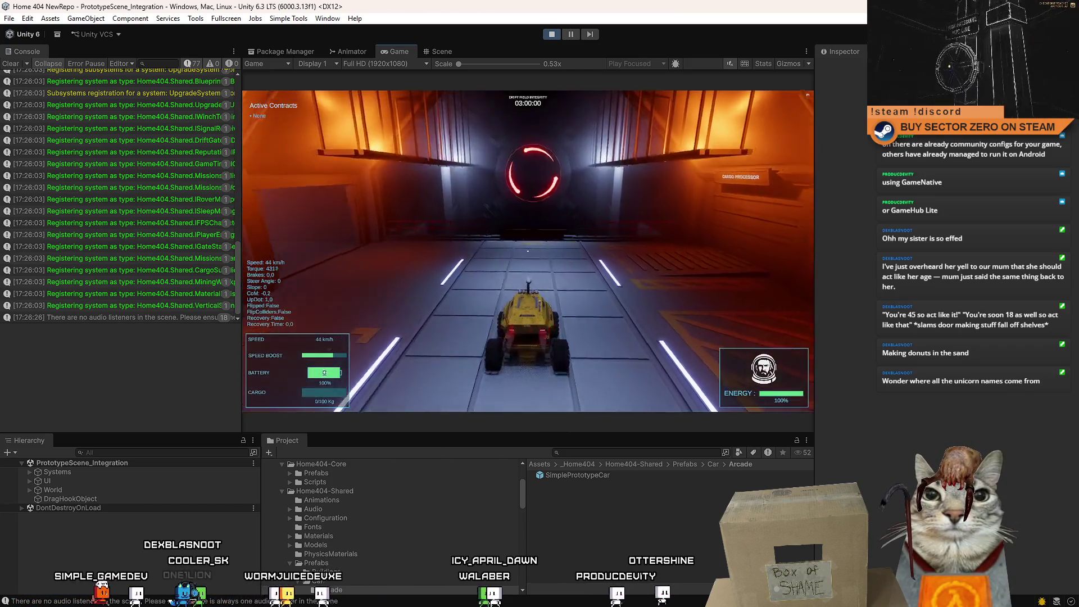
# Drive the rover through the glowing gate and steer toward the extraction tower
pyautogui.press('s')
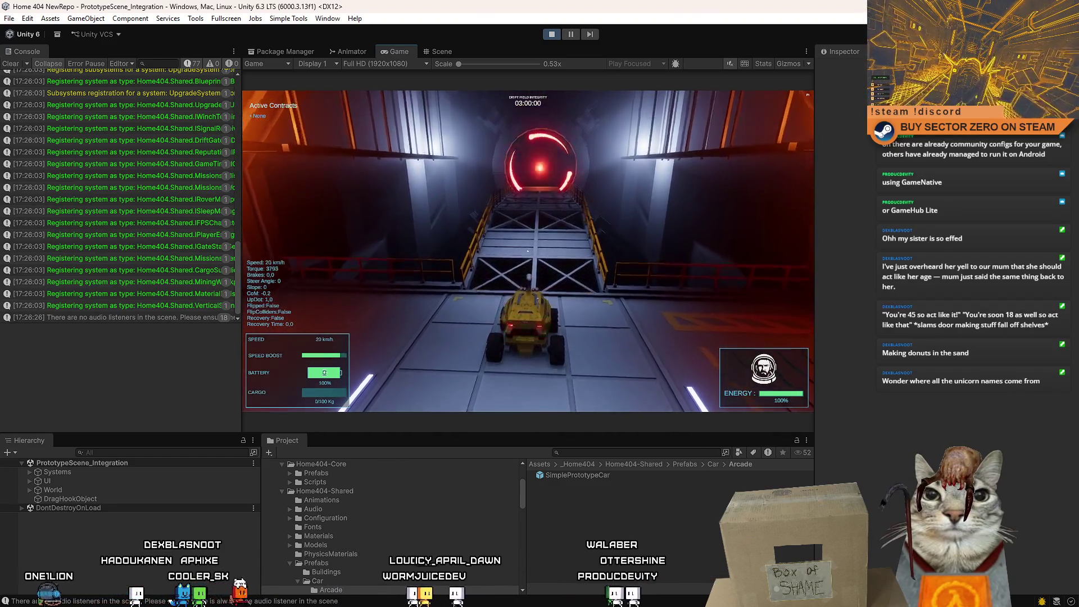
pyautogui.press('w')
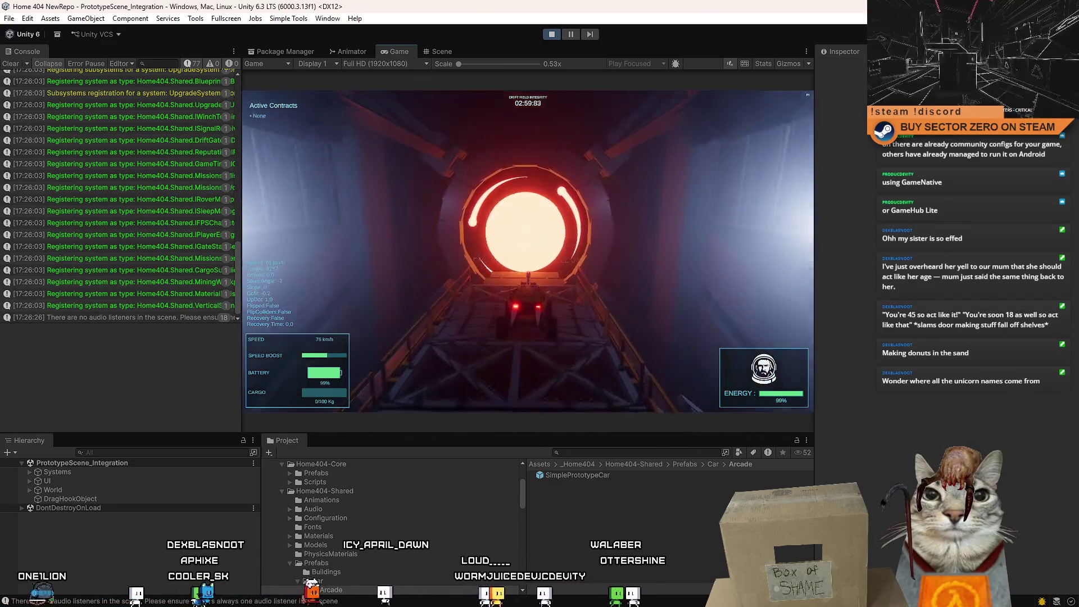
pyautogui.press('d')
pyautogui.press('s')
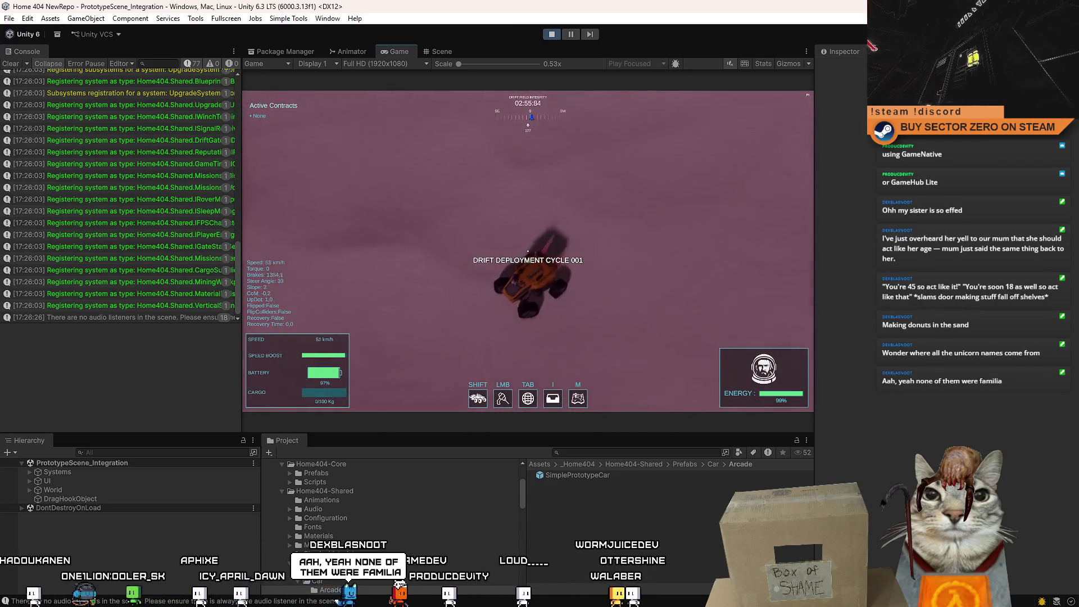
pyautogui.press('w')
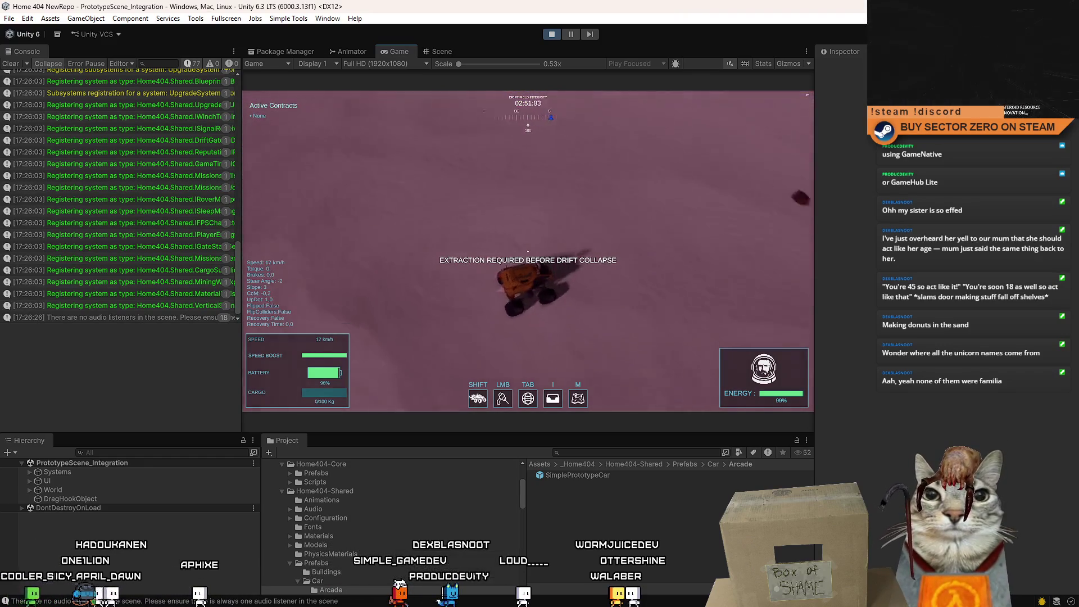
pyautogui.press('w')
pyautogui.press('d')
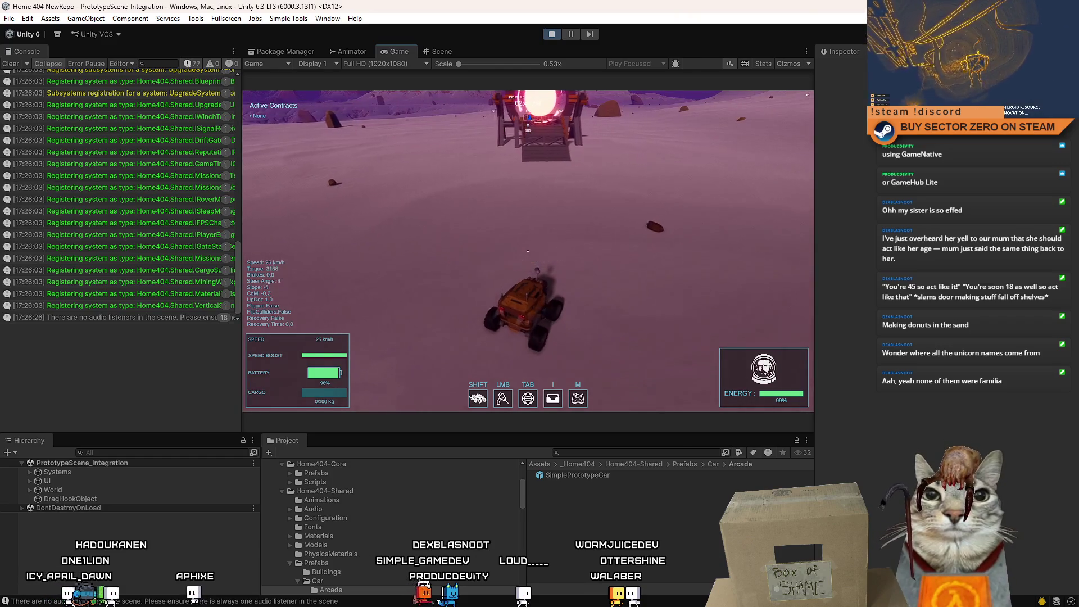
# Pause and resume the game, then show SimplePrototypeCar's components from the Project window
pyautogui.press('Escape')
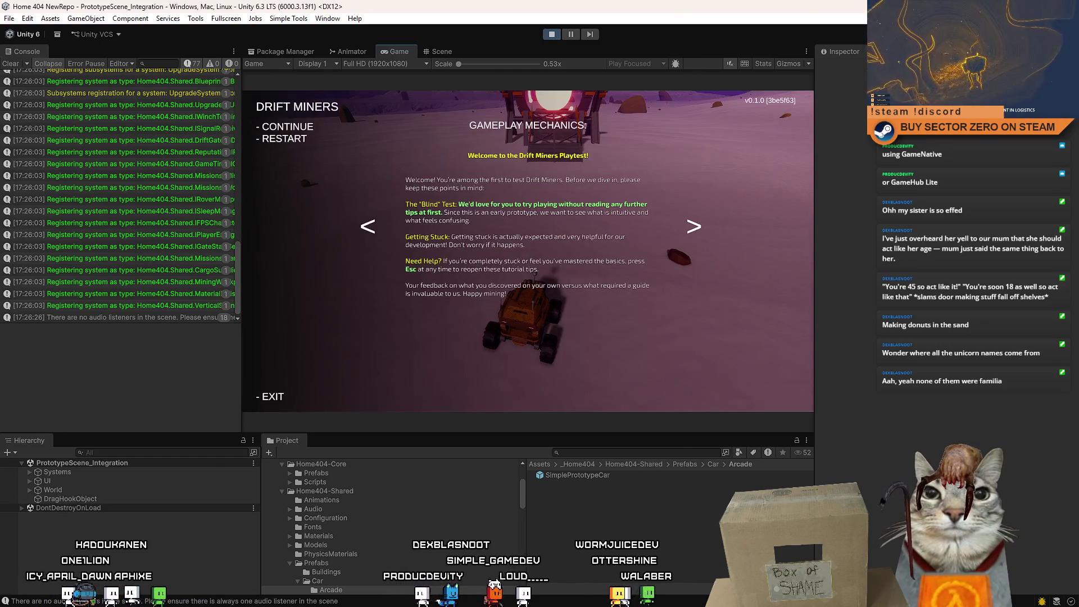
pyautogui.press('Escape')
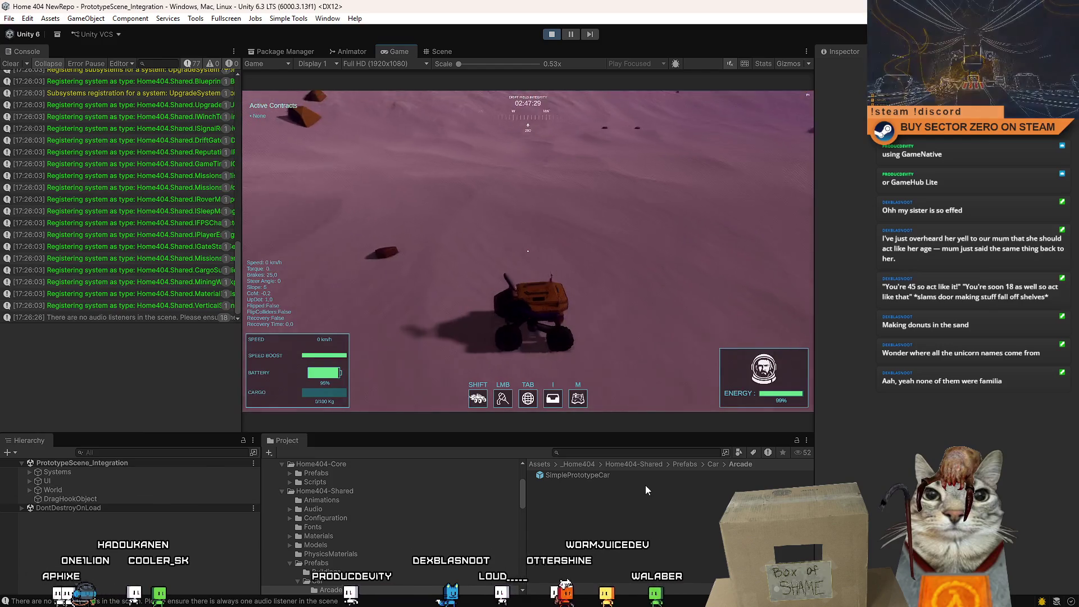
pyautogui.click(632, 480)
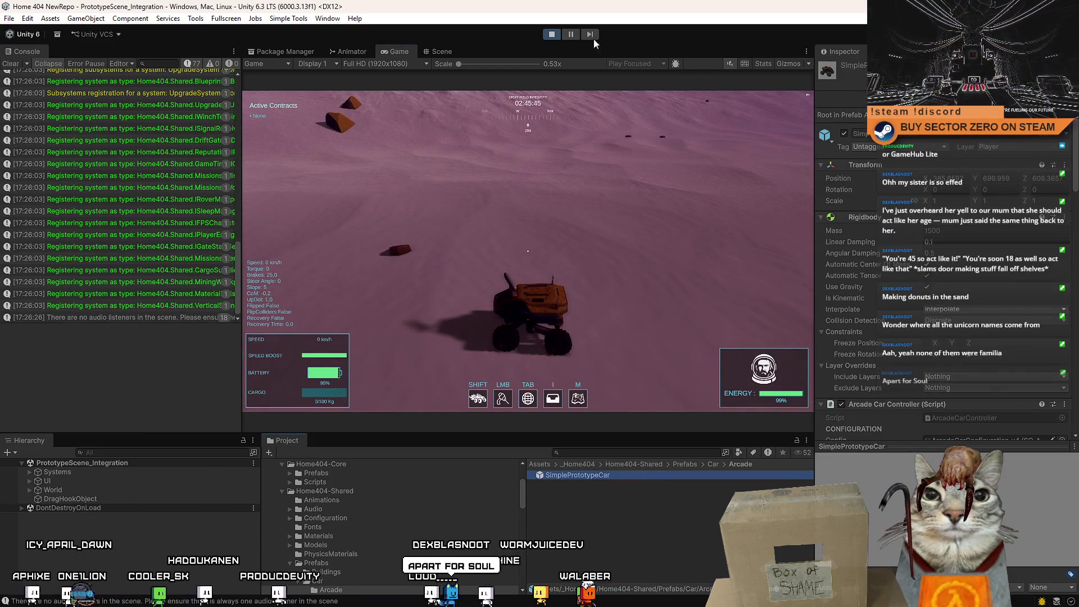
# Find SimplePrototypeCar(Clone) in the Hierarchy search and expand its children
pyautogui.click(133, 452)
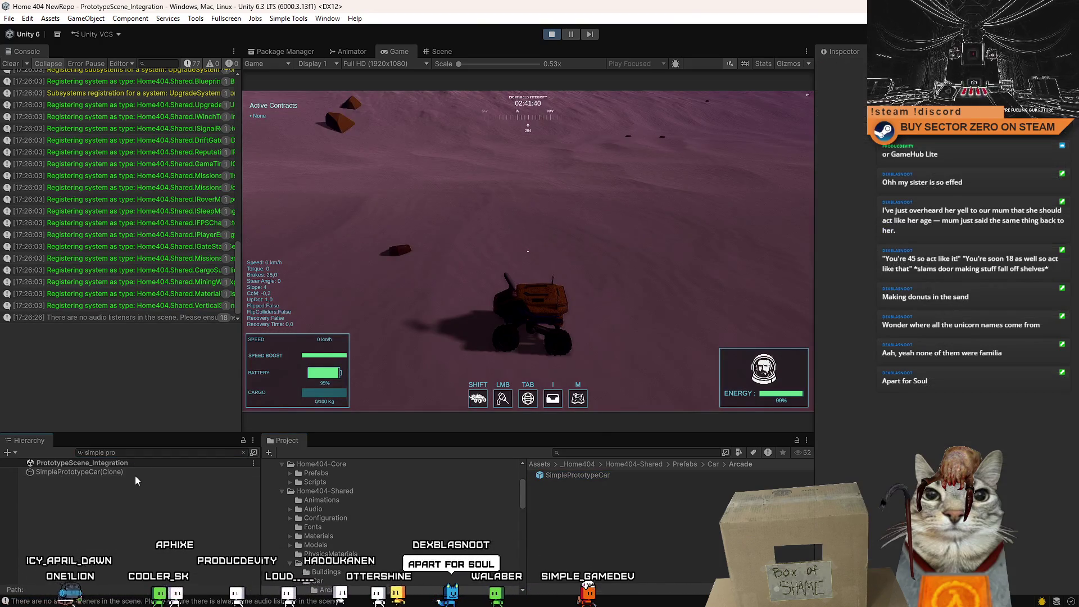
pyautogui.click(135, 475)
pyautogui.press('Escape')
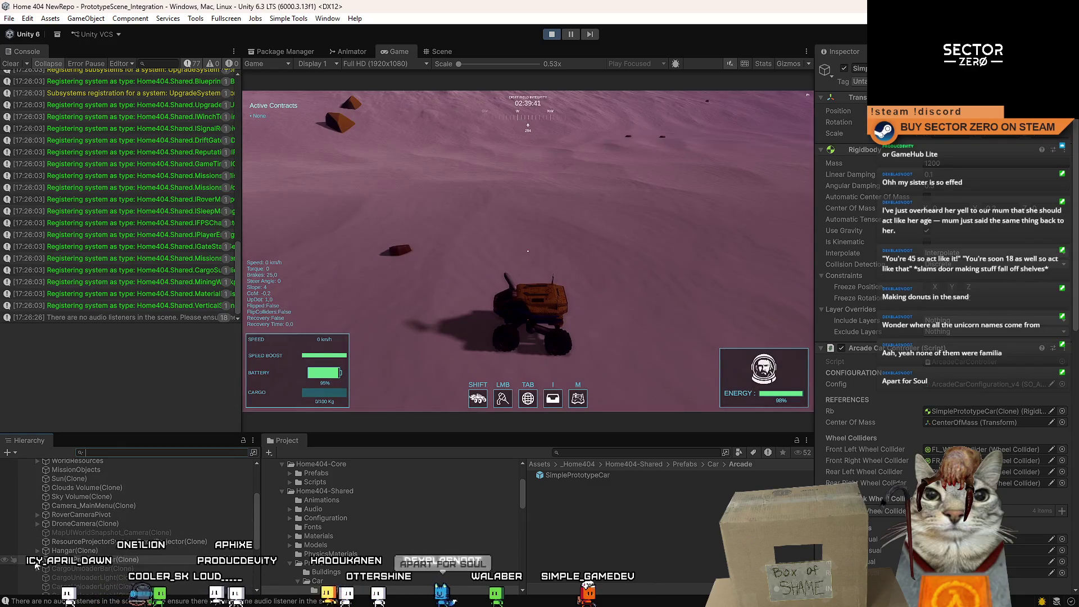
pyautogui.click(38, 560)
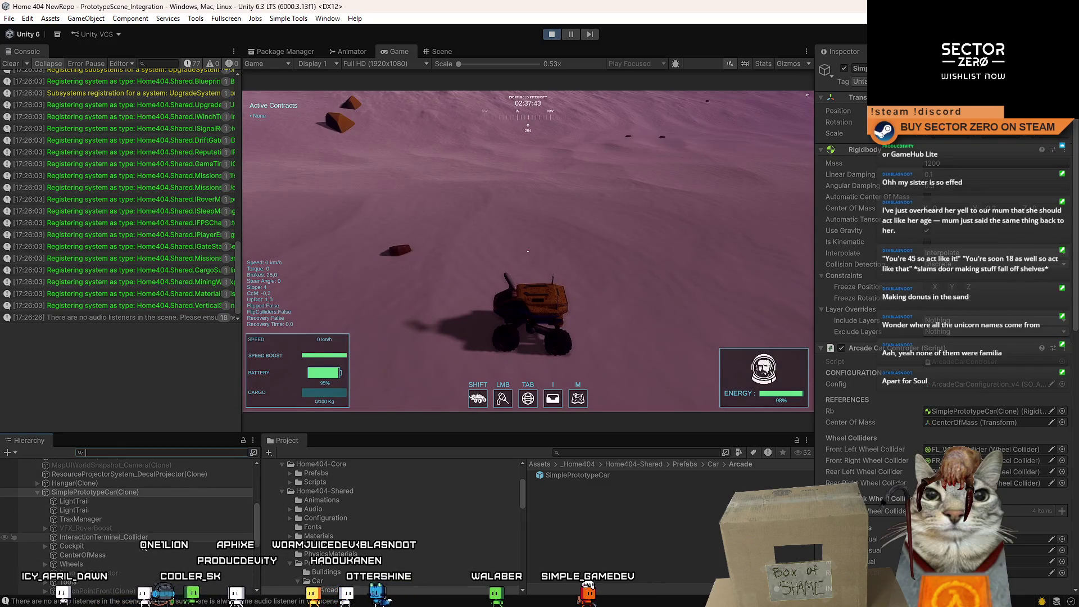
# Stop play, save the prefab after checking TraxManager, and restart play past the modification warning
pyautogui.hotkey('ctrl', 'p')
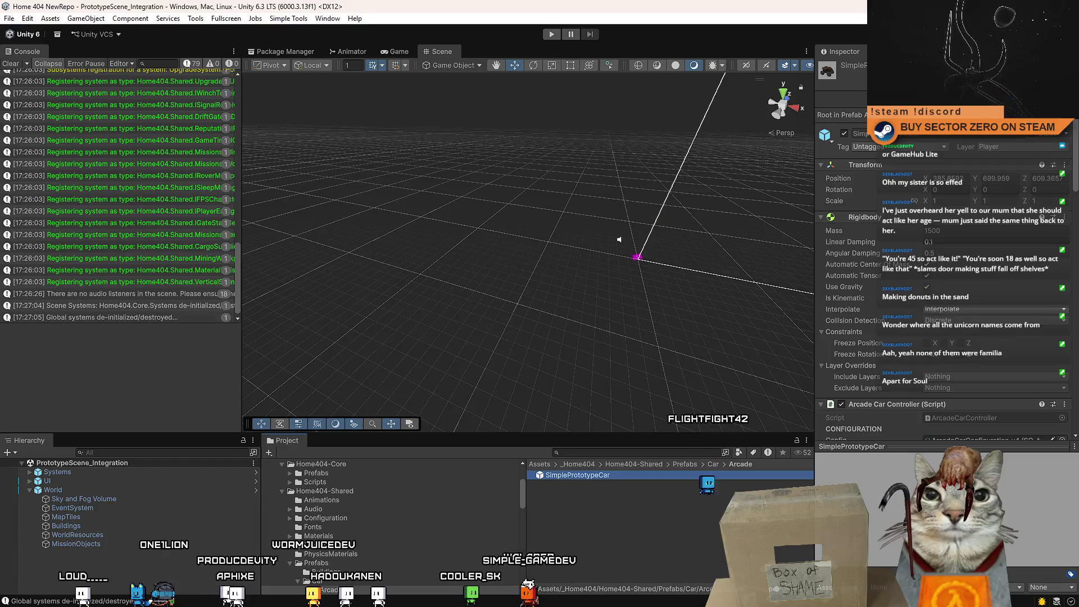
pyautogui.click(113, 504)
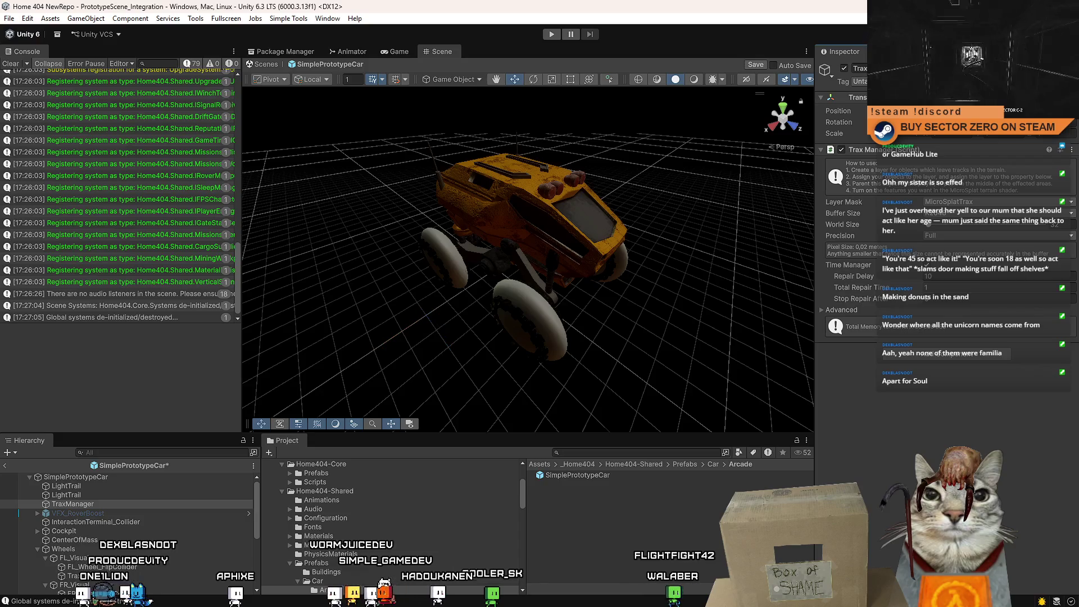
pyautogui.click(176, 522)
pyautogui.hotkey('ctrl', 's')
pyautogui.click(552, 35)
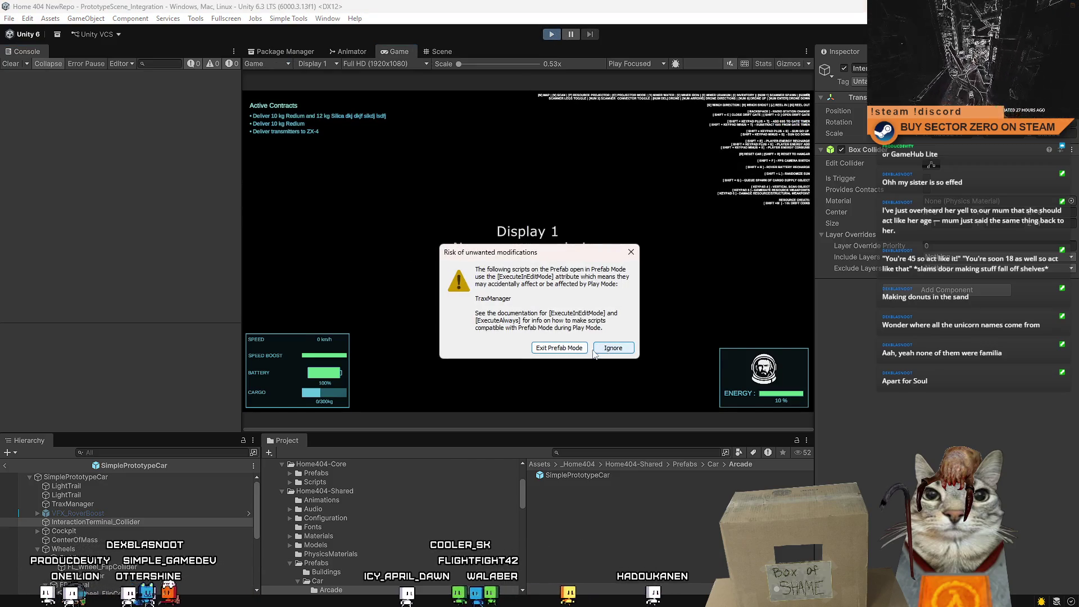
pyautogui.click(597, 349)
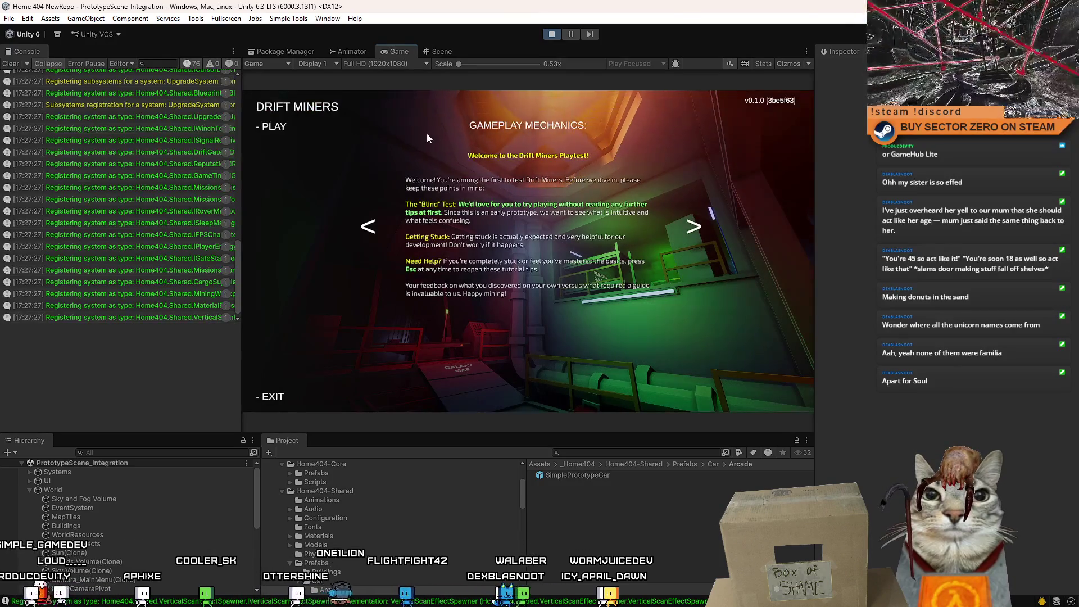
# Dismiss the start menu and walk the character down the corridor to the rover
pyautogui.press('Escape')
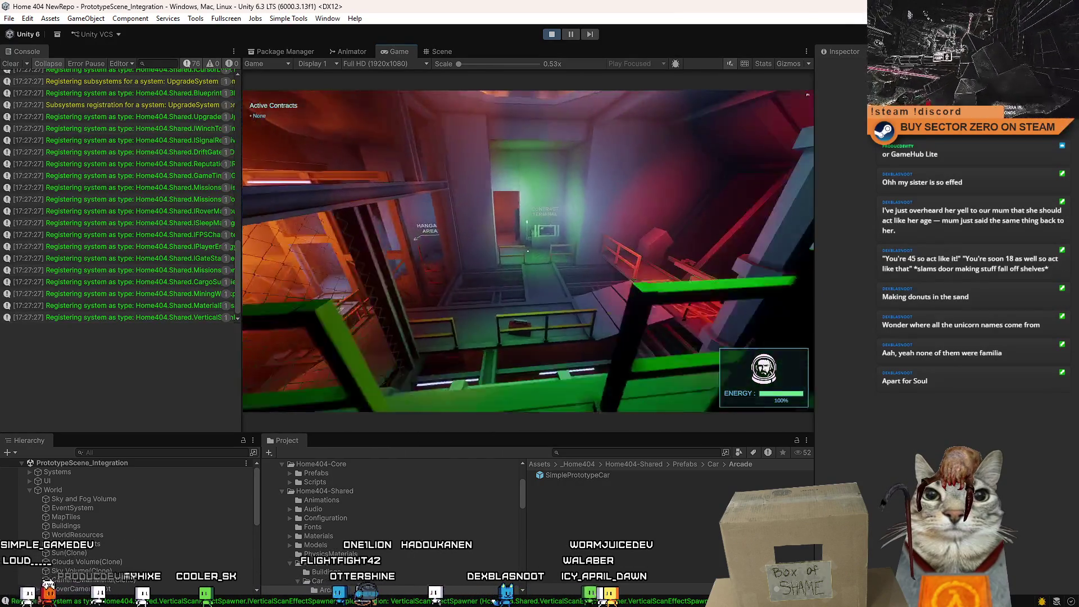
pyautogui.press('w')
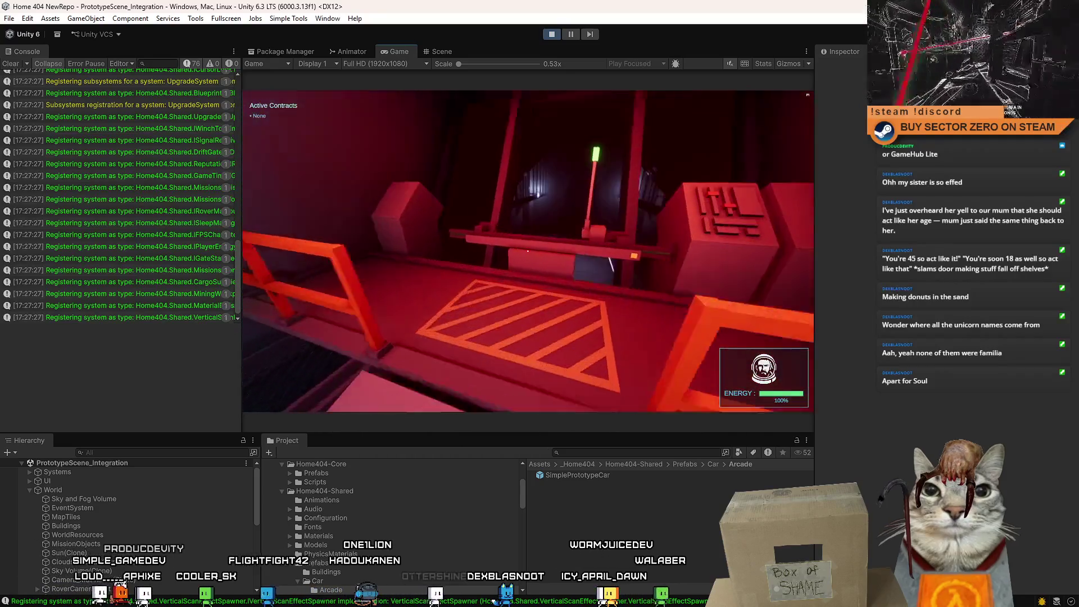
pyautogui.press('w')
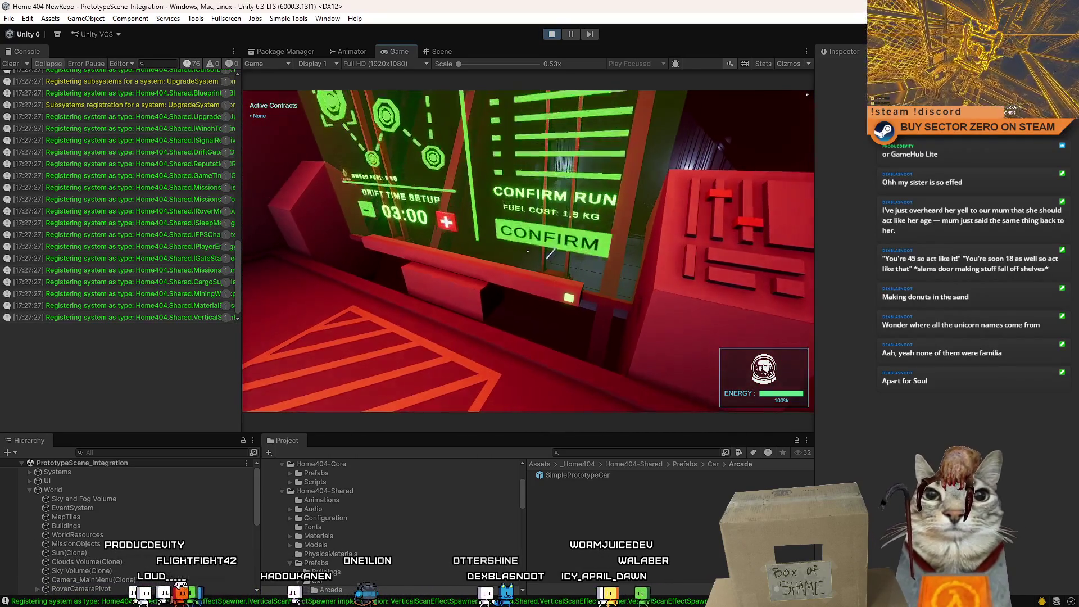
pyautogui.press('w')
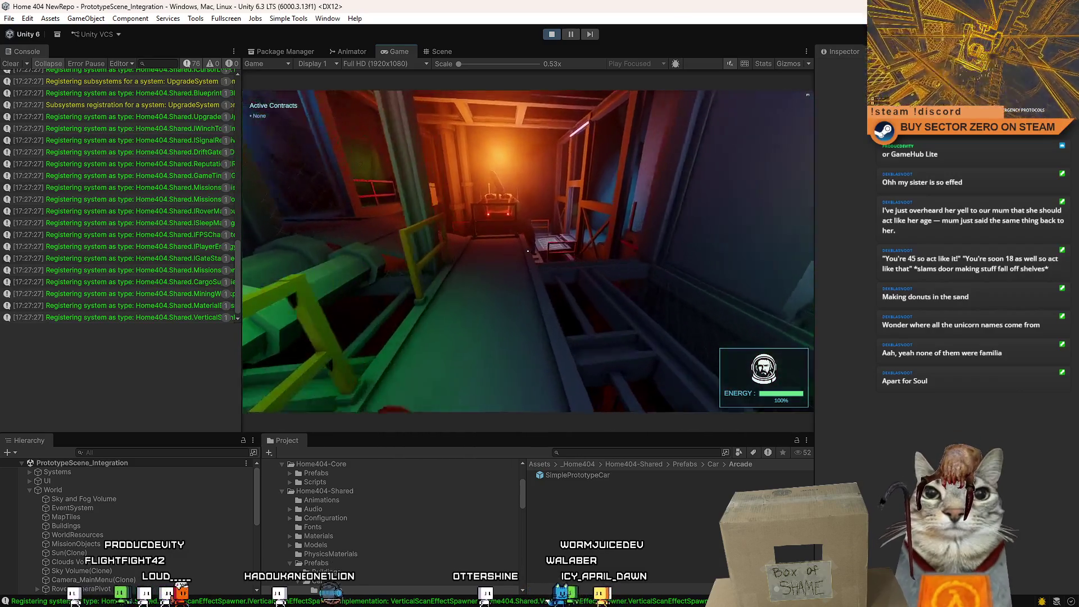
pyautogui.press('w')
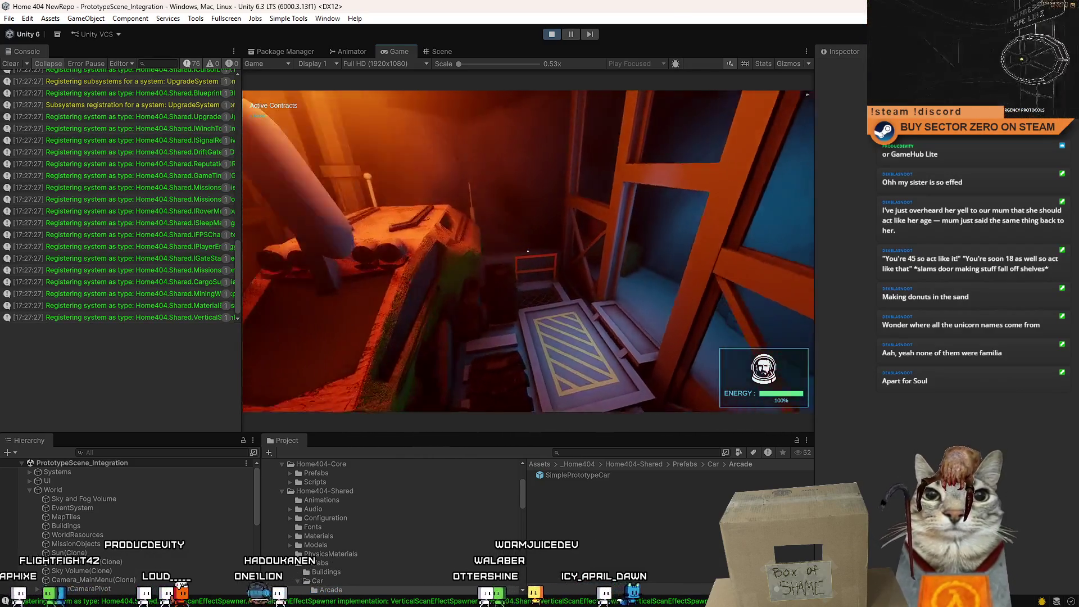
pyautogui.press('w')
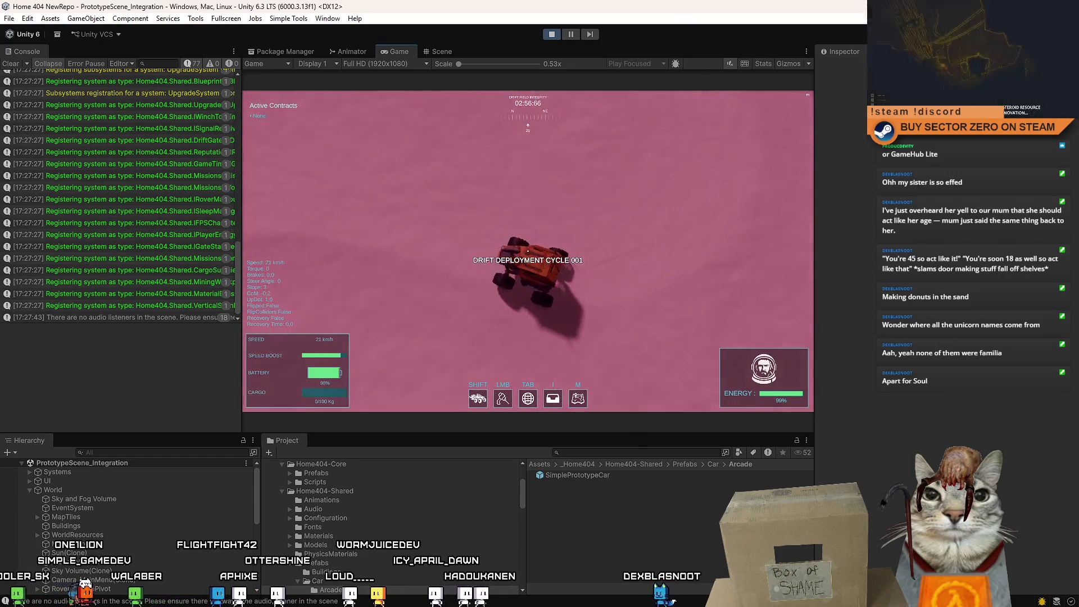
# Drive the rover in right and left donuts, carving tyre tracks into the sand
pyautogui.press('w')
pyautogui.press('d')
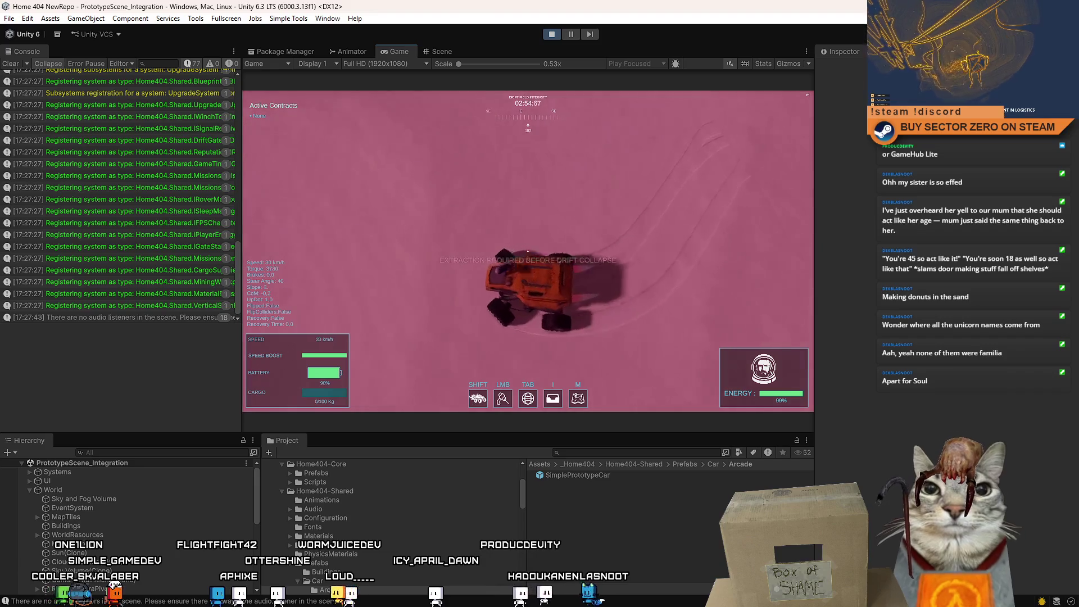
pyautogui.press('d')
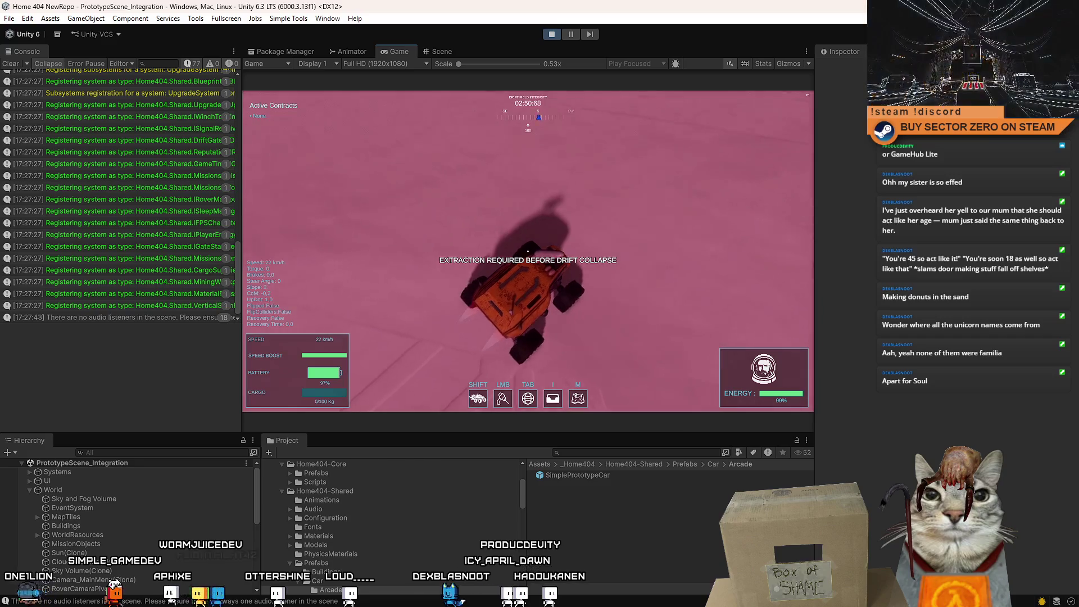
pyautogui.press('d')
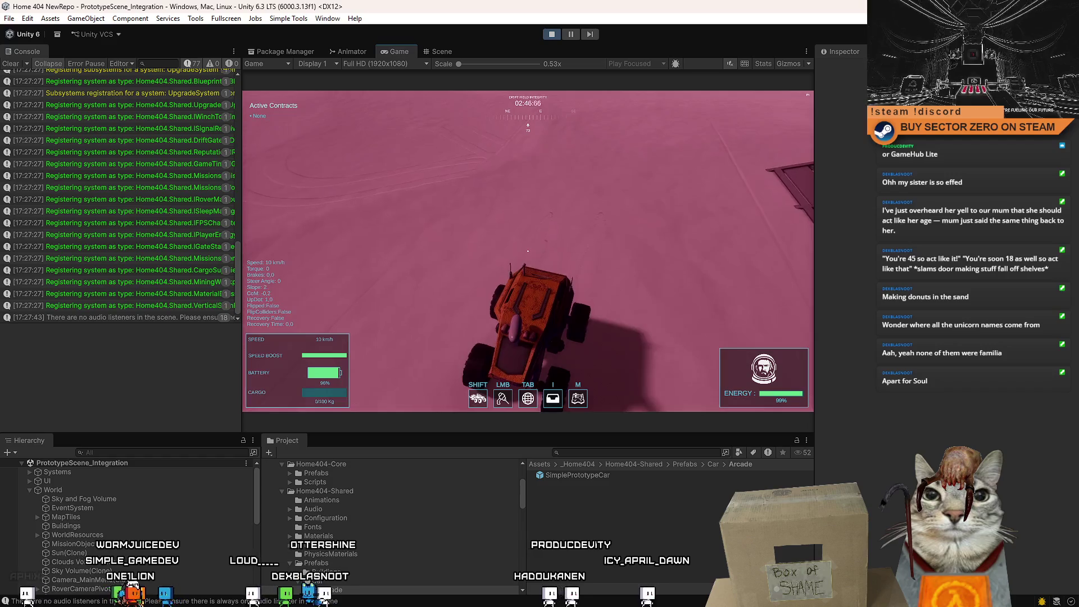
pyautogui.press('s')
pyautogui.press('a')
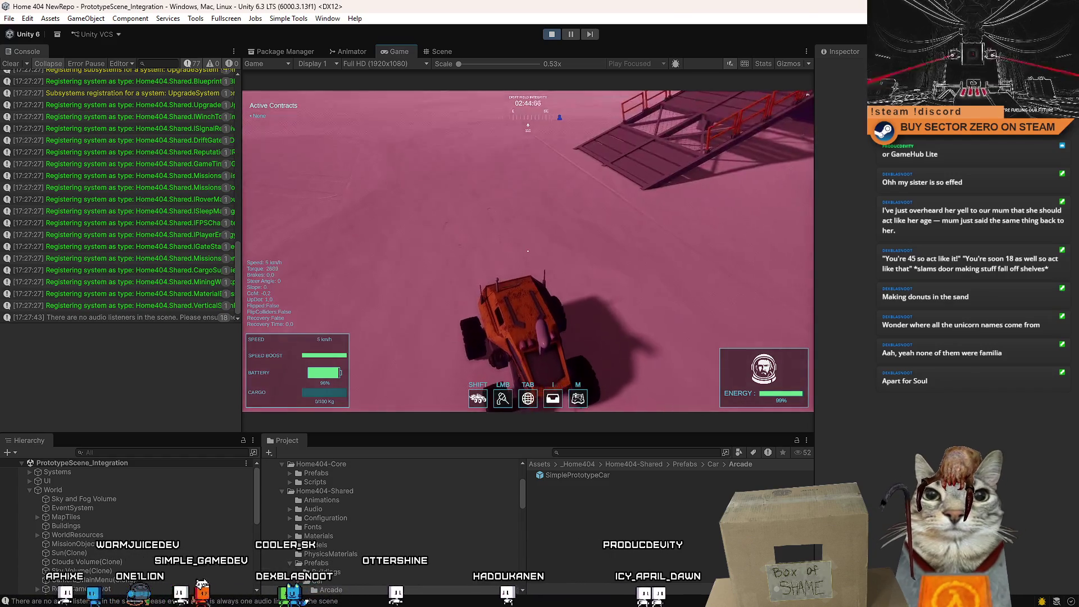
pyautogui.press('w')
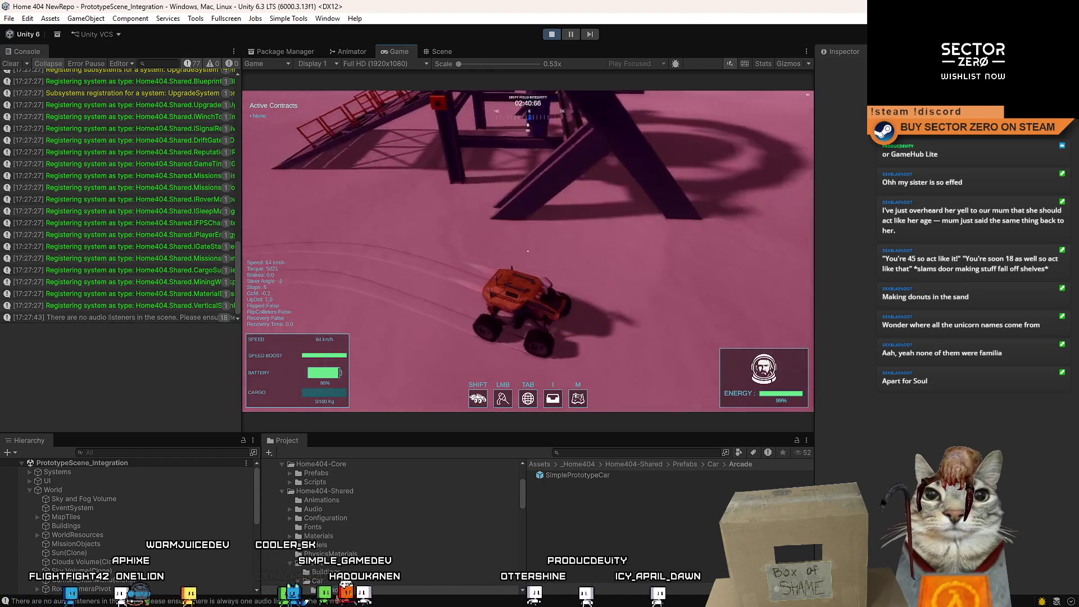
pyautogui.press('a')
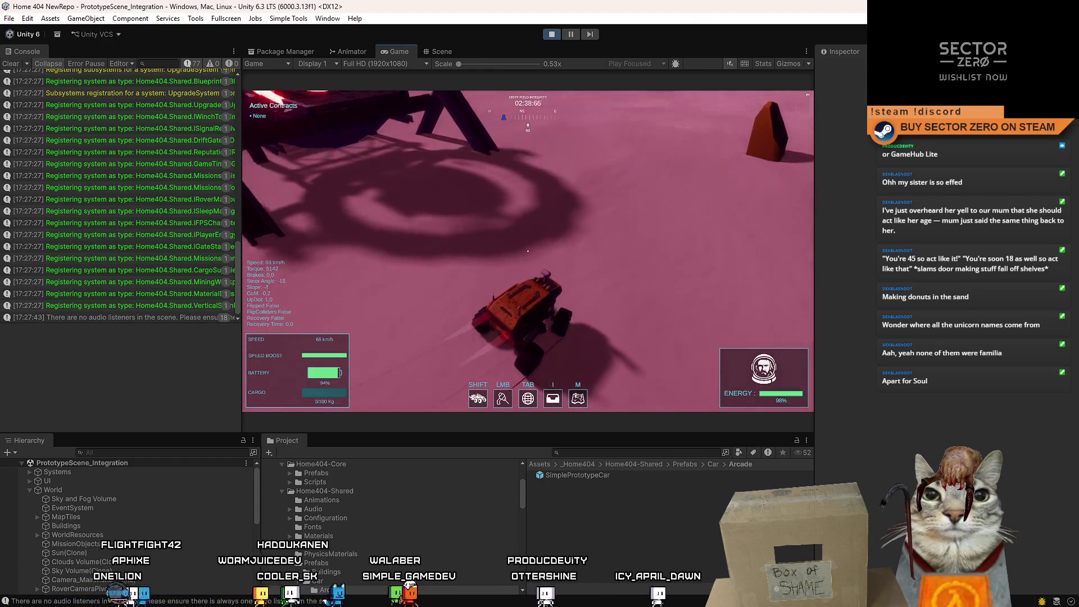
pyautogui.press('a')
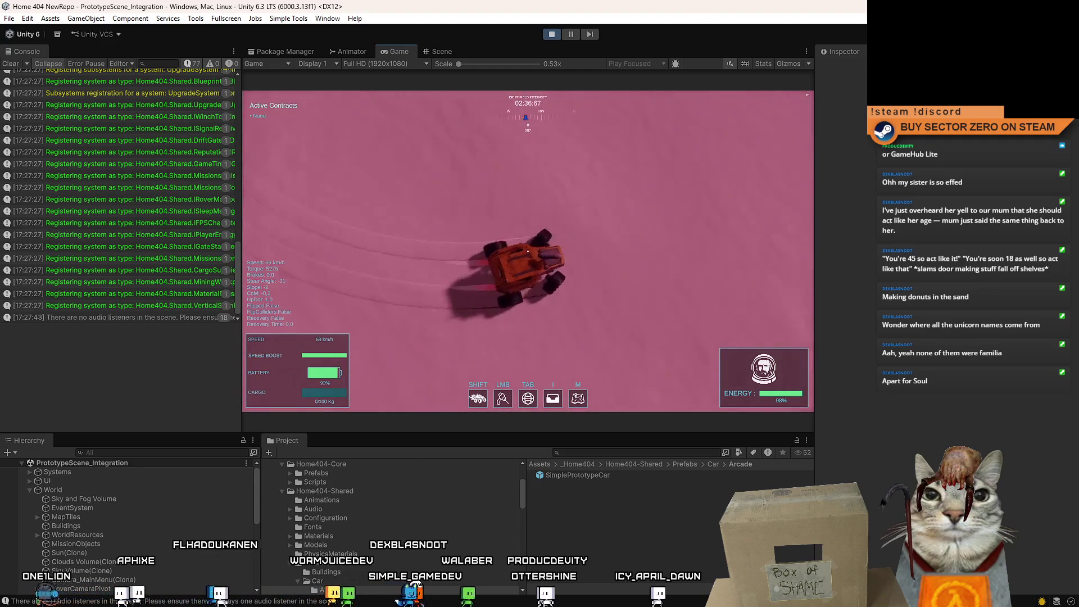
pyautogui.press('w')
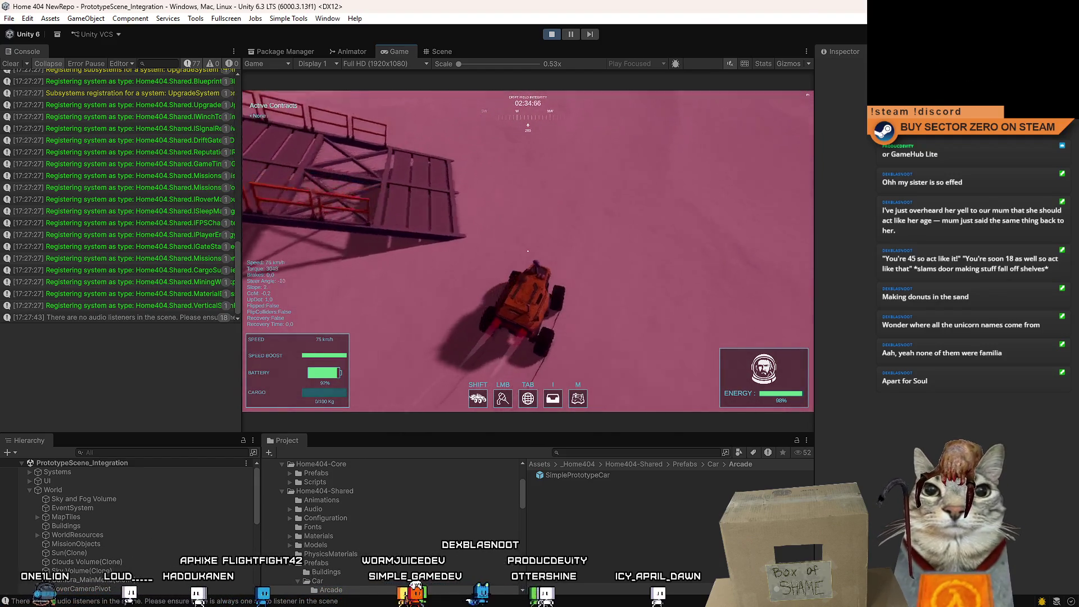
pyautogui.press('d')
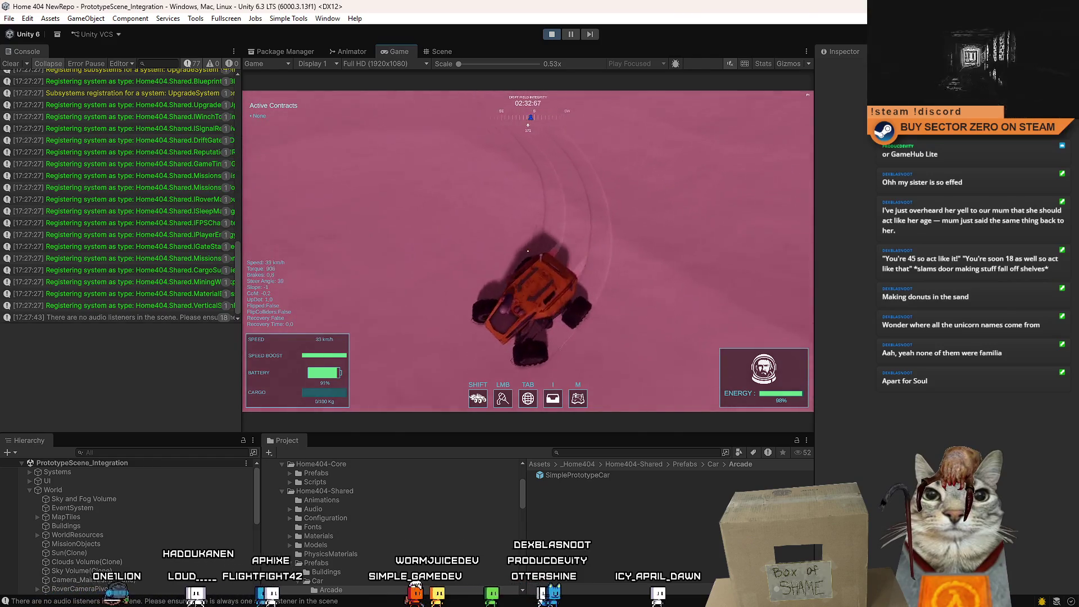
# Drive the rover up the ramp into the hangar and back out onto the terrain
pyautogui.press('w')
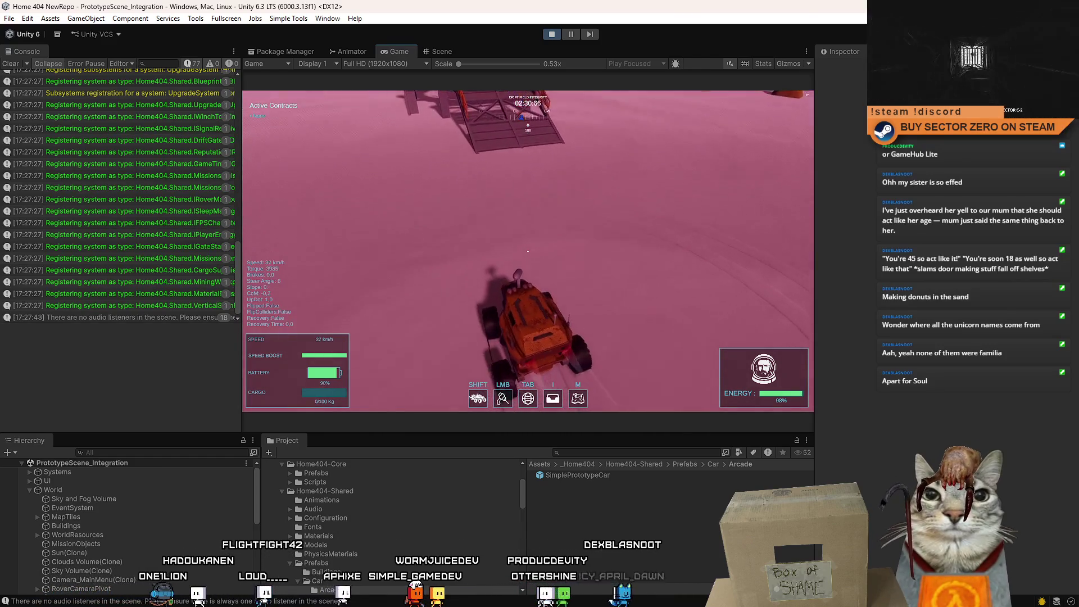
pyautogui.press('w')
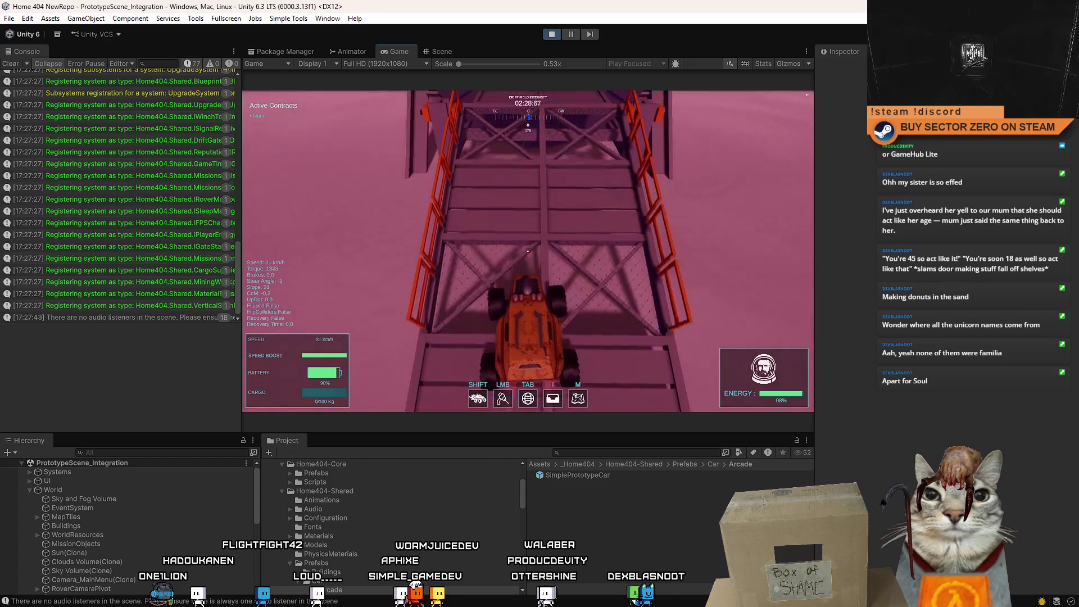
pyautogui.press('w')
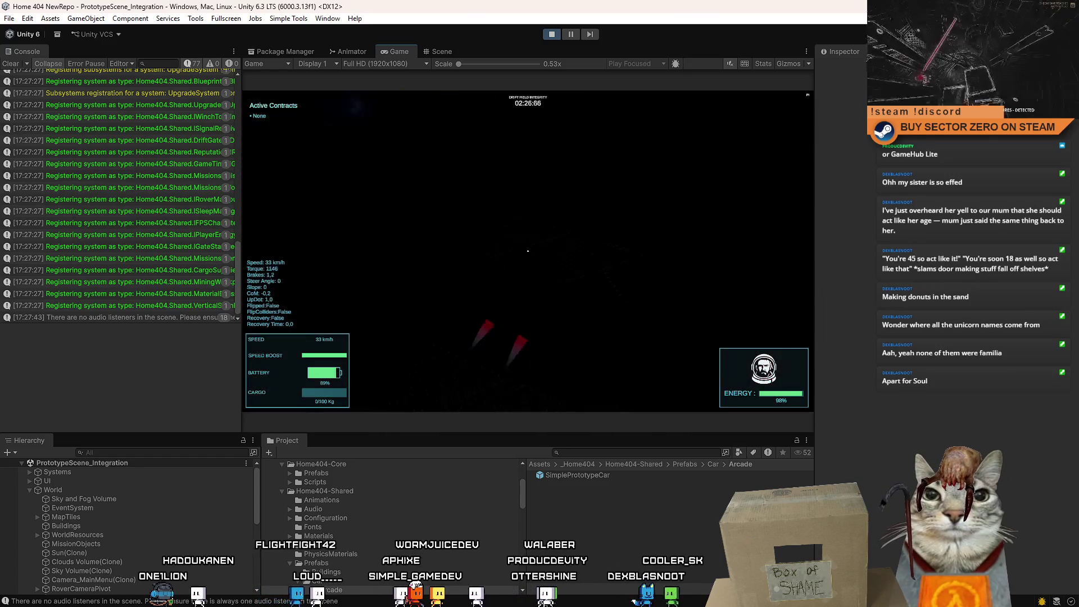
pyautogui.press('s')
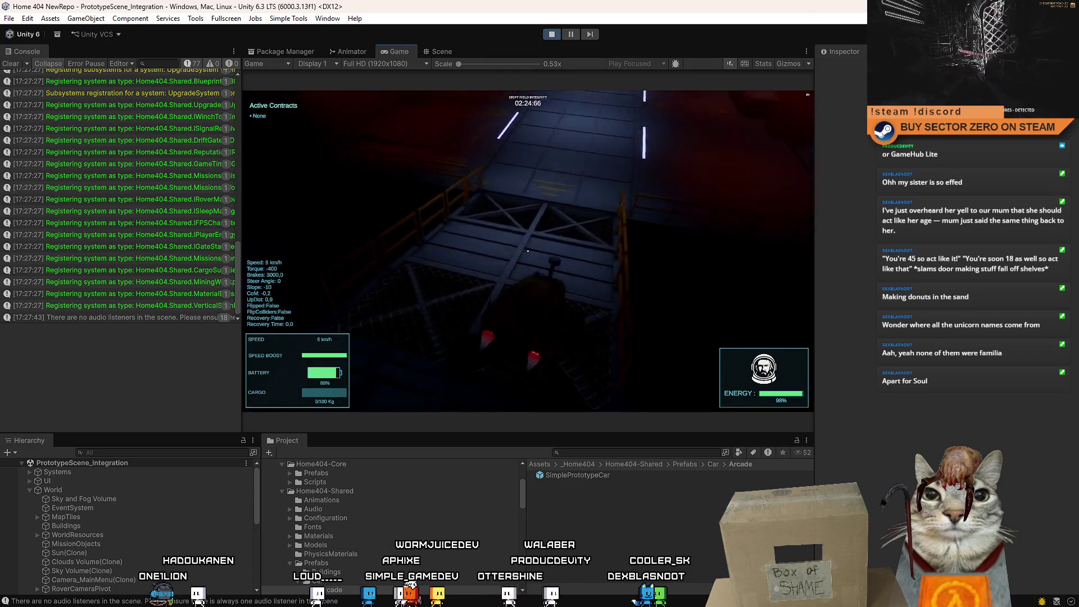
pyautogui.press('w')
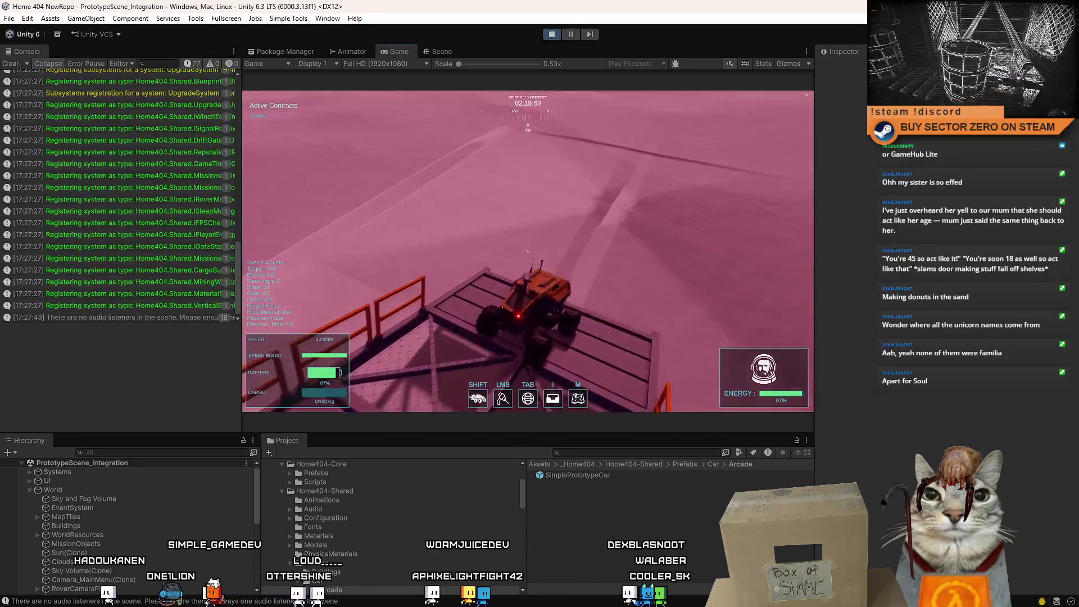
pyautogui.press('w')
pyautogui.press('a')
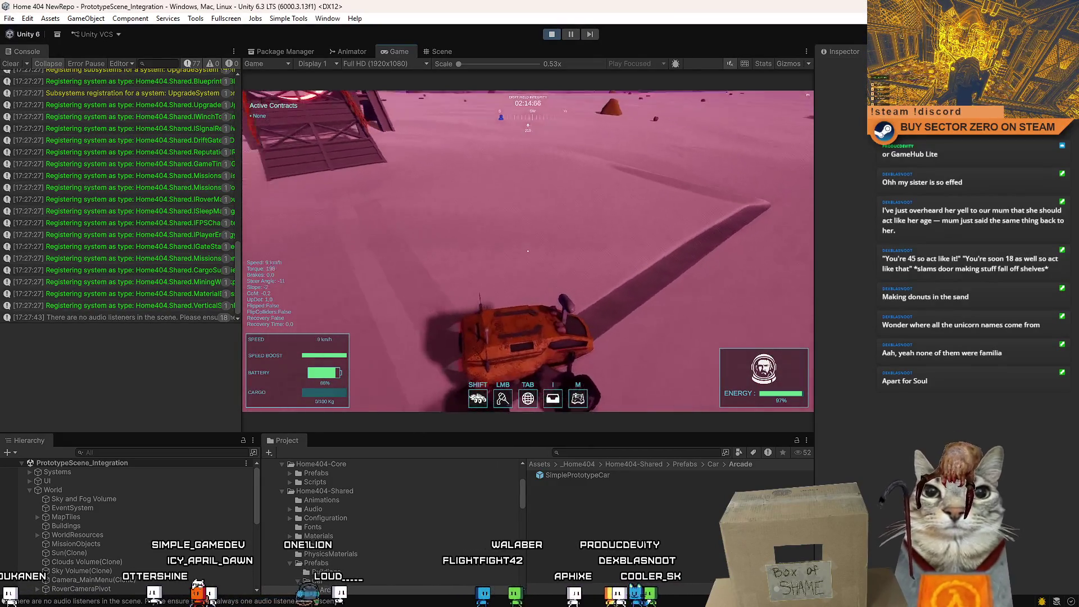
pyautogui.press('Escape')
pyautogui.press('Escape')
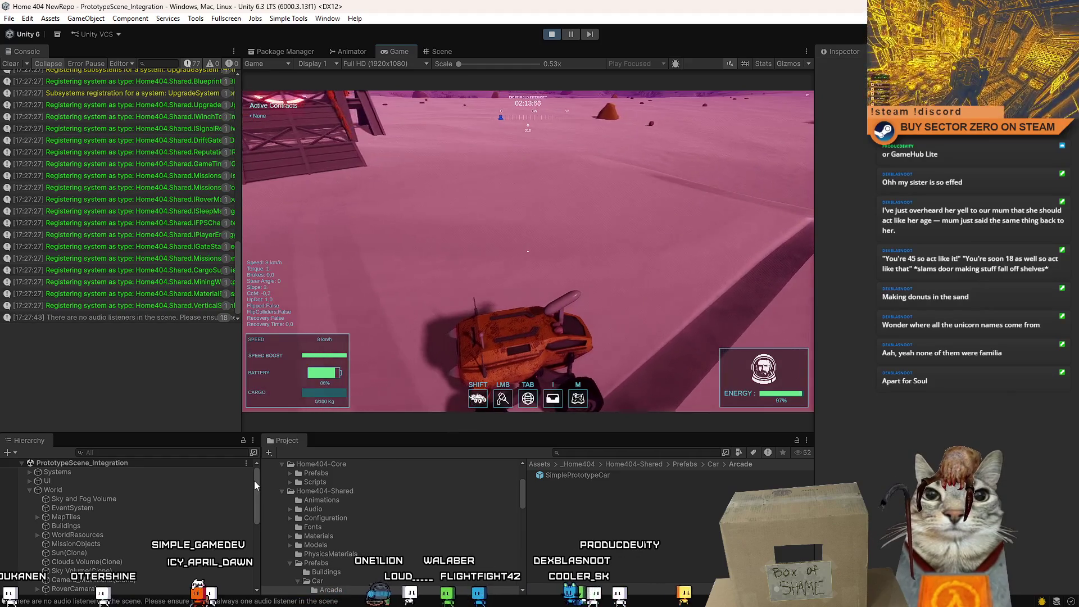
pyautogui.click(206, 454)
# Filter the Hierarchy for 'prototype' and expand SimplePrototypeCar(Clone) to show its children
pyautogui.write('prototype s')
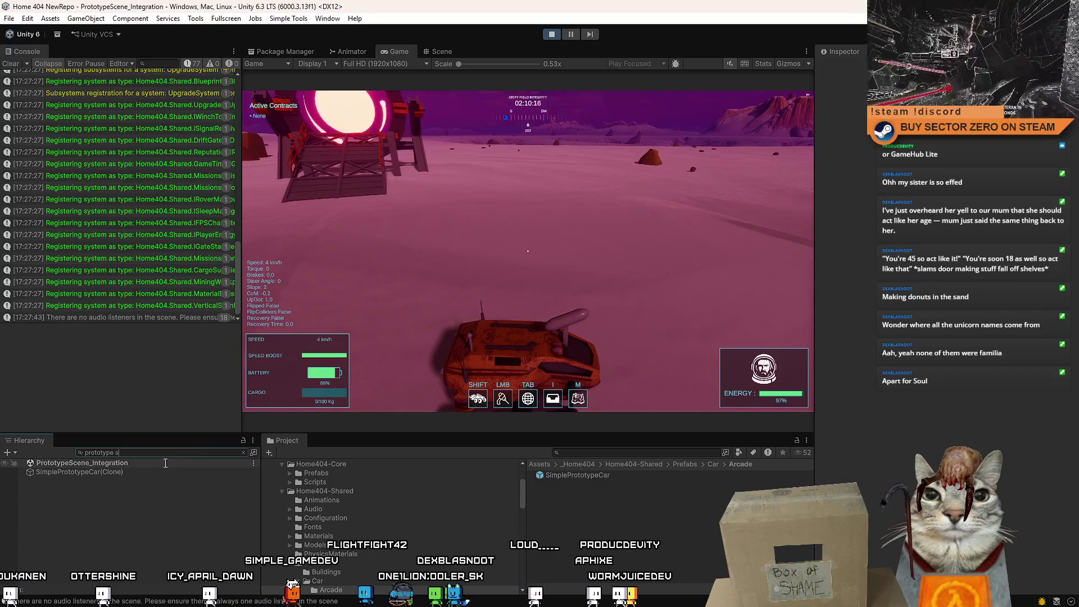
pyautogui.click(137, 470)
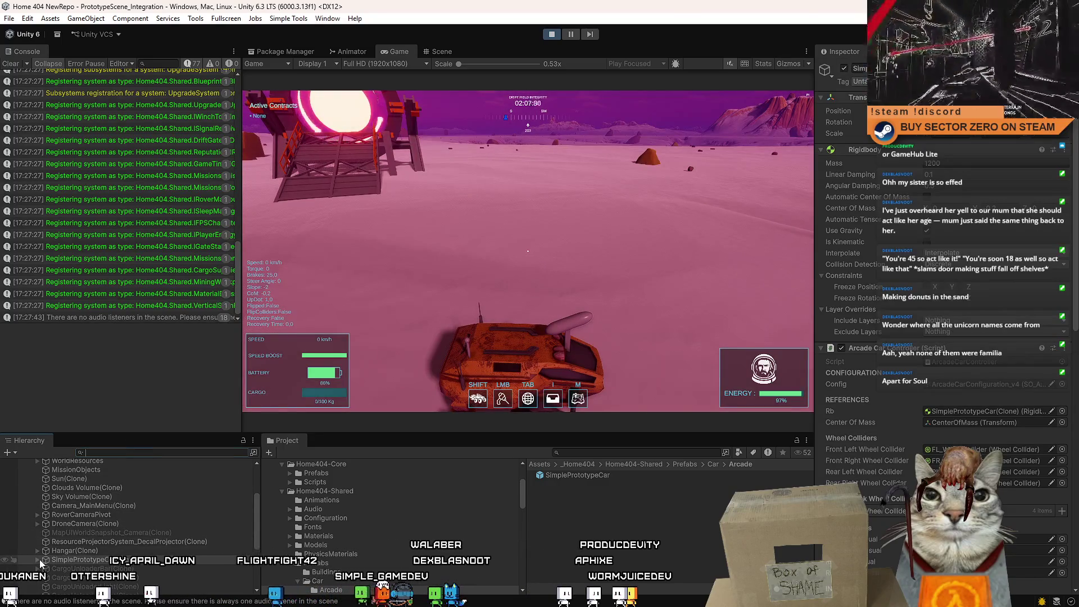
pyautogui.click(38, 559)
pyautogui.scroll(-3, 151, 535)
pyautogui.scroll(-3, 160, 504)
# Clear the console and deactivate the rover's TraxManager object
pyautogui.click(11, 63)
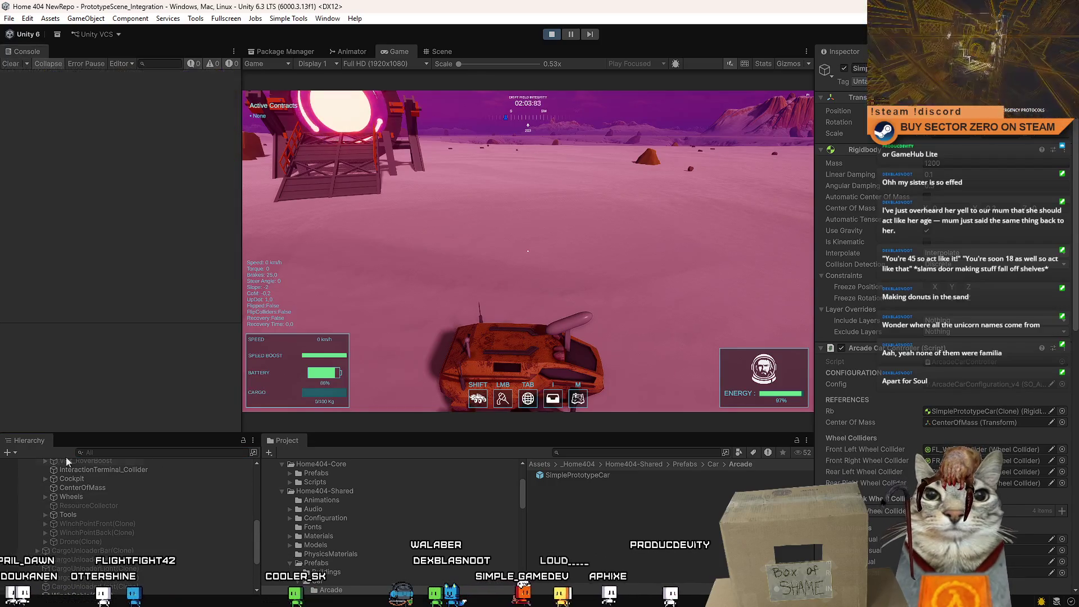
pyautogui.scroll(3, 140, 517)
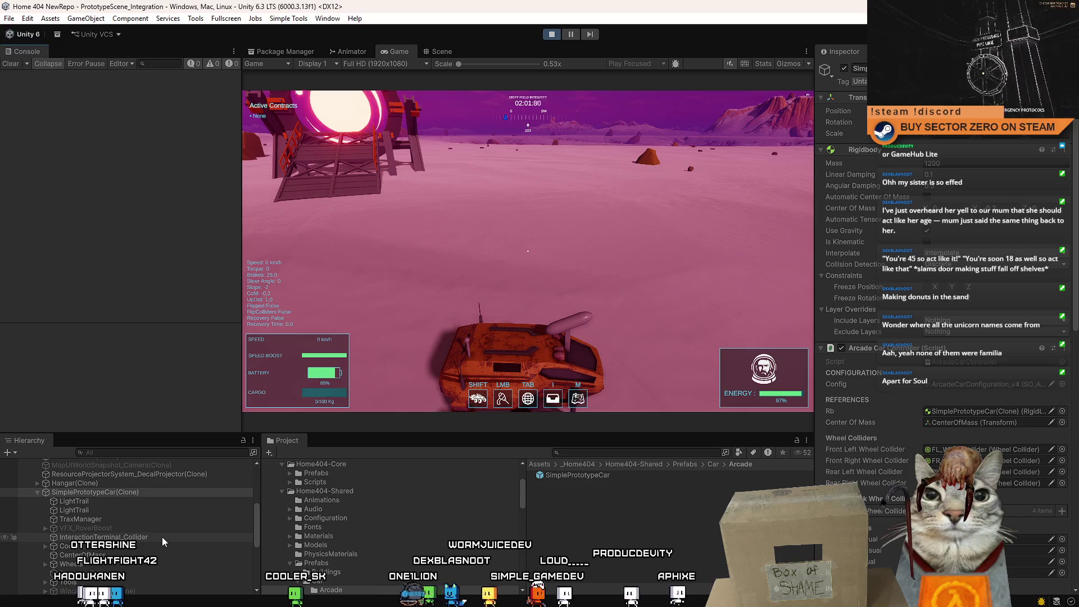
pyautogui.click(150, 517)
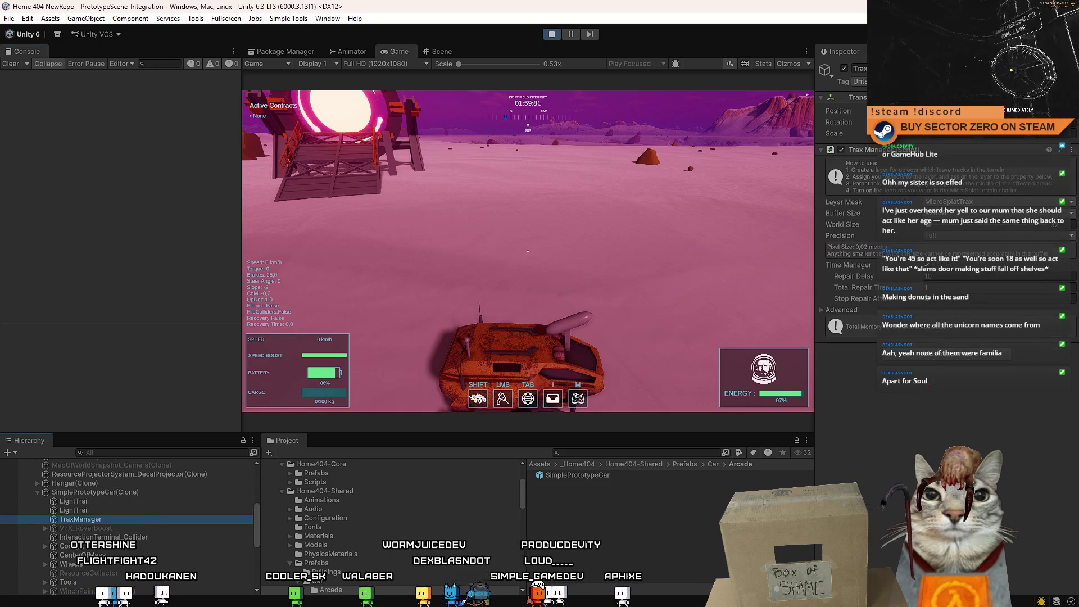
pyautogui.click(844, 68)
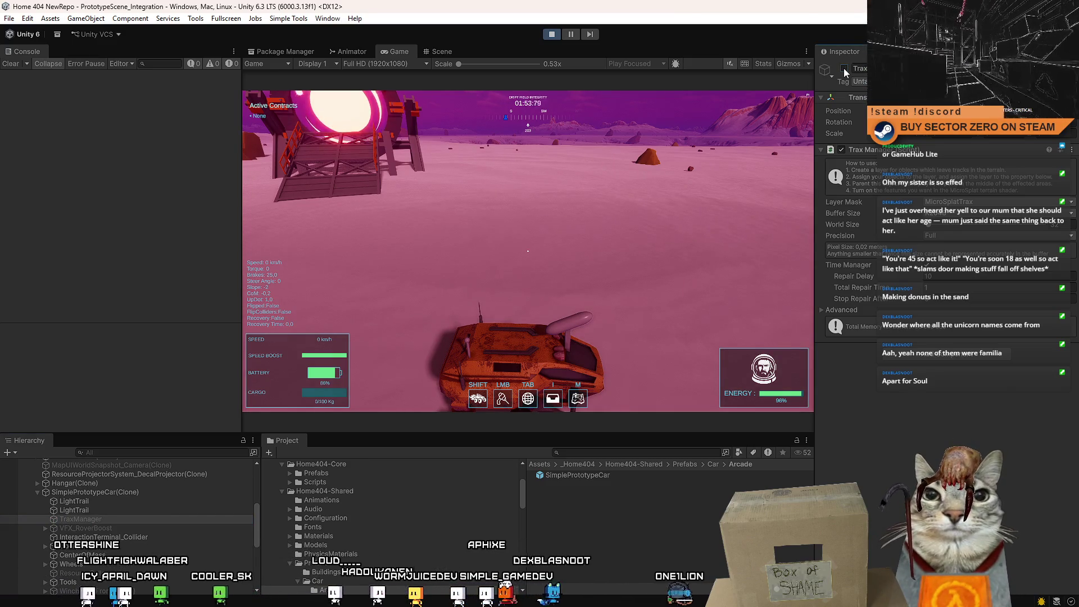
# Re-enable TraxManager, drive briefly, then toggle the Trax Manager component and object off and on
pyautogui.click(844, 68)
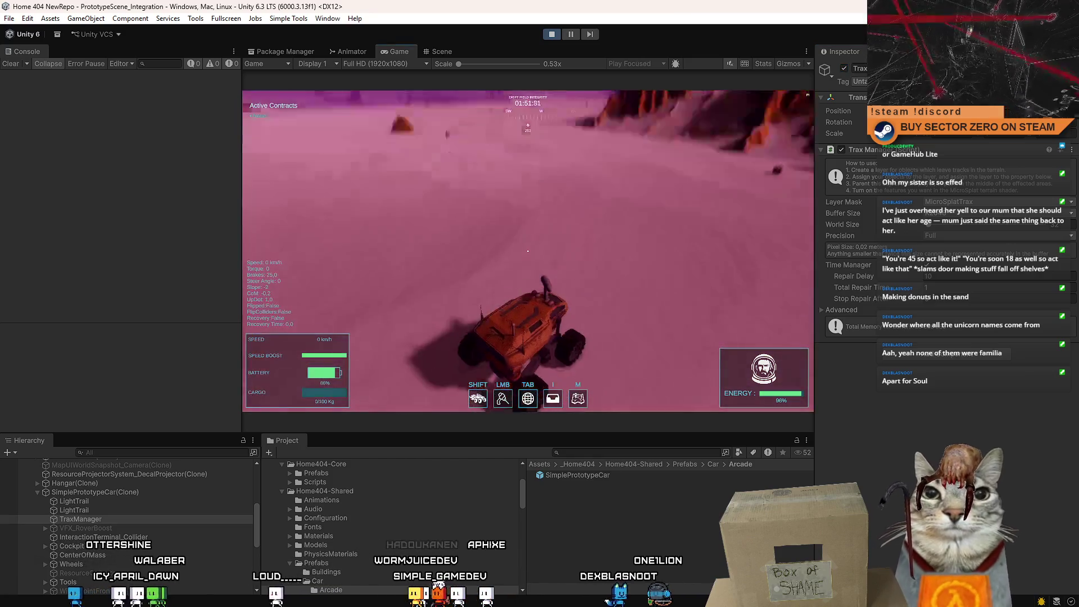
pyautogui.press('w')
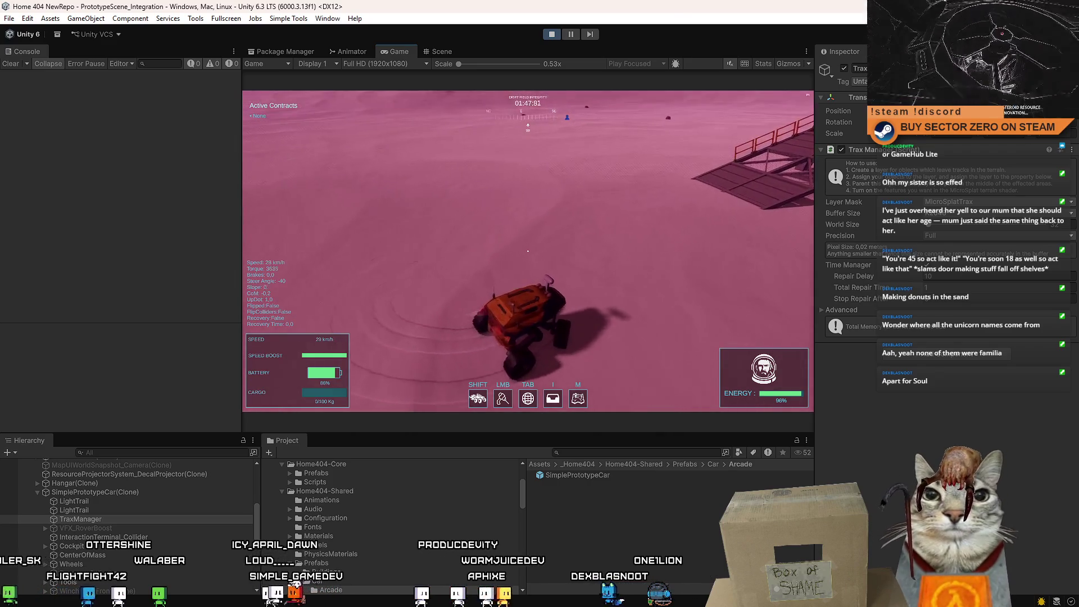
pyautogui.press('Escape')
pyautogui.press('Escape')
pyautogui.click(841, 150)
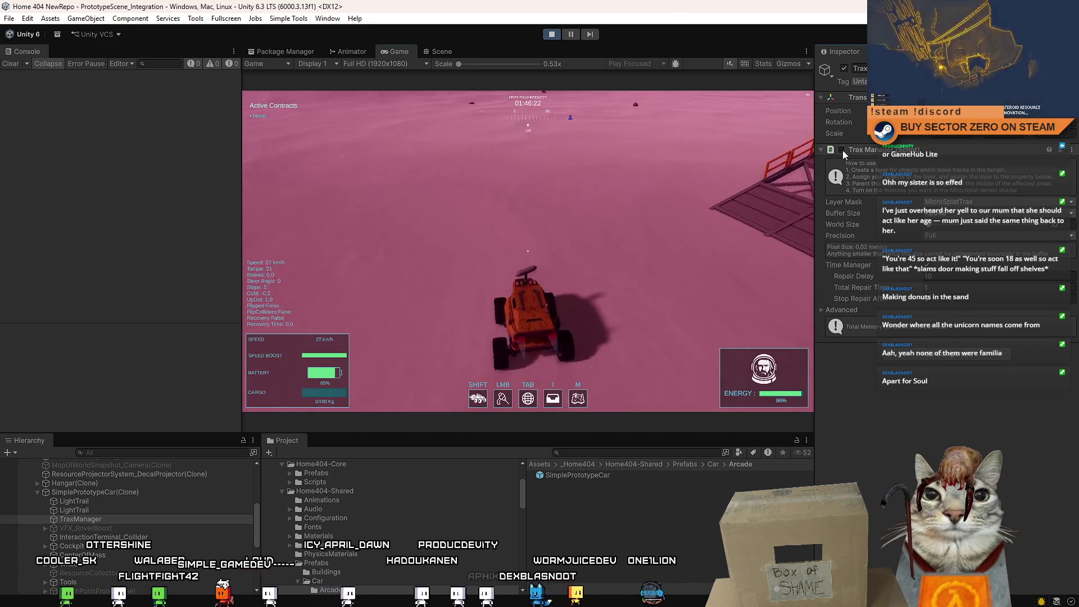
pyautogui.click(841, 150)
pyautogui.click(844, 68)
pyautogui.click(844, 68)
pyautogui.click(552, 187)
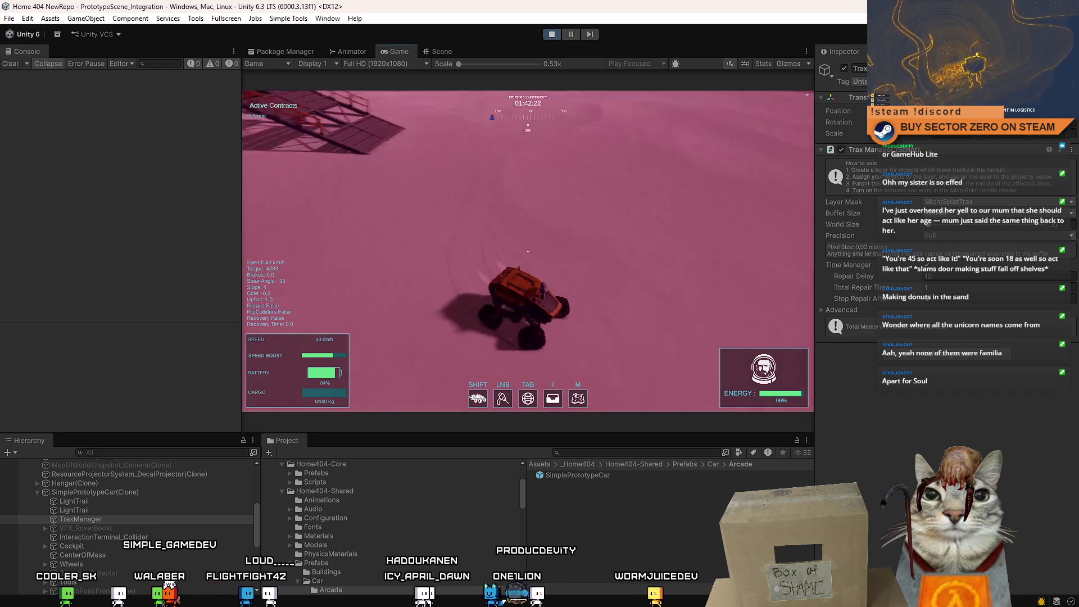
# Steer the rover up the ramp toward the portal, then deactivate TraxManager and re-enable its component
pyautogui.press('s')
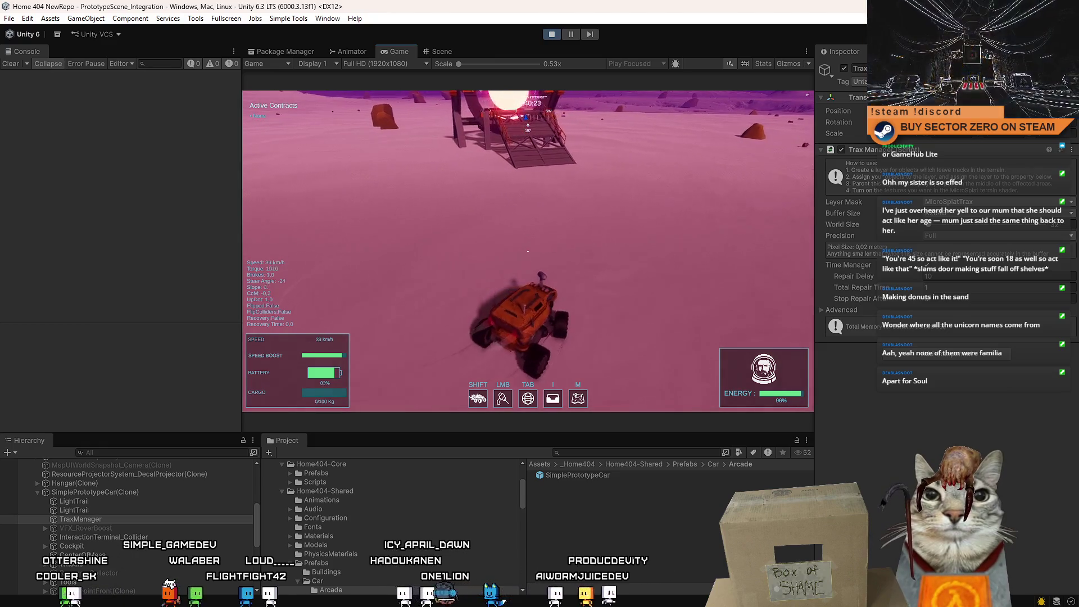
pyautogui.press('a')
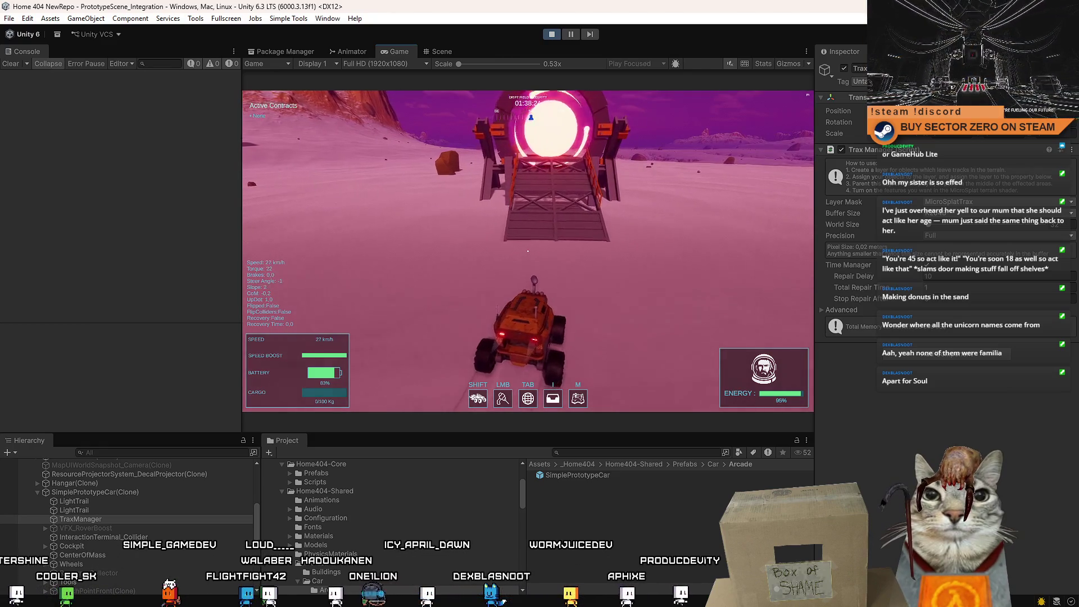
pyautogui.press('w')
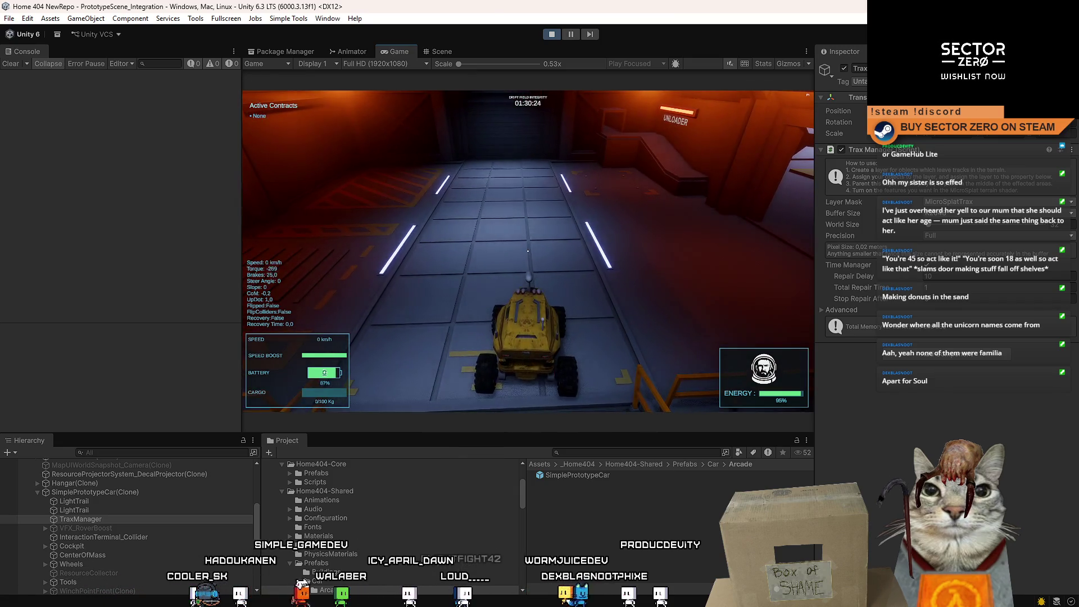
pyautogui.press('Escape')
pyautogui.press('Escape')
pyautogui.click(843, 68)
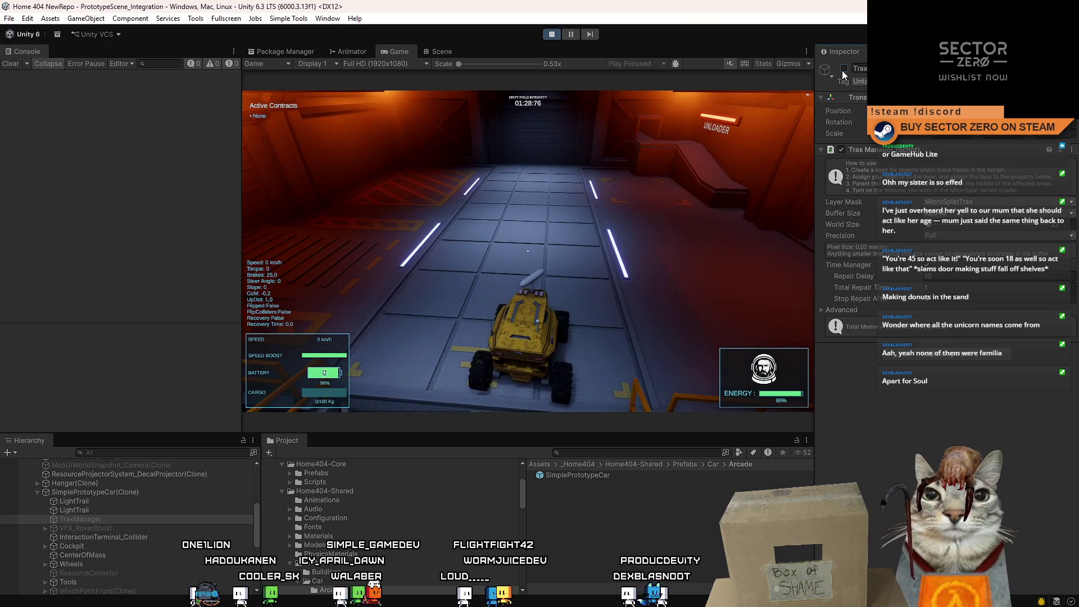
pyautogui.click(841, 150)
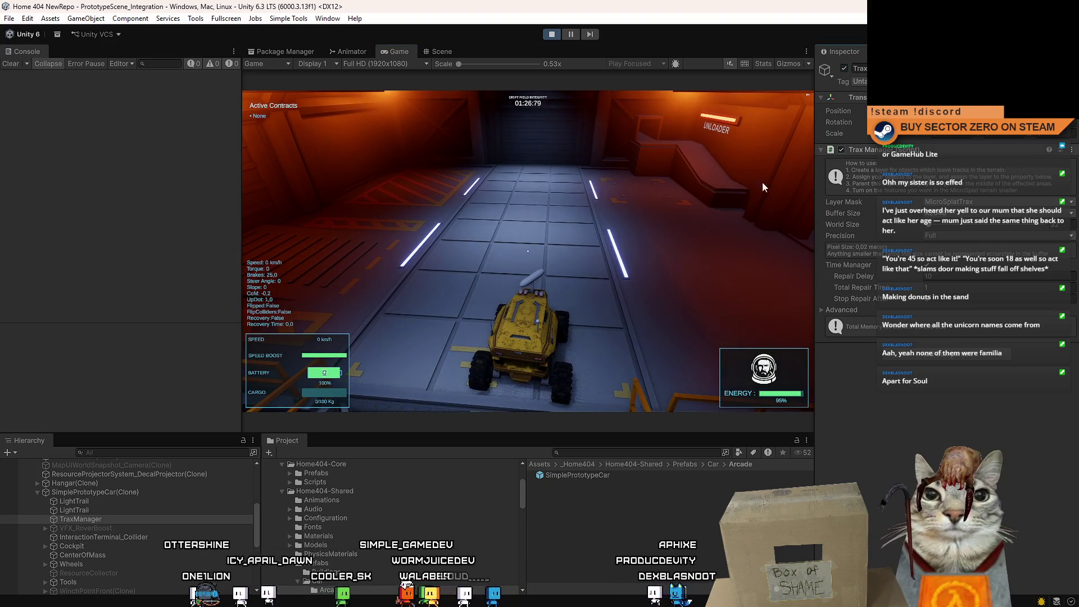
pyautogui.click(761, 181)
# Drive the rover through the portal and off the platform onto the desert, turning left
pyautogui.press('w')
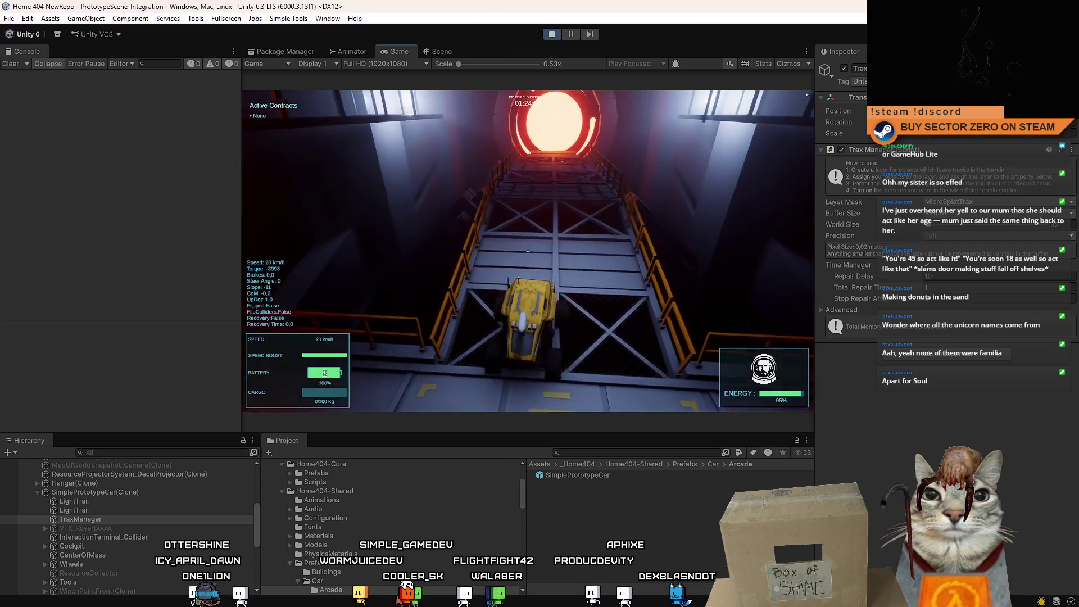
pyautogui.press('w')
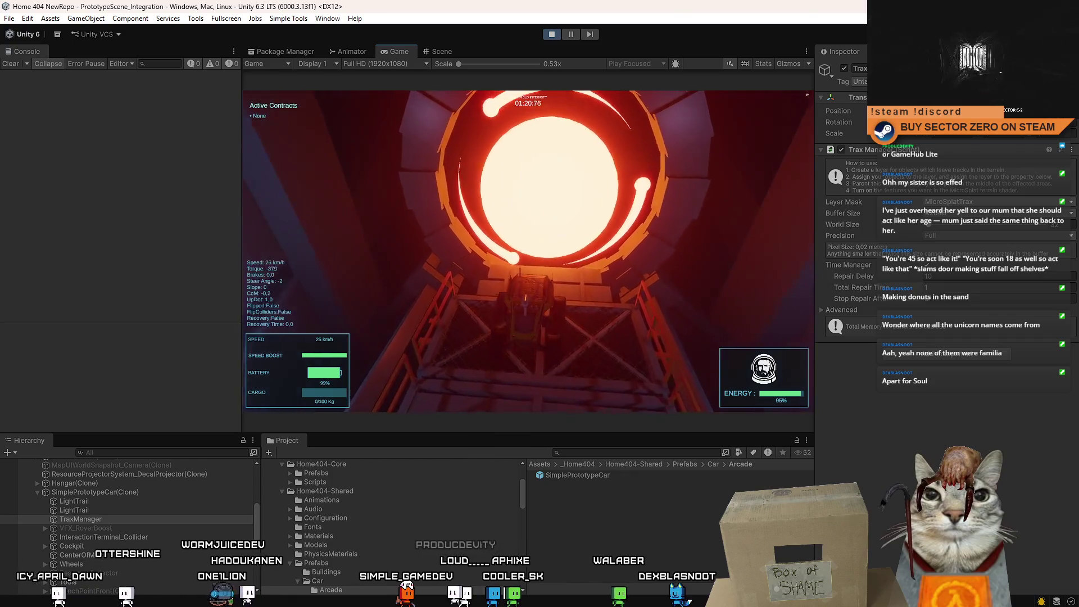
pyautogui.press('w')
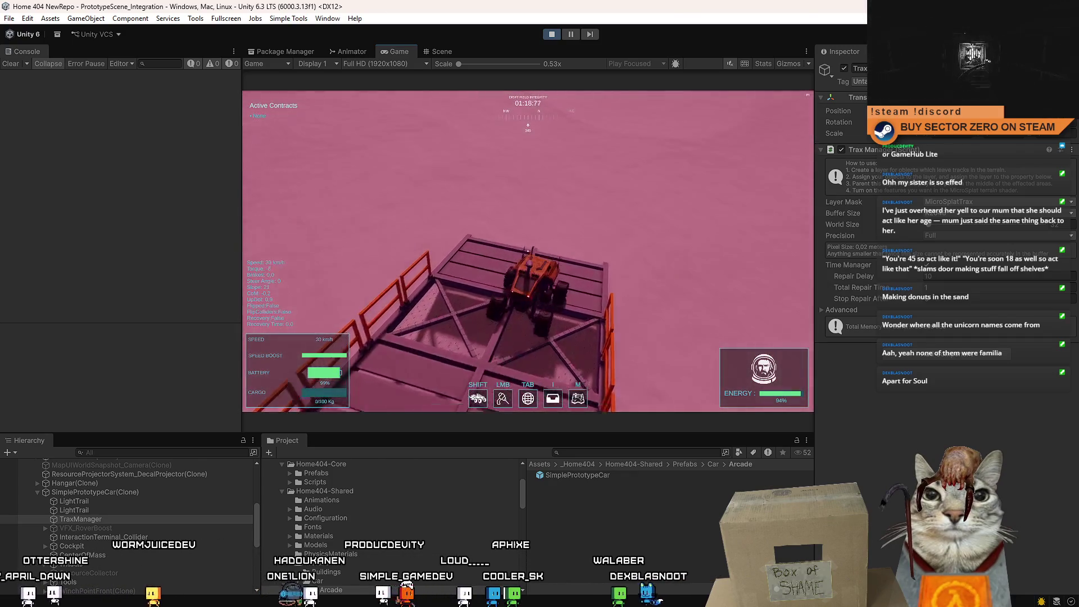
pyautogui.press('a')
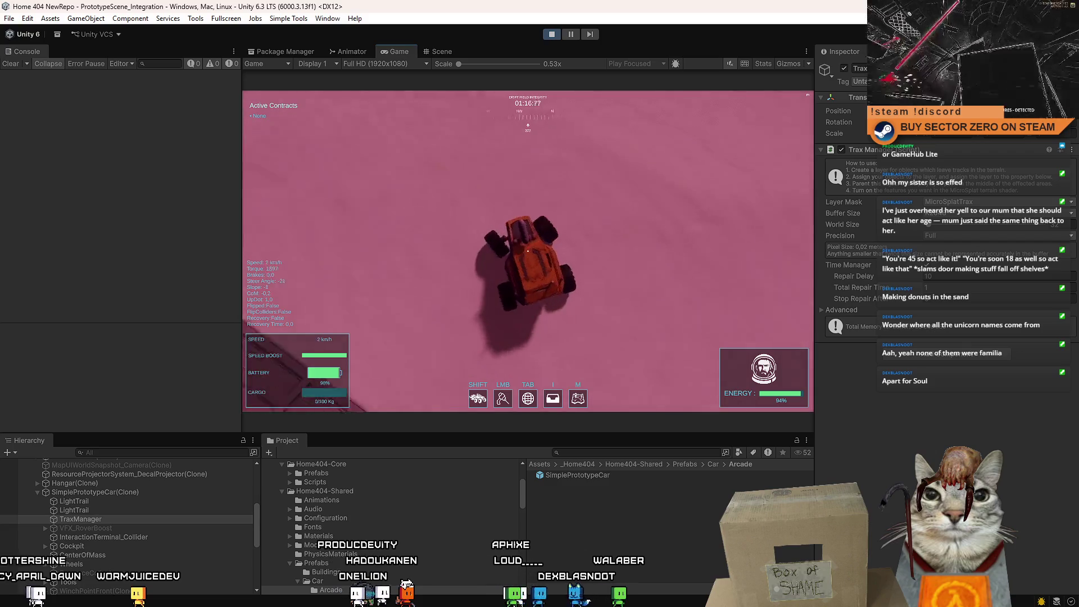
pyautogui.press('w')
pyautogui.press('a')
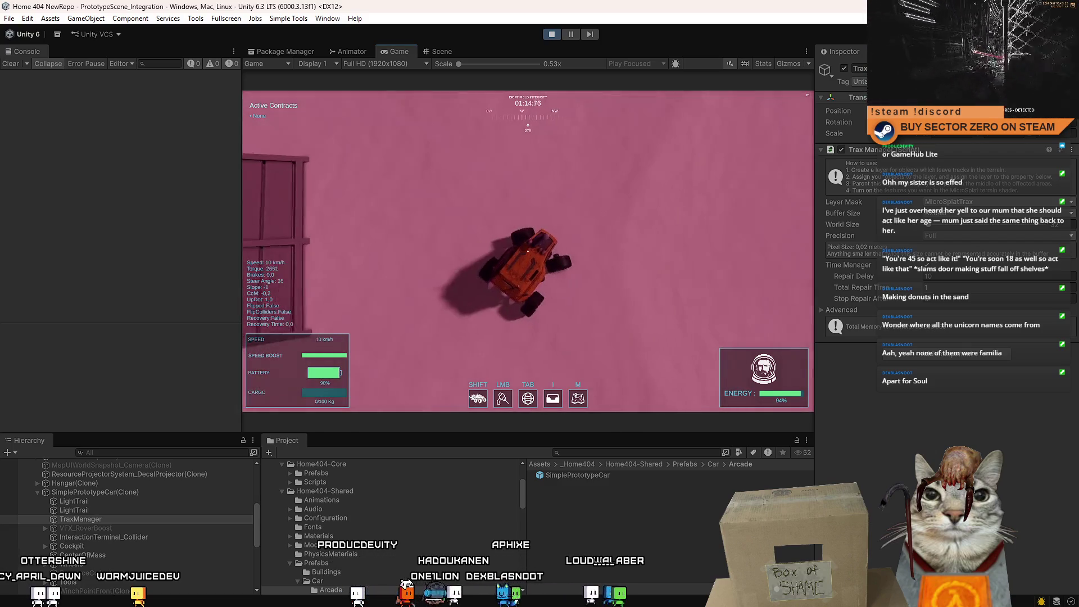
# Spin the rover in donuts on the sand, then pause the game
pyautogui.press('w')
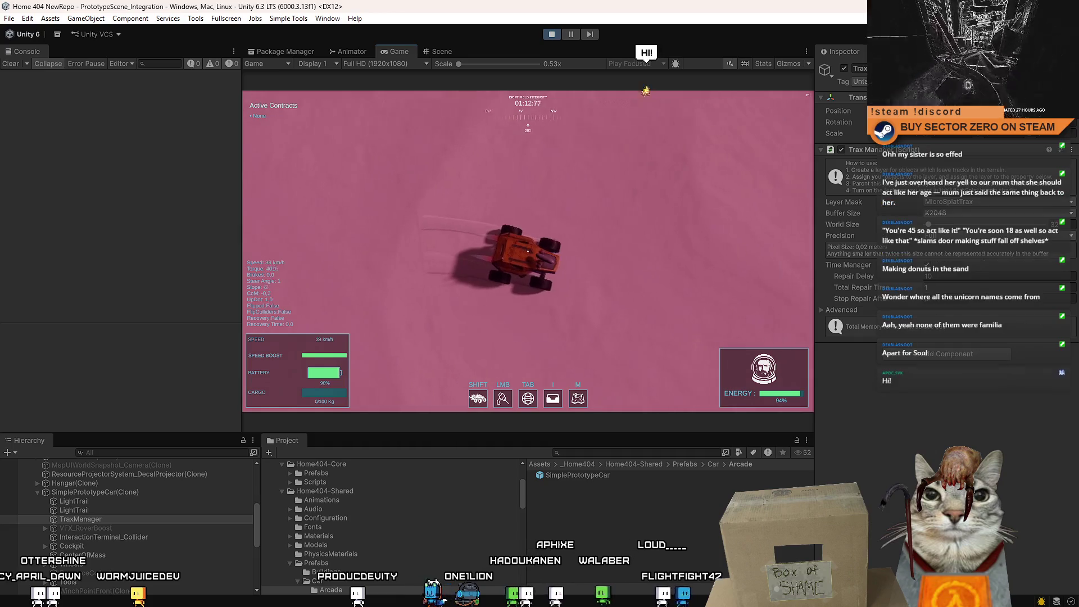
pyautogui.press('w')
pyautogui.press('a')
pyautogui.press('a')
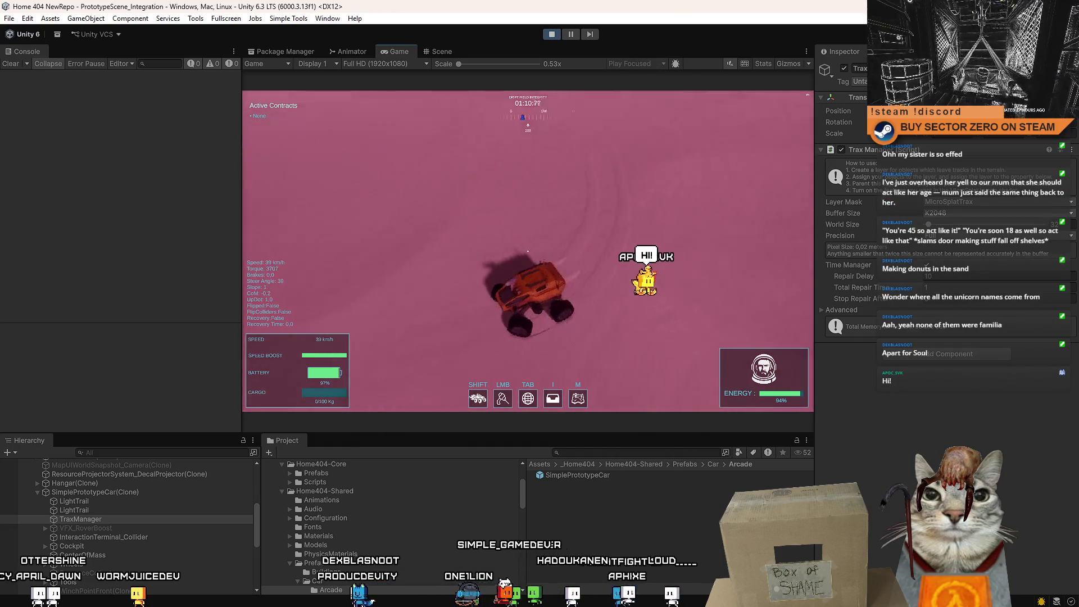
pyautogui.press('a')
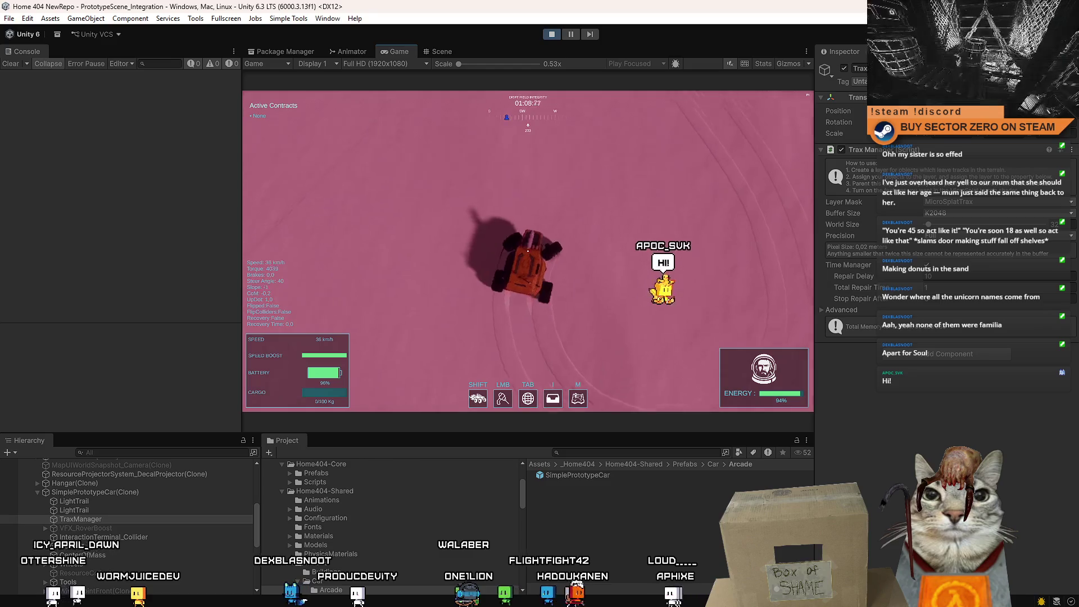
pyautogui.press('w')
pyautogui.press('d')
pyautogui.press('Escape')
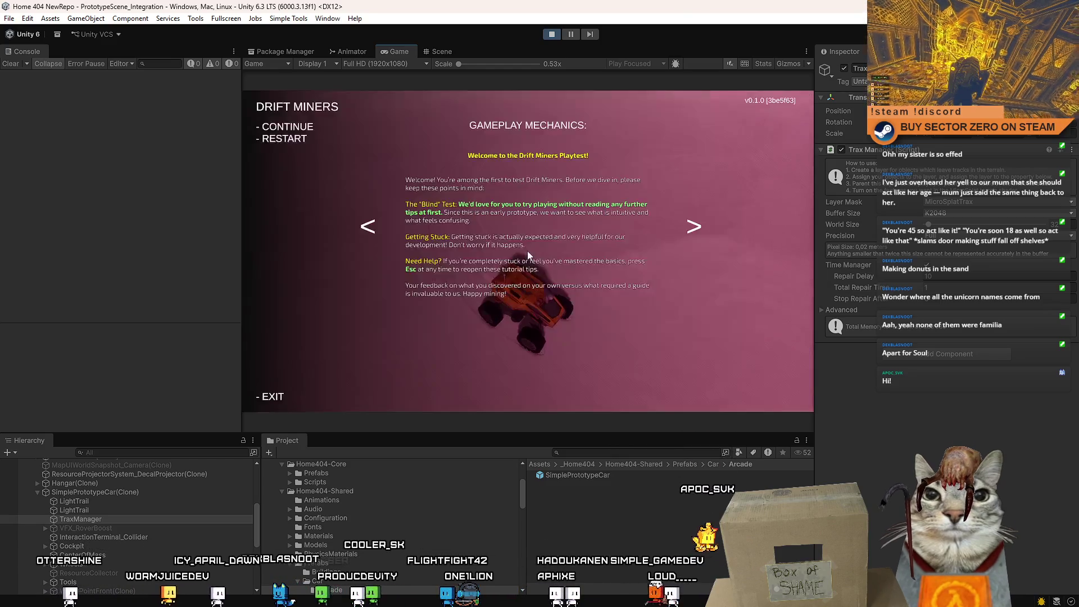
pyautogui.click(952, 350)
# Add a Dynamic Object Loader component with Type WORLD_OBJECT and locate its DynamicObjectLoader script
pyautogui.write('dyna')
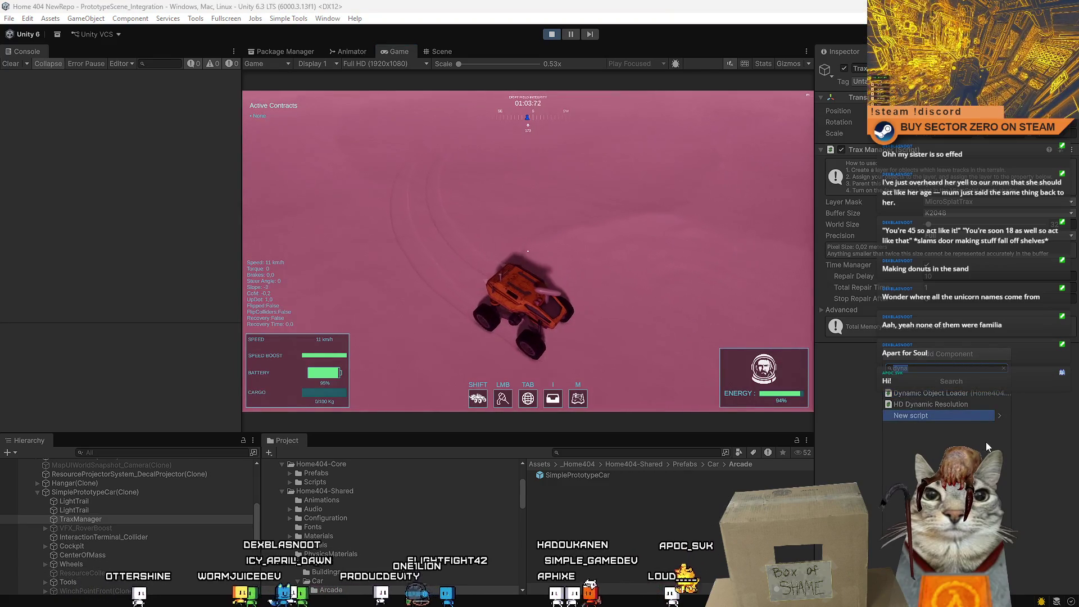
pyautogui.press('Up')
pyautogui.press('Return')
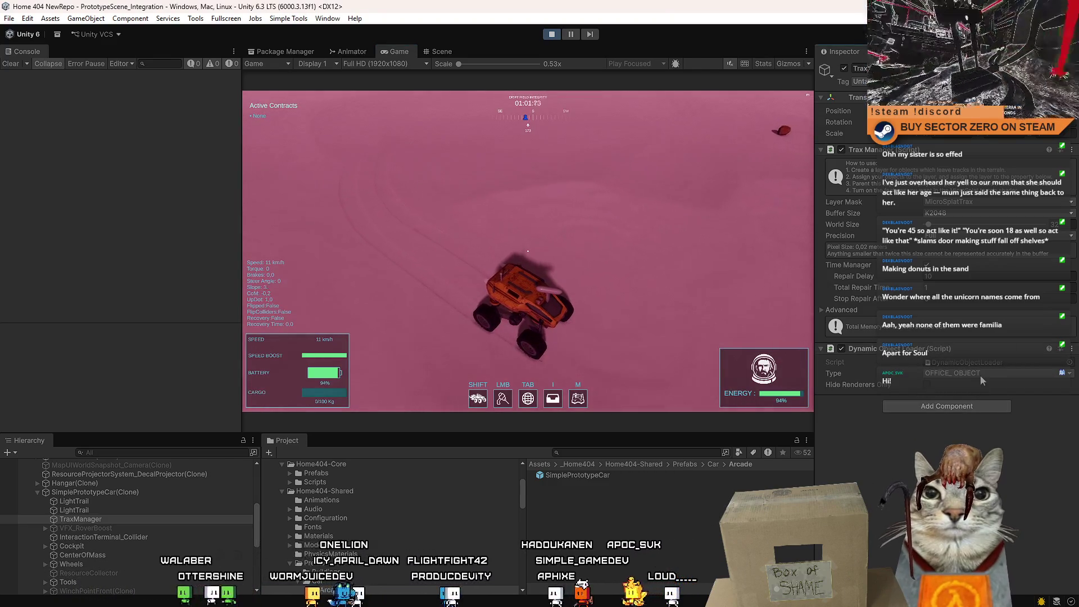
pyautogui.click(979, 375)
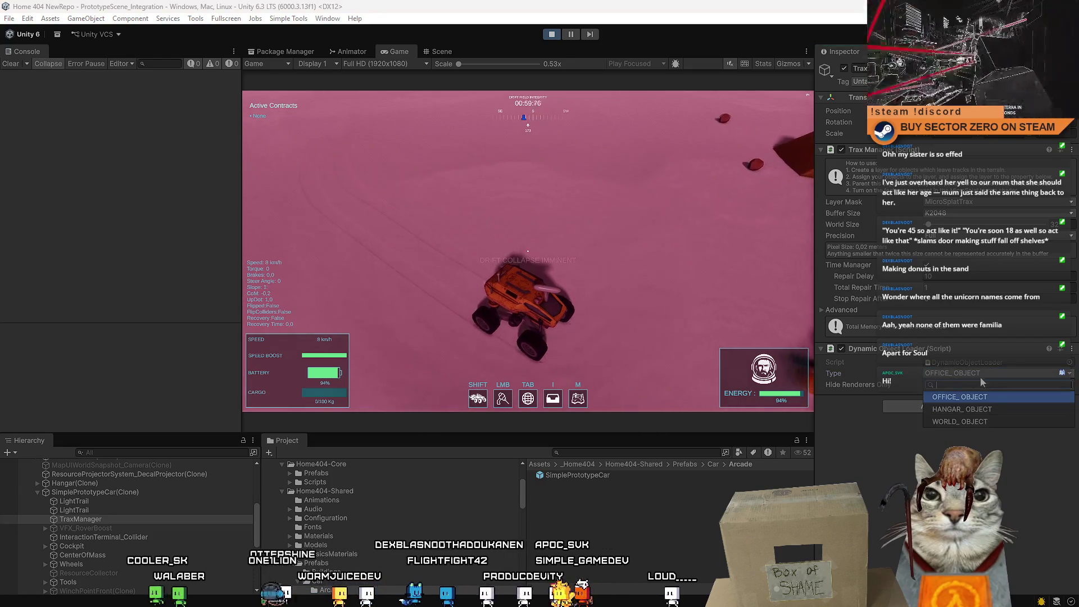
pyautogui.click(991, 425)
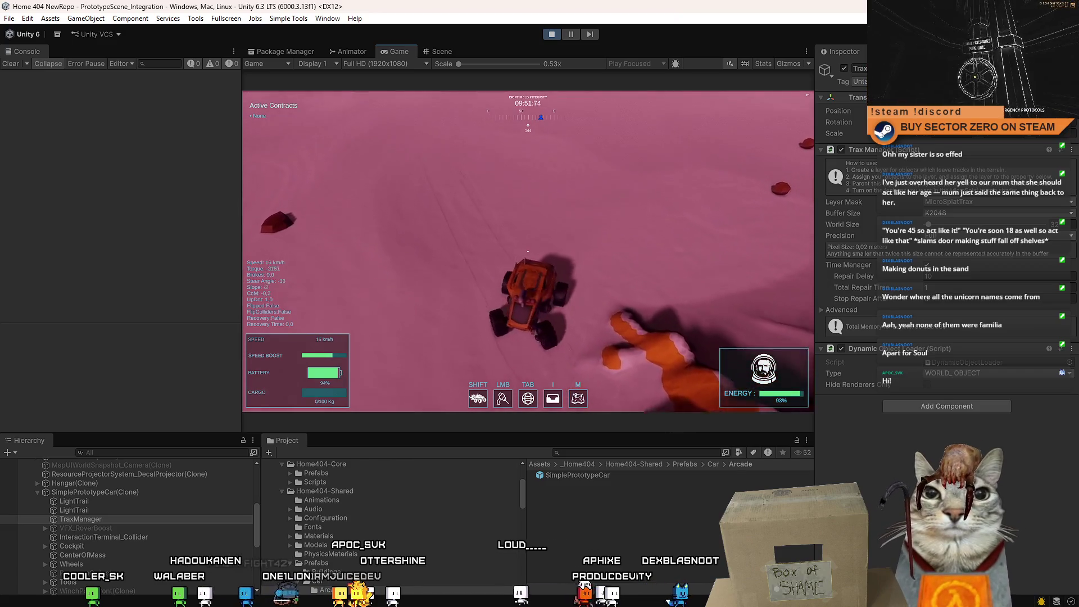
pyautogui.click(976, 363)
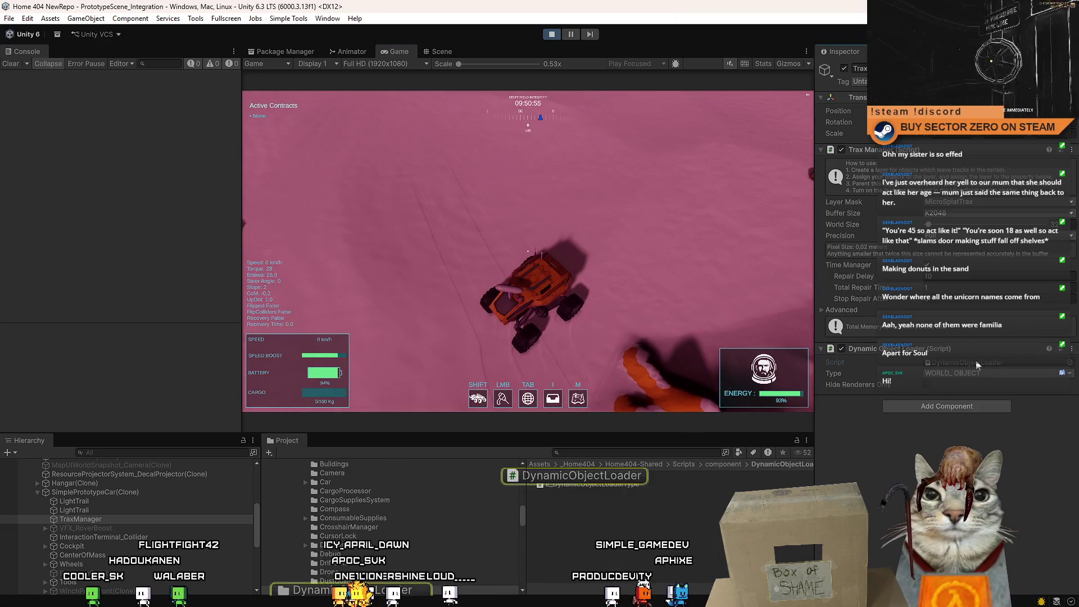
pyautogui.scroll(4, 199, 296)
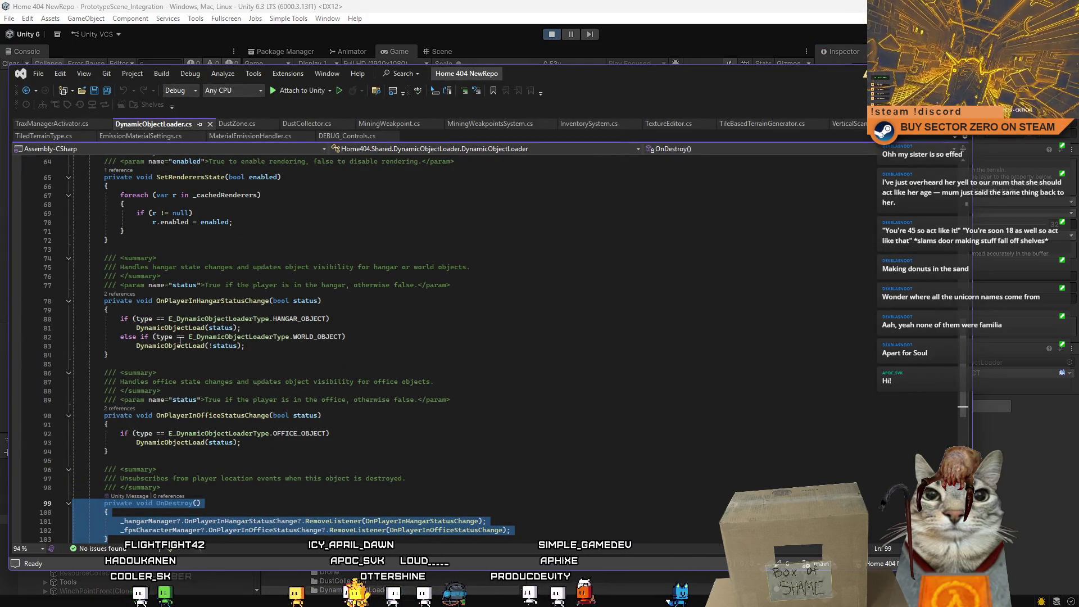
# Inspect the DynamicObjectLoad call in DynamicObjectLoader.cs up to its definition, then return to Unity
pyautogui.doubleClick(180, 345)
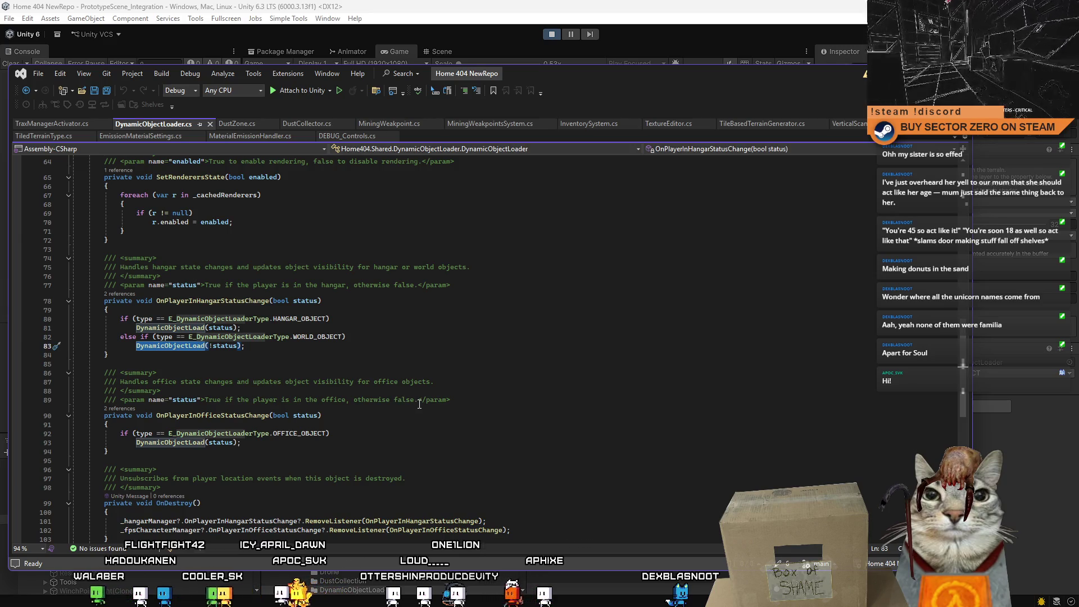
pyautogui.scroll(12, 419, 404)
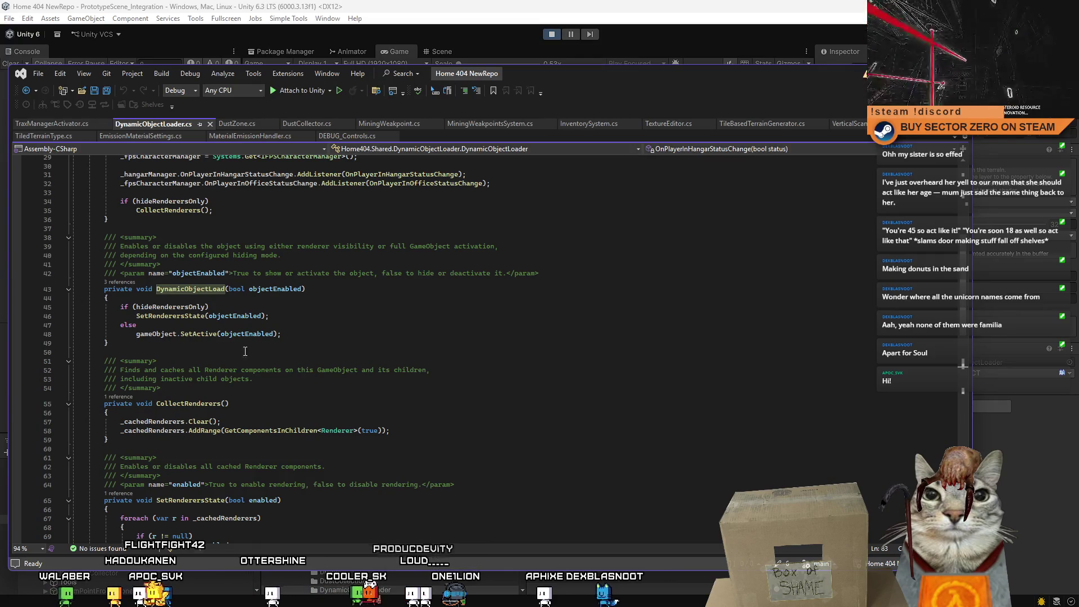
pyautogui.hotkey('alt', 'Tab')
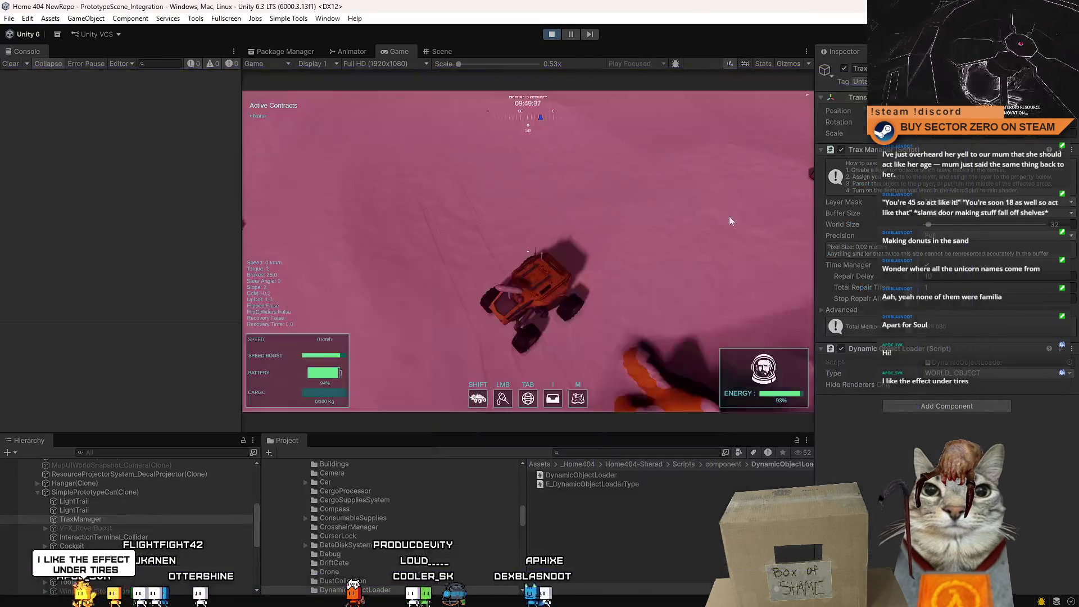
# Drive the rover toward the portal, up the ramp into the red-lit tunnel, then forward again
pyautogui.press('w')
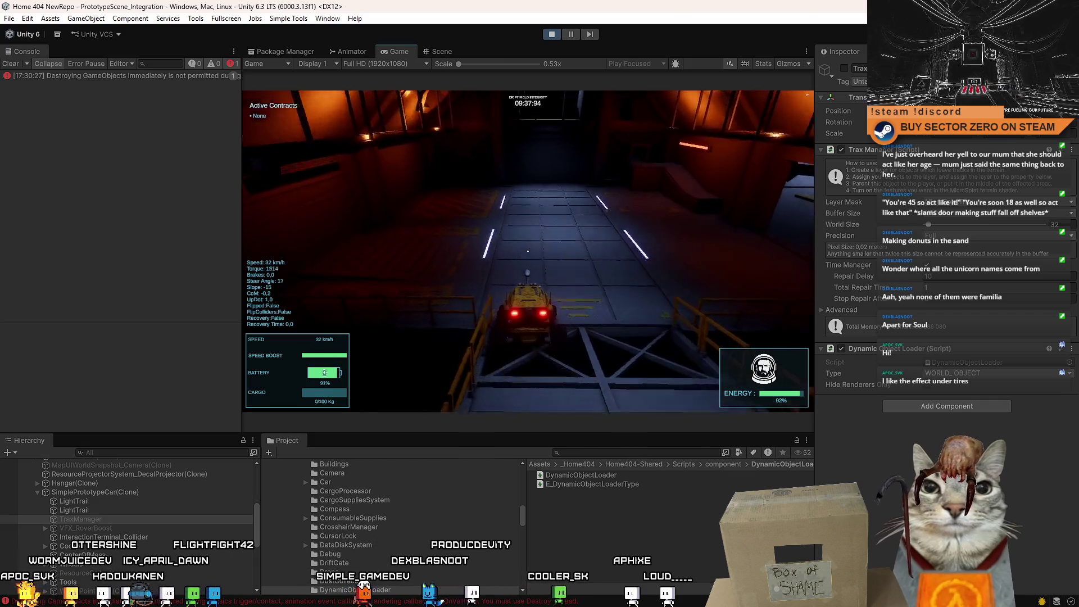
pyautogui.press('w')
pyautogui.press('a')
pyautogui.press('a')
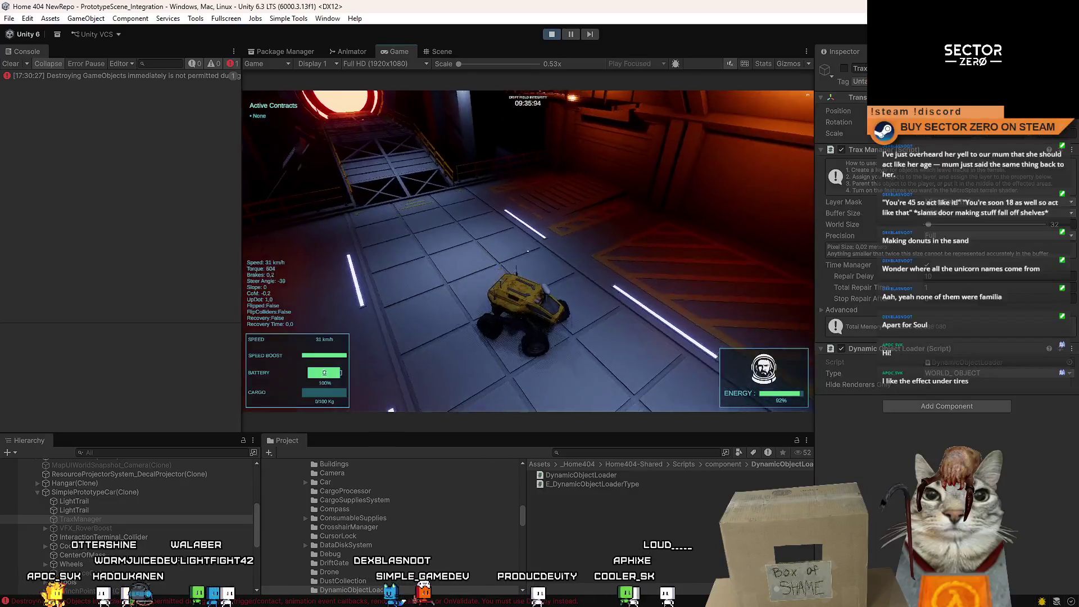
pyautogui.press('w')
pyautogui.press('d')
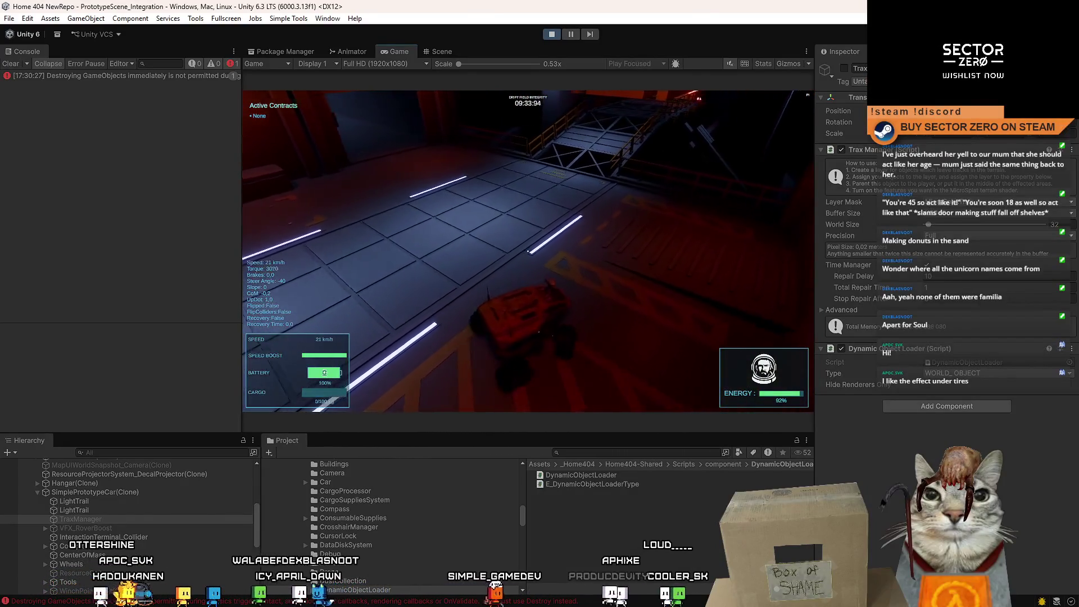
pyautogui.press('w')
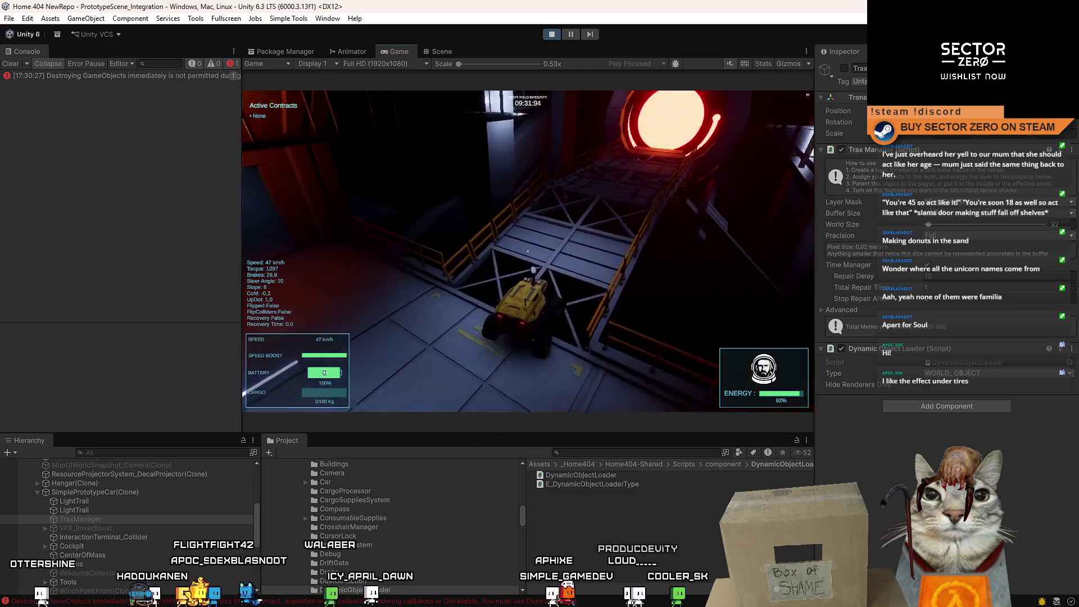
pyautogui.press('w')
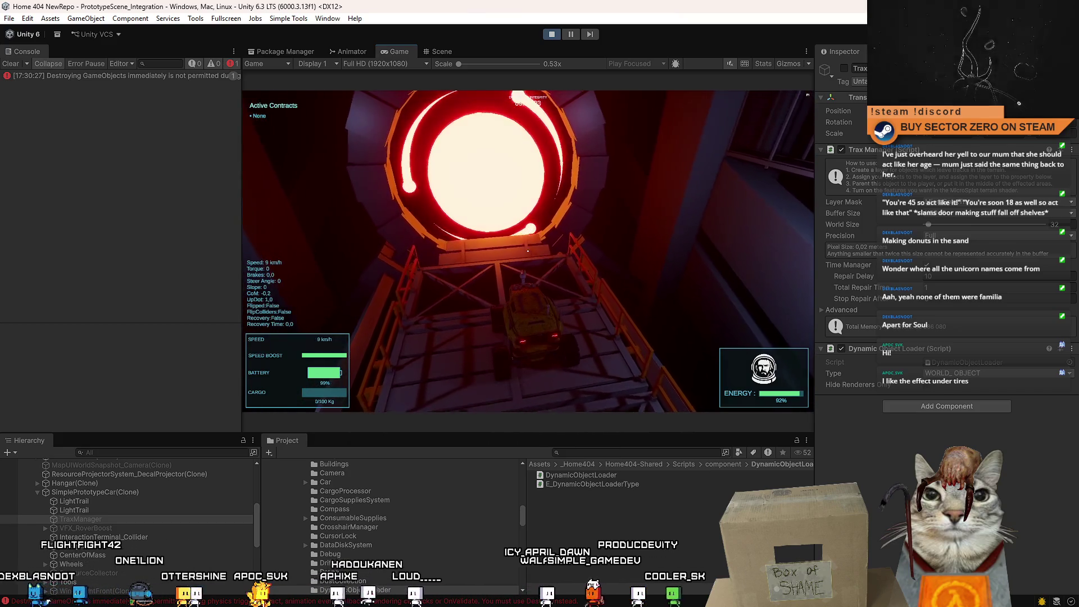
pyautogui.press('w')
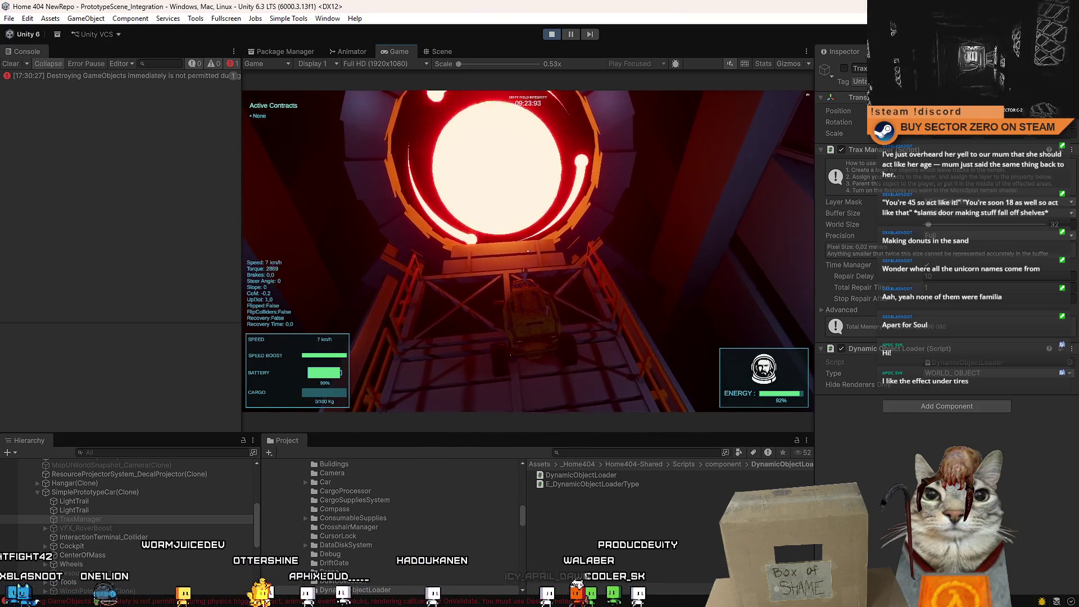
# Swing the rover right and left across the terrain until it faces the portal
pyautogui.press('d')
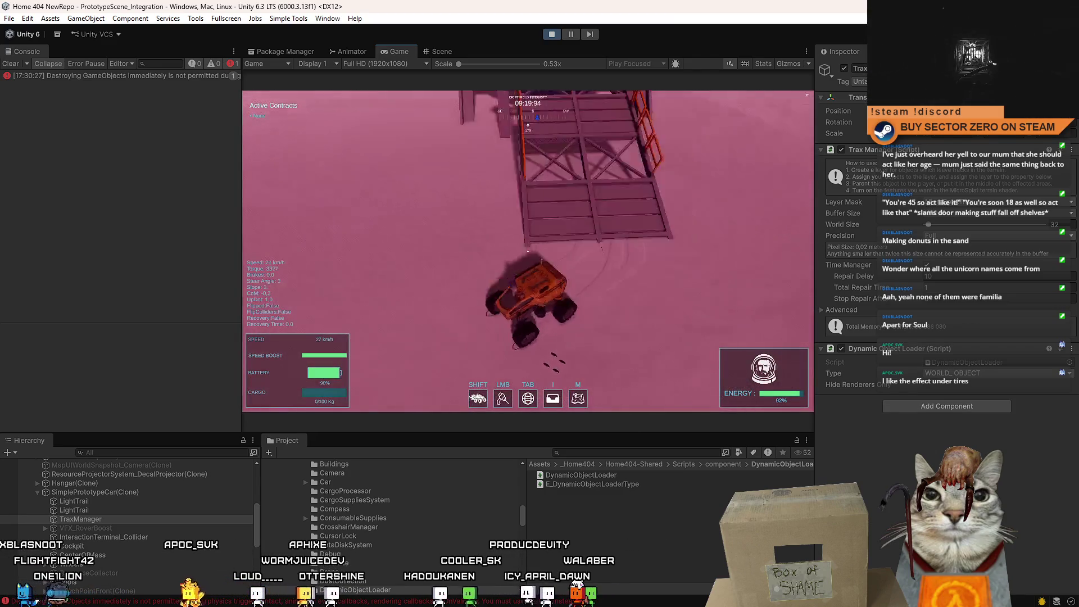
pyautogui.press('d')
pyautogui.press('a')
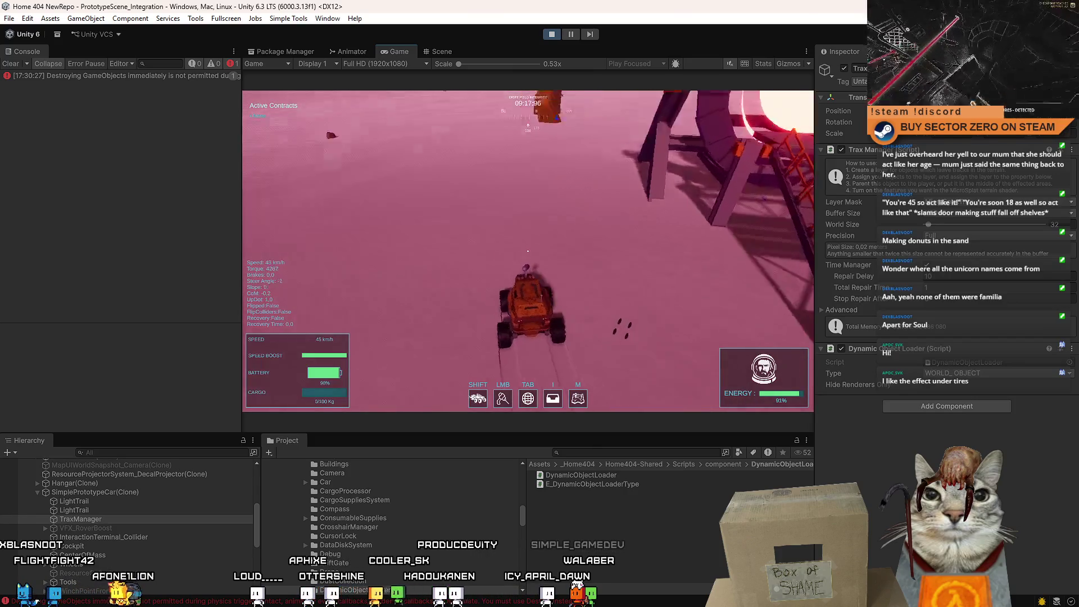
pyautogui.press('a')
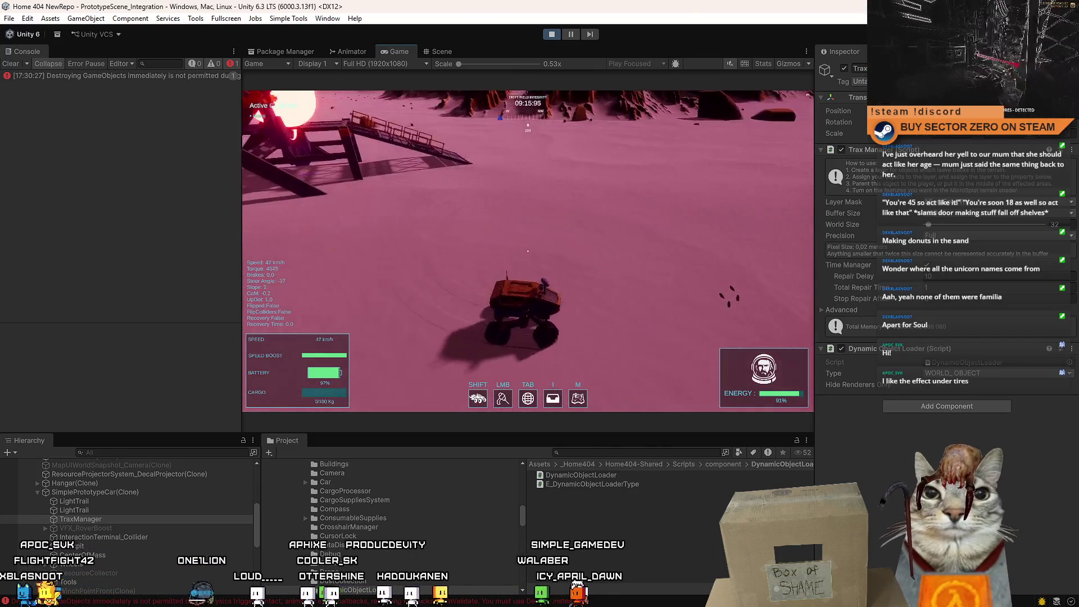
pyautogui.press('a')
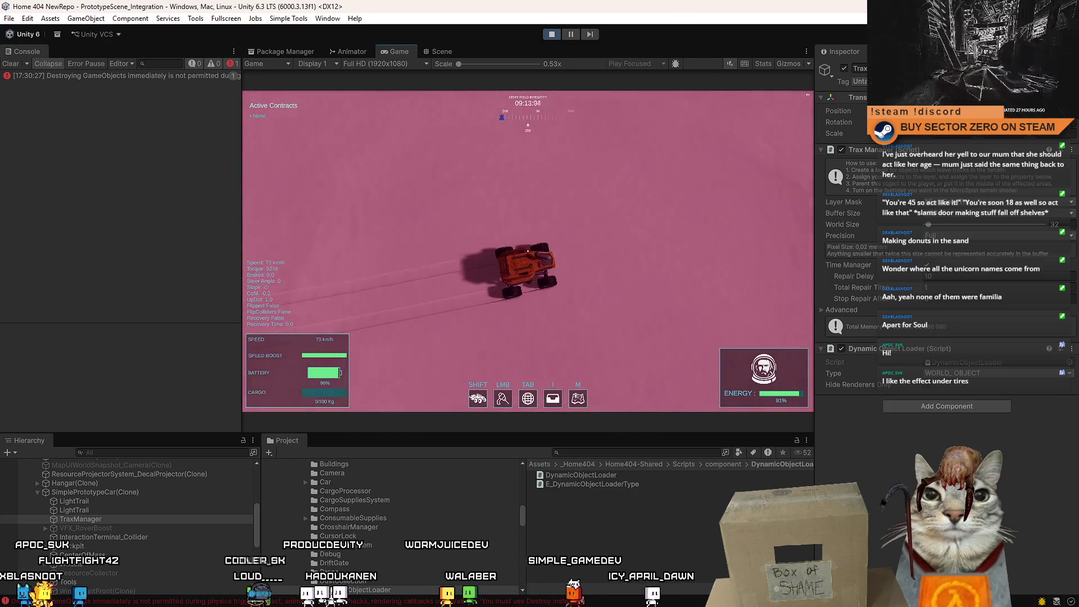
pyautogui.press('a')
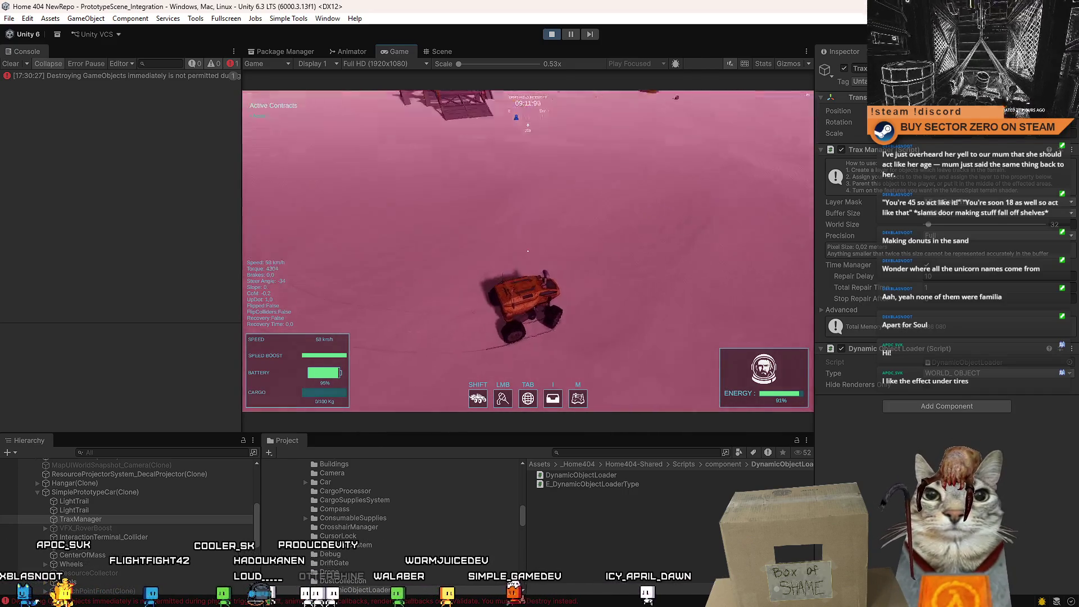
pyautogui.press('a')
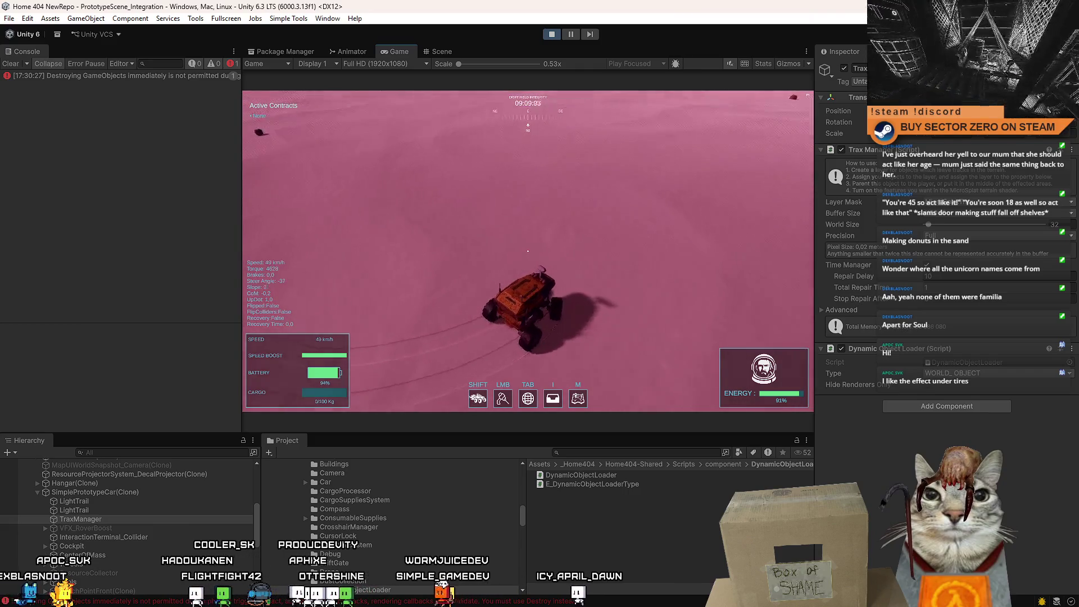
pyautogui.press('d')
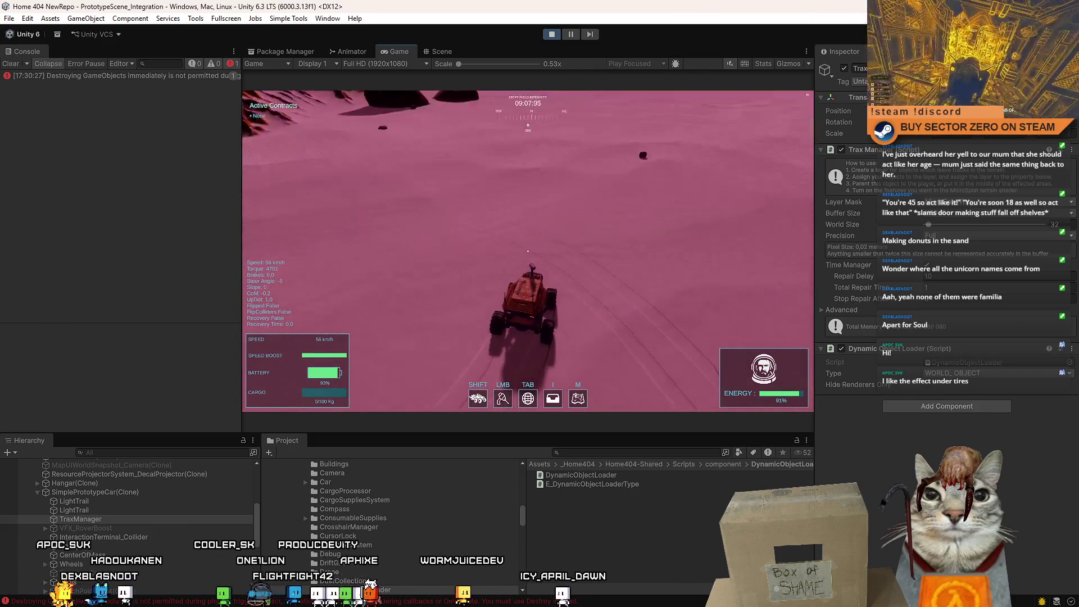
pyautogui.press('d')
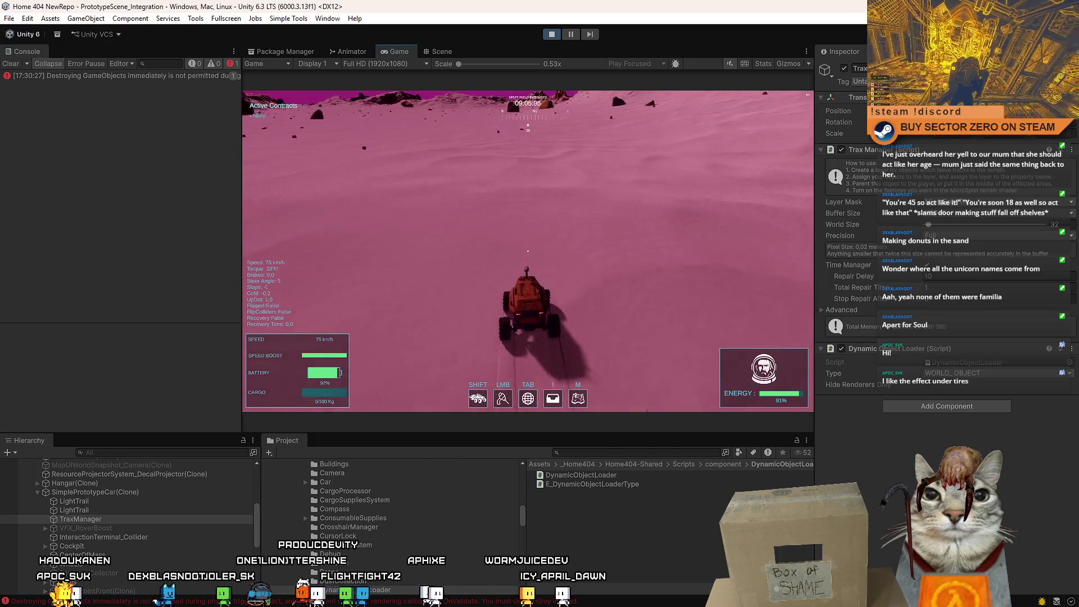
pyautogui.press('a')
pyautogui.press('a')
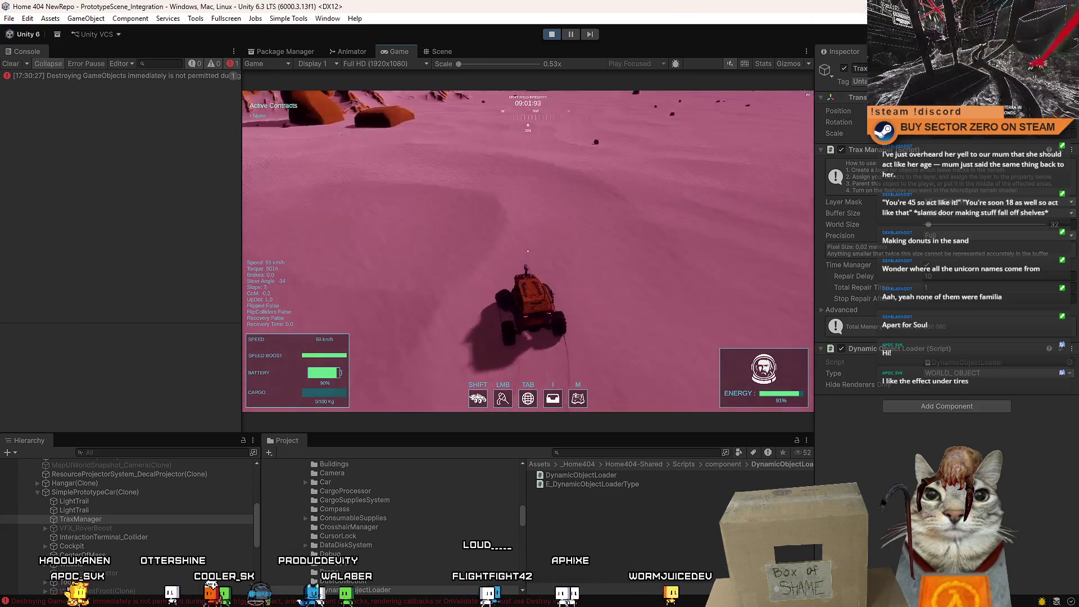
pyautogui.press('a')
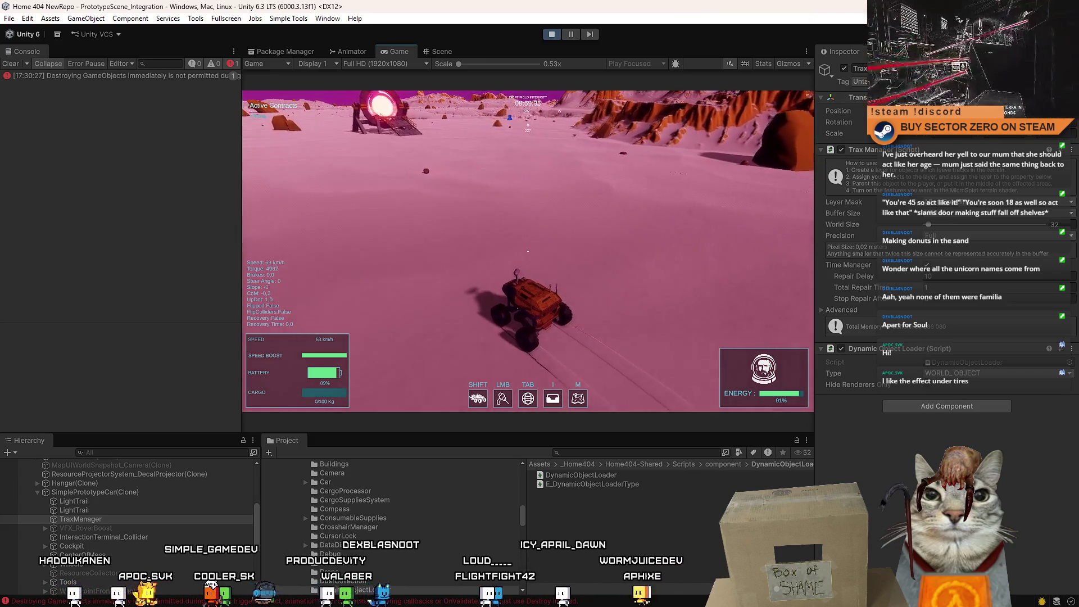
# Drive the rover past the portal, brake to a near stop, and exit play mode
pyautogui.press('w')
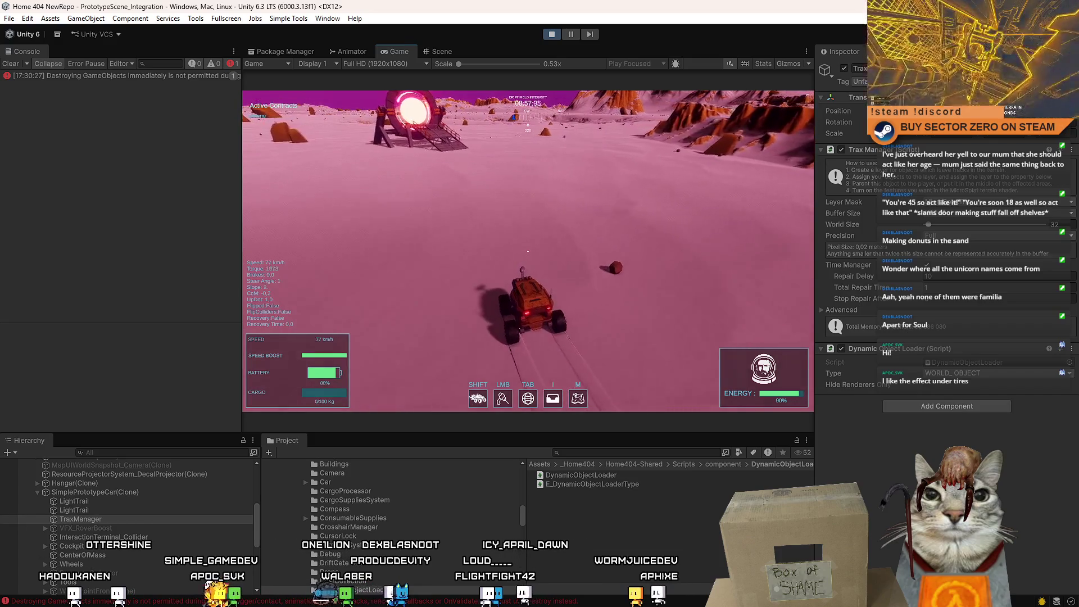
pyautogui.press('w')
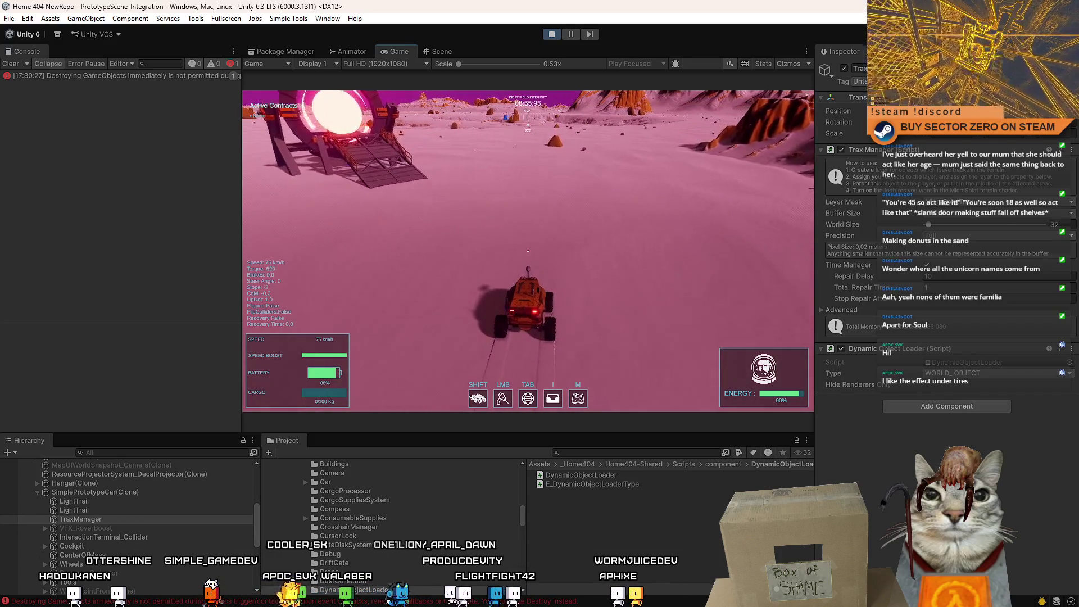
pyautogui.press('w')
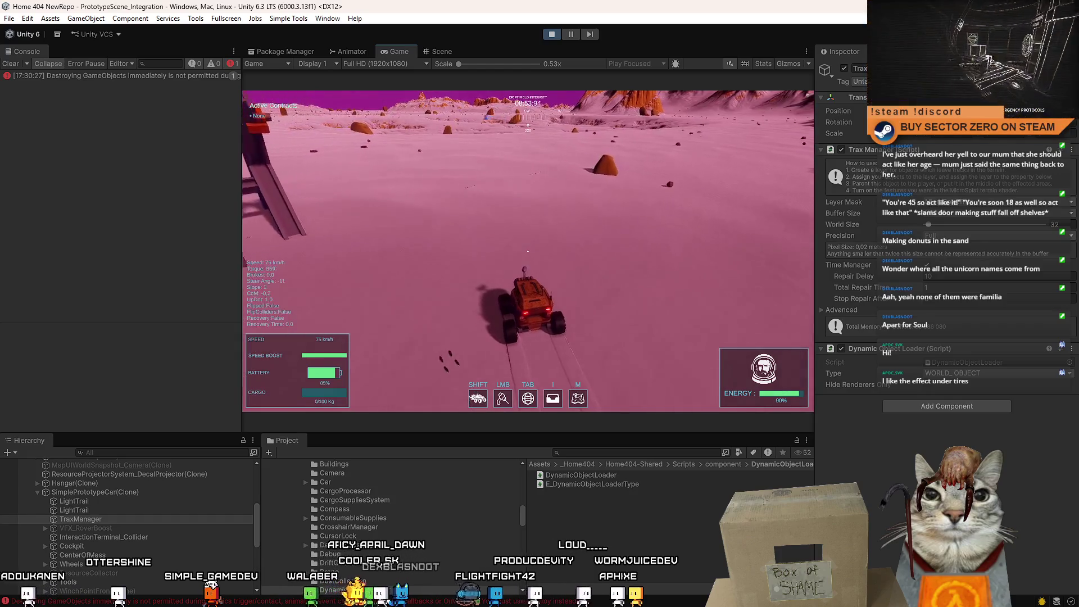
pyautogui.press('a')
pyautogui.press('a')
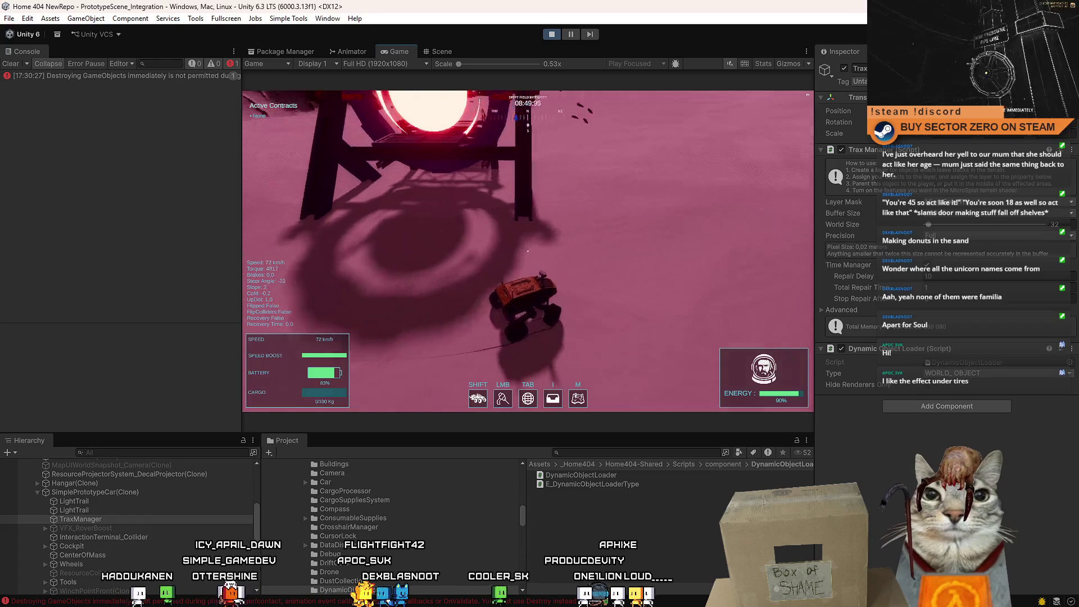
pyautogui.press('a')
pyautogui.press('s')
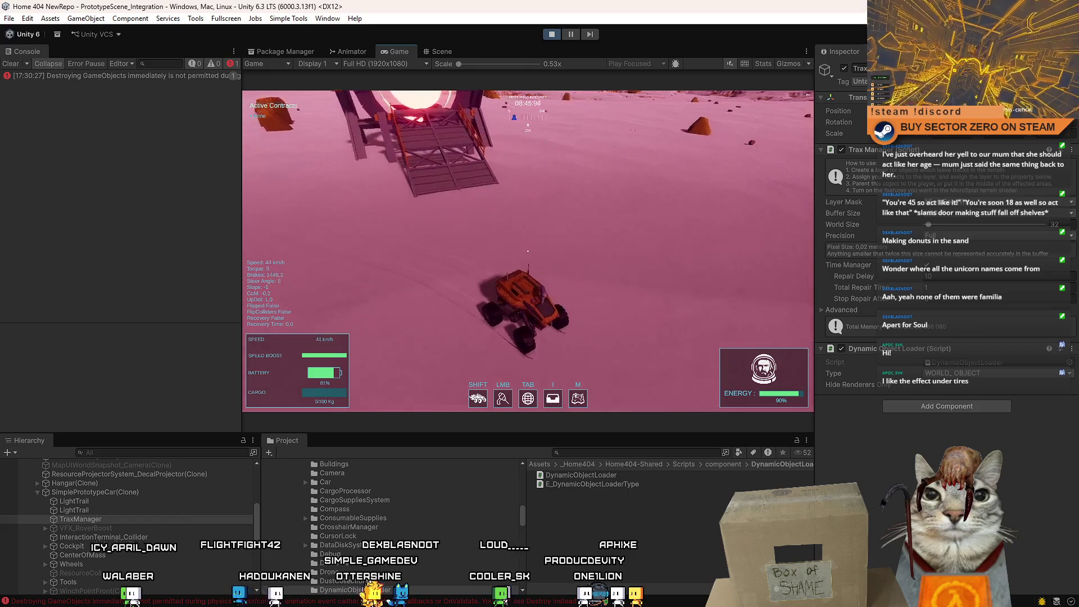
pyautogui.press('s')
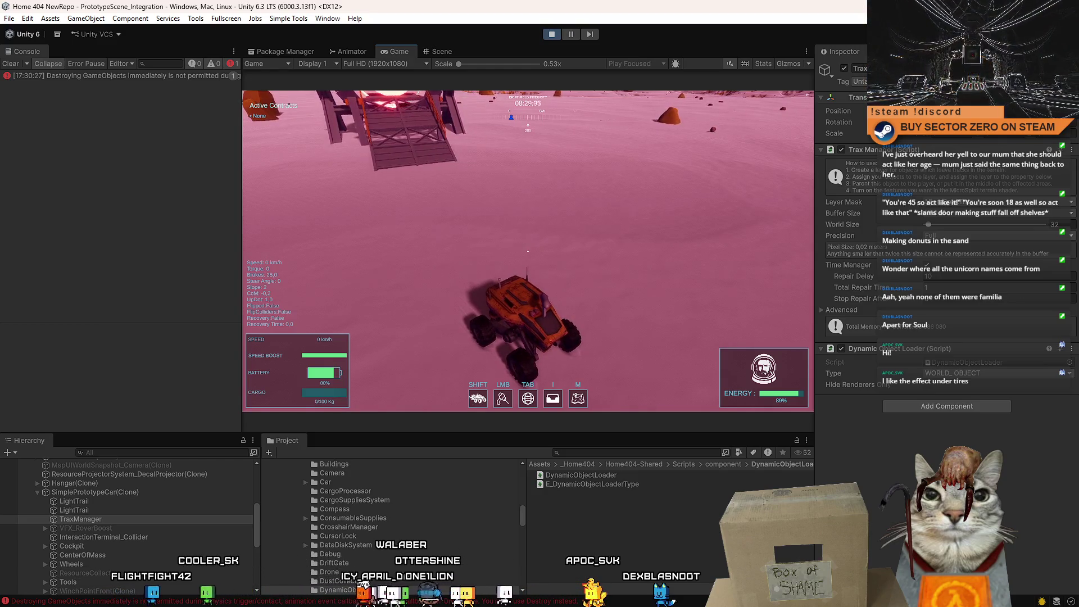
pyautogui.press('Escape')
pyautogui.press('Escape')
pyautogui.click(558, 35)
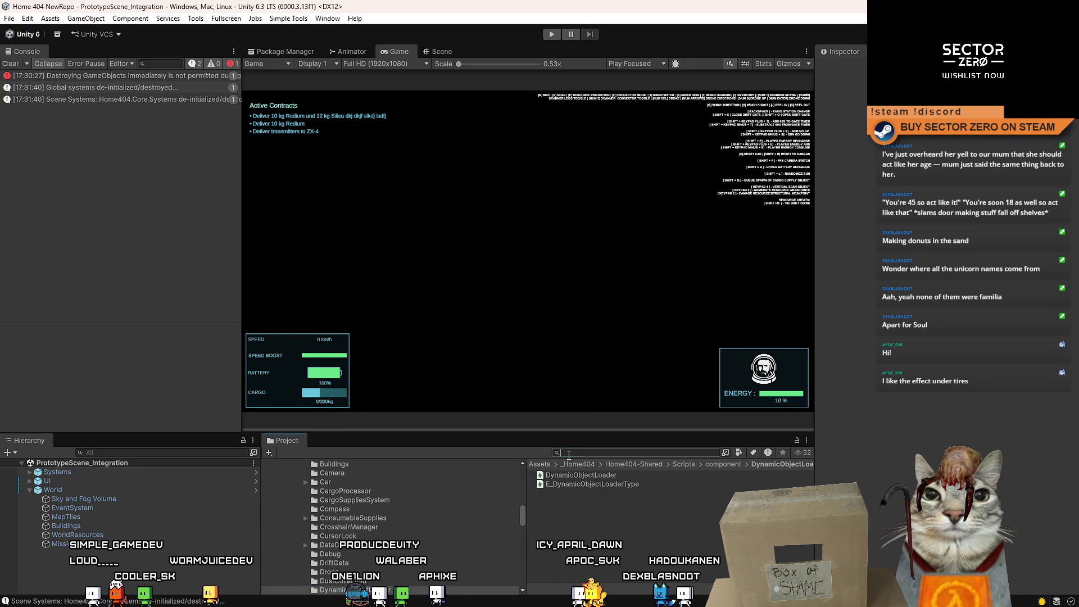
pyautogui.write('pro')
# Search the Project for 'prototype car', open the SimplePrototypeCar prefab, and select its TraxManager
pyautogui.click(568, 452)
pyautogui.write('prototype car')
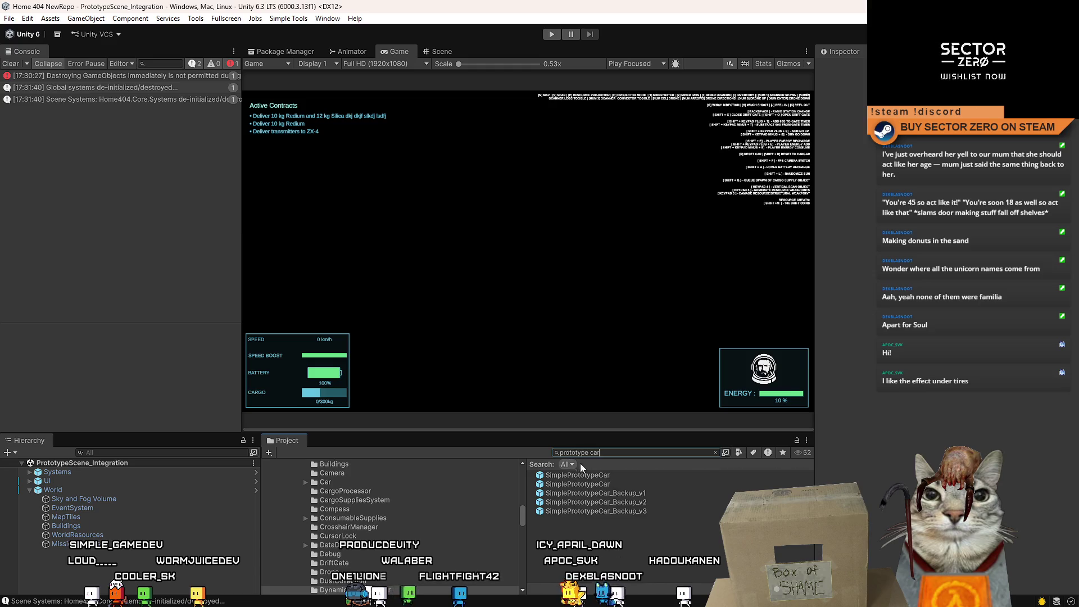
pyautogui.click(616, 476)
pyautogui.doubleClick(616, 476)
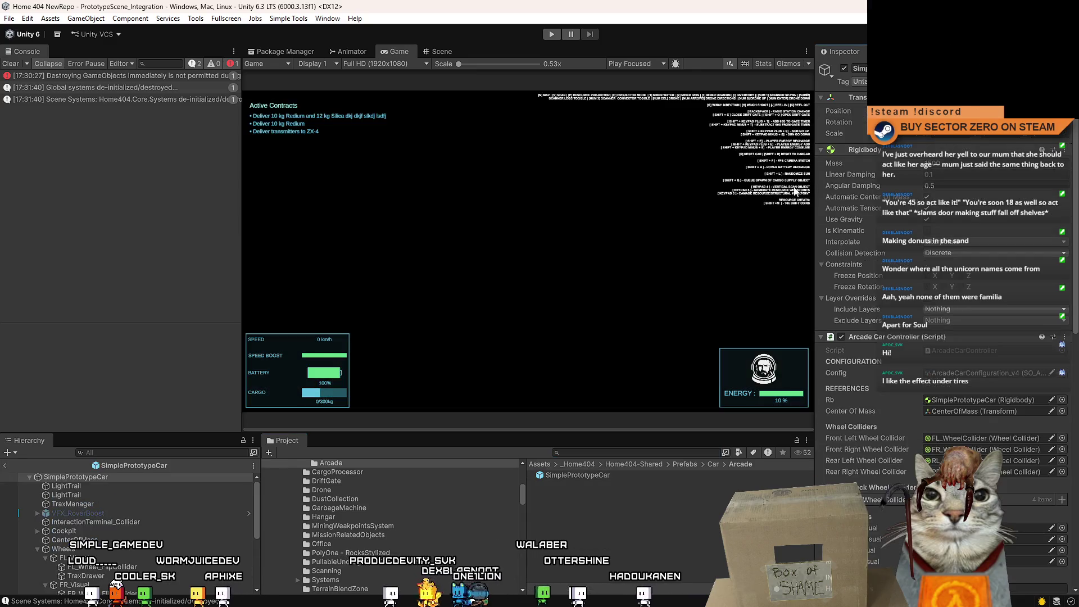
pyautogui.click(109, 504)
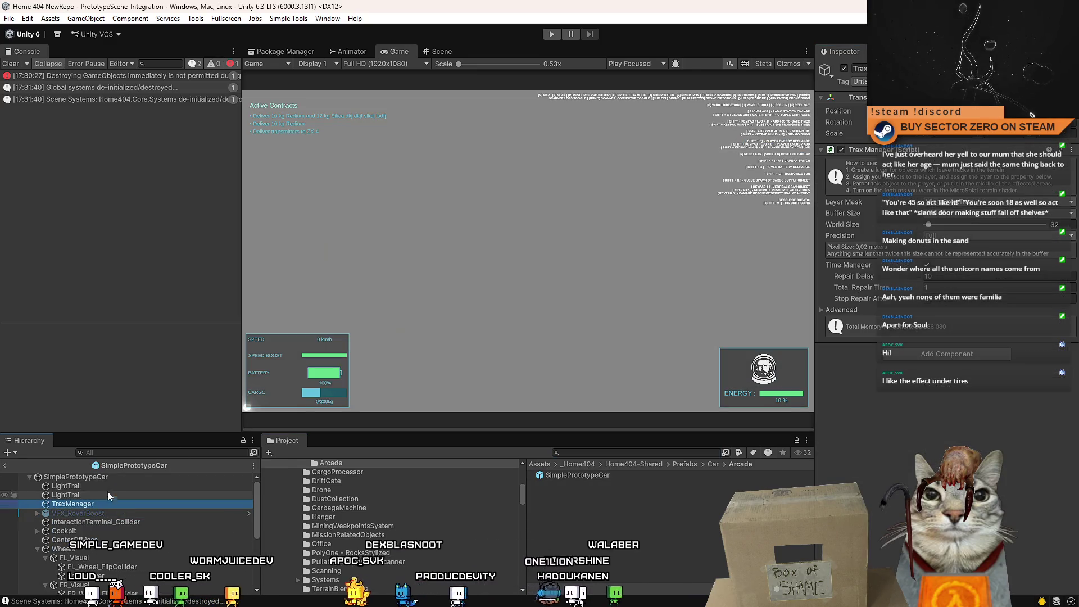
pyautogui.click(99, 477)
pyautogui.click(91, 504)
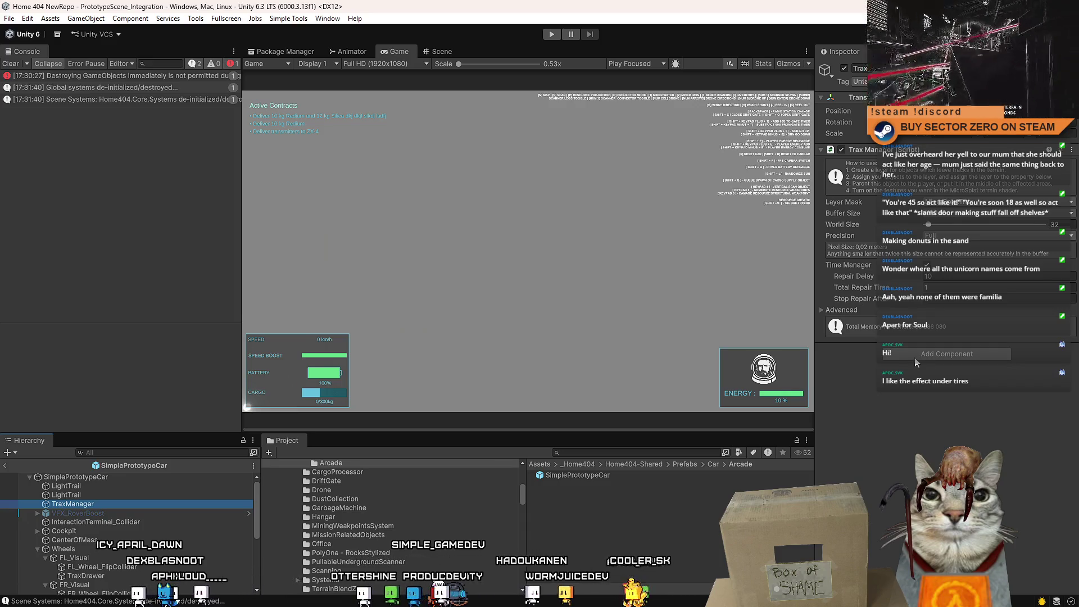
# Add a Trax Manager Activator to TraxManager, link TraxManager into its field, and open its script
pyautogui.click(917, 358)
pyautogui.write('trax')
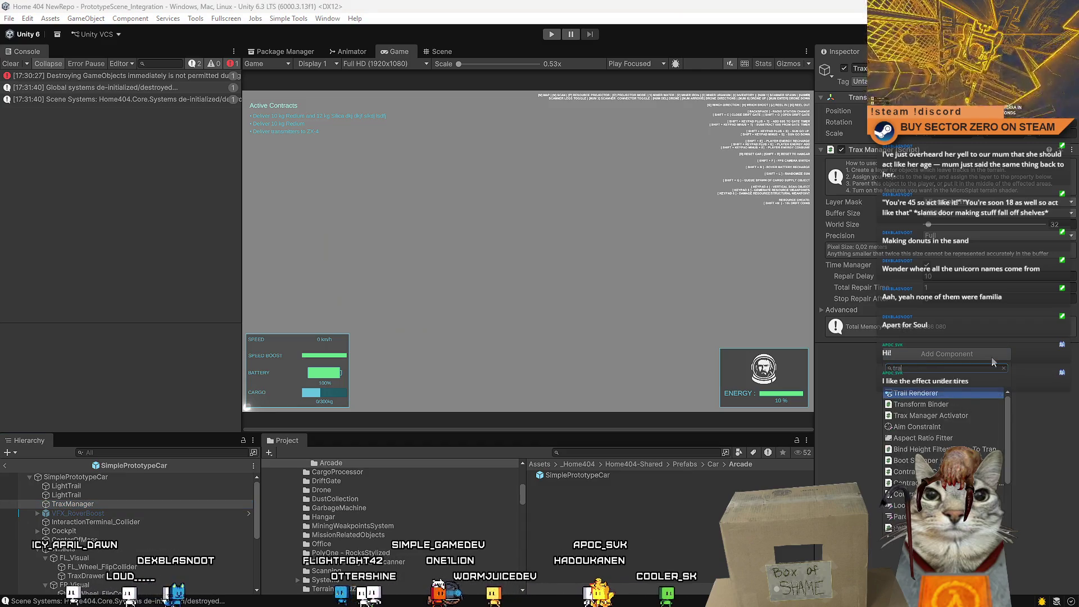
pyautogui.press('Return')
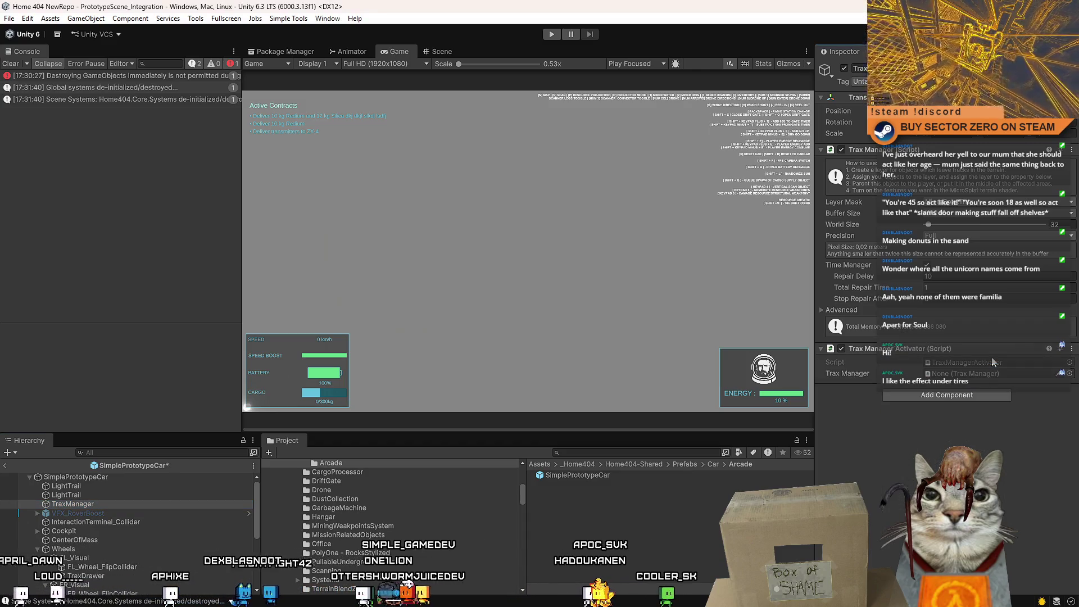
pyautogui.moveTo(872, 151); pyautogui.dragTo(994, 373)
pyautogui.click(987, 362)
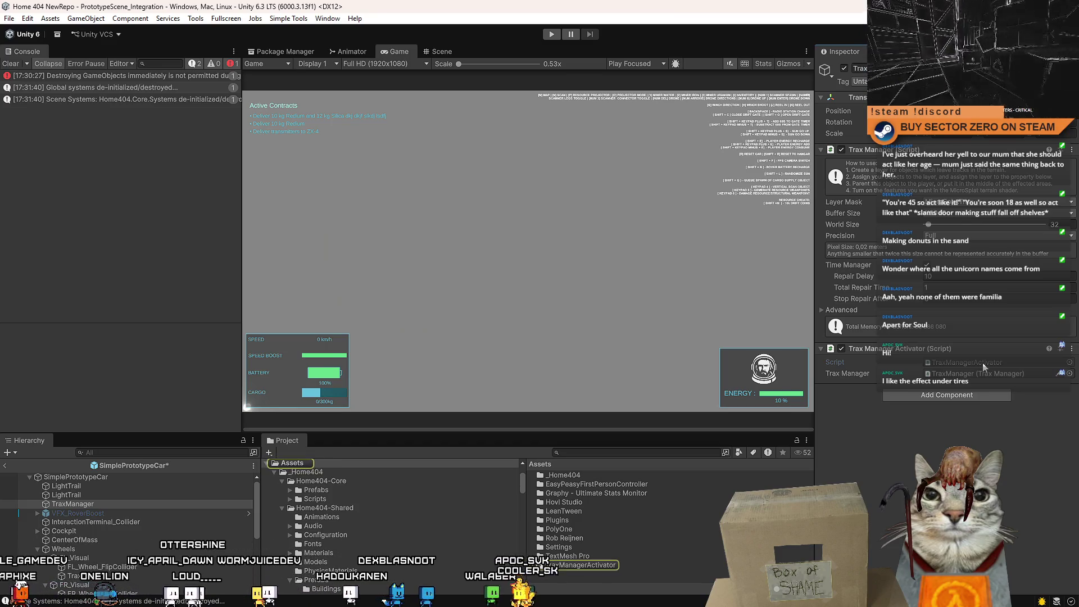
pyautogui.doubleClick(982, 363)
# Replace the traxManager toggle statement with an if (status) block
pyautogui.click(735, 342)
pyautogui.click(539, 361)
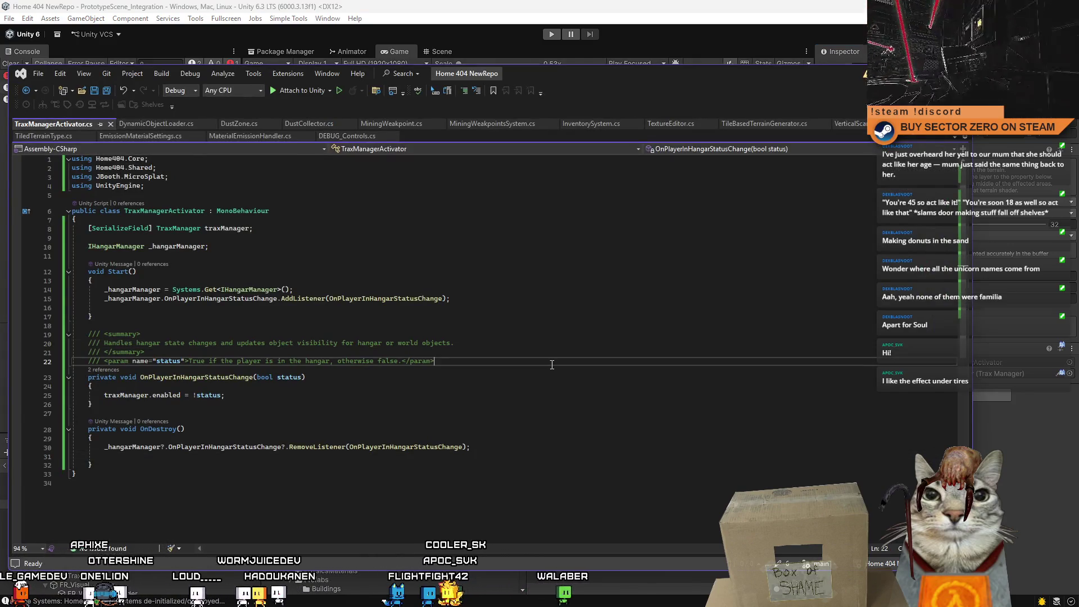
pyautogui.click(494, 437)
pyautogui.click(288, 397)
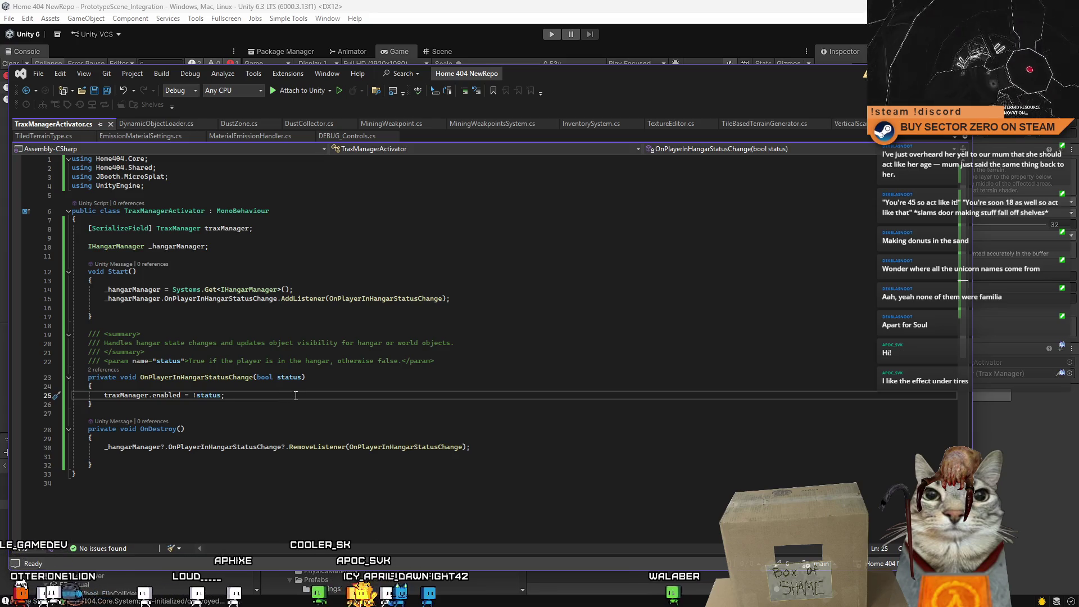
pyautogui.press('Return')
pyautogui.press('Return')
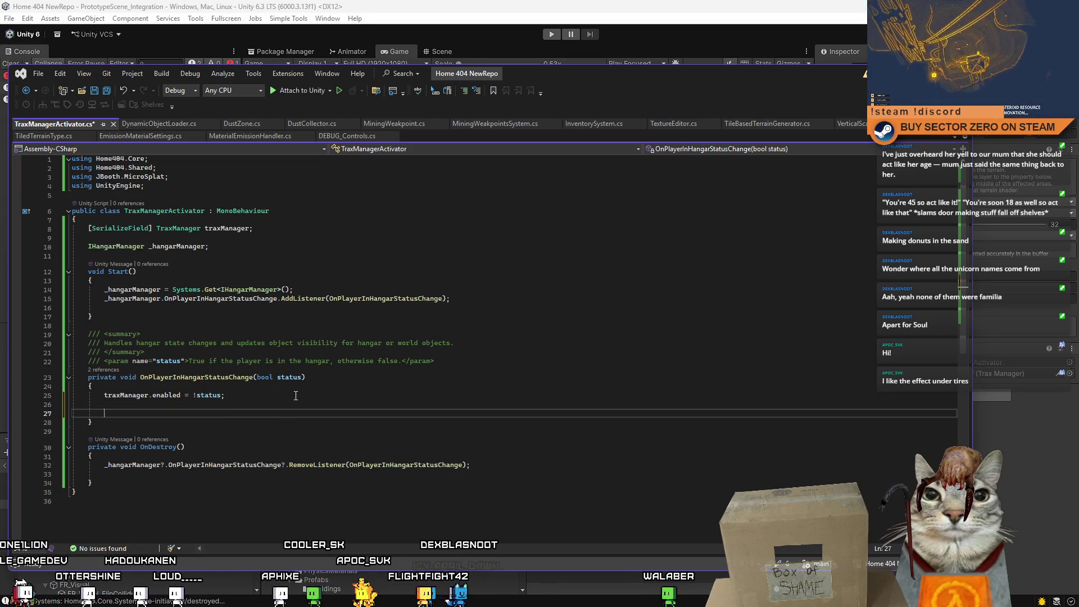
pyautogui.click(250, 398)
pyautogui.moveTo(250, 397); pyautogui.dragTo(104, 396)
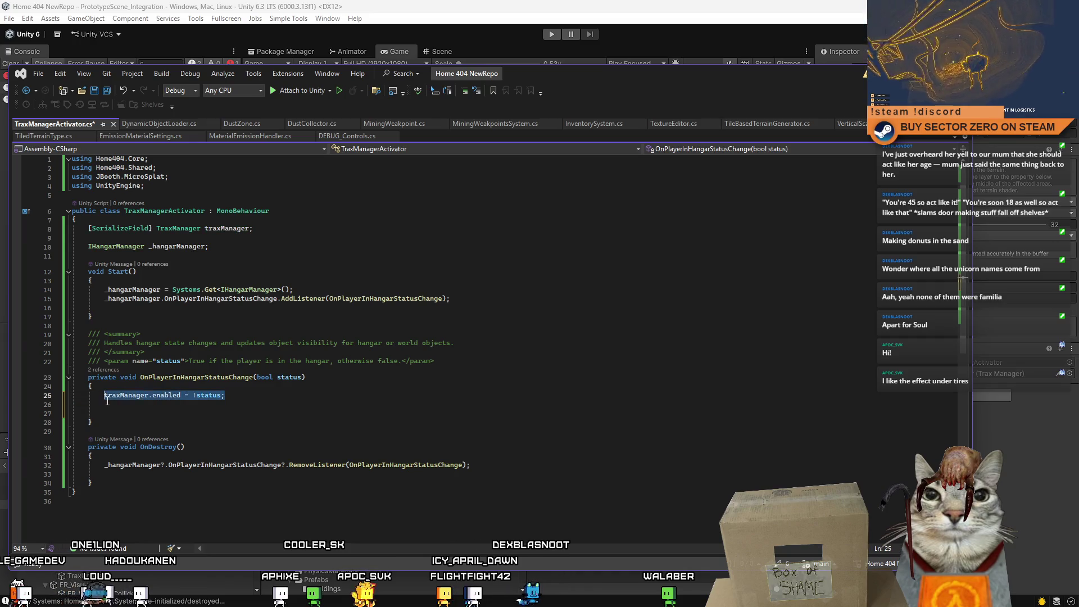
pyautogui.write('if(')
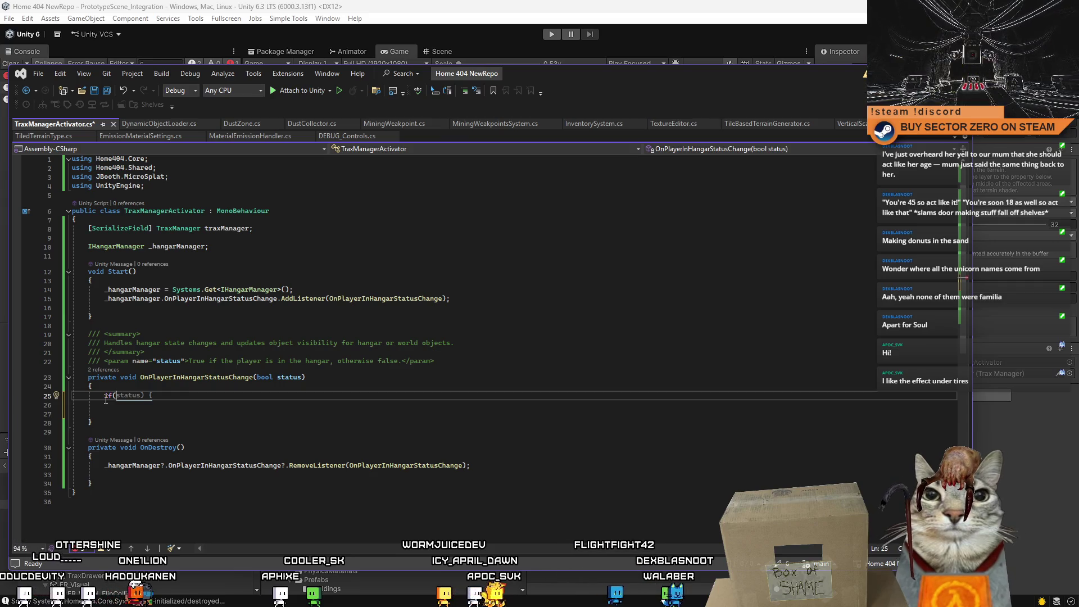
pyautogui.write('status)')
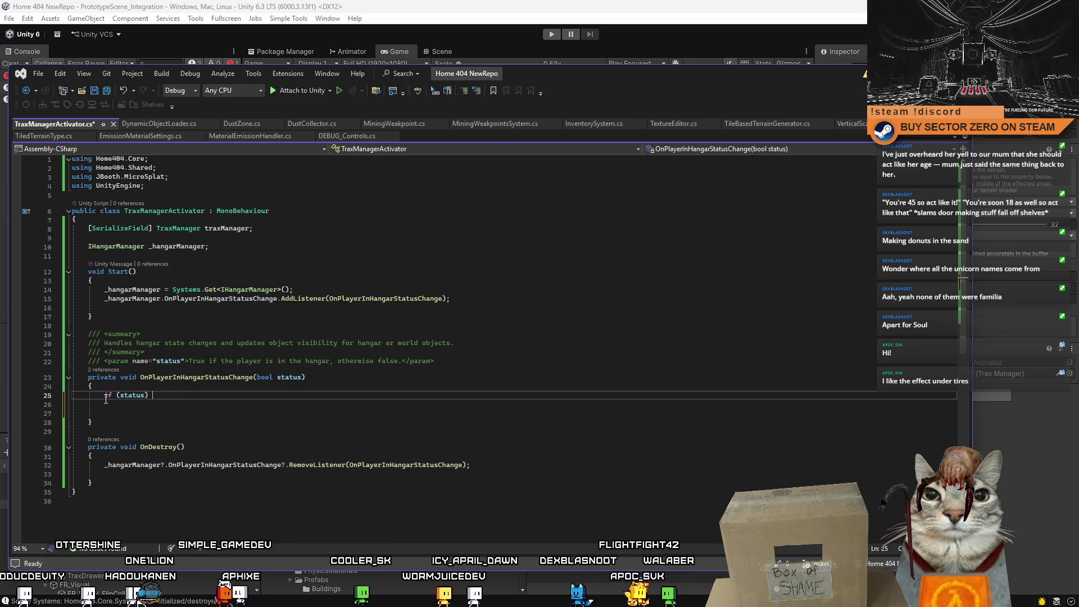
pyautogui.write('{')
pyautogui.press('Return')
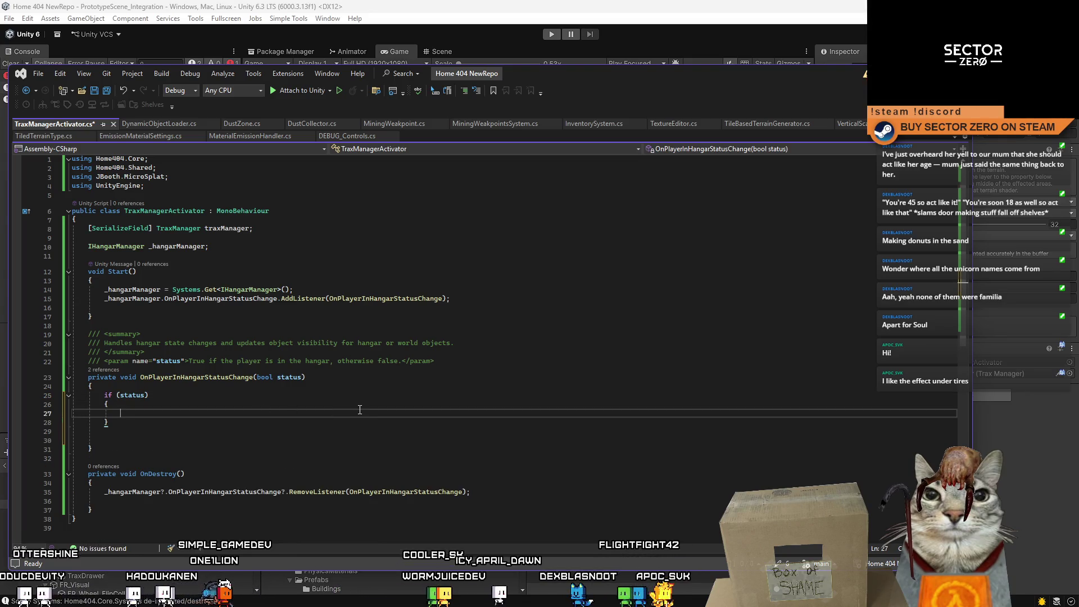
# In the if block, parent the transform to World.instance.transform and set position to Vector3.zero
pyautogui.write('transform')
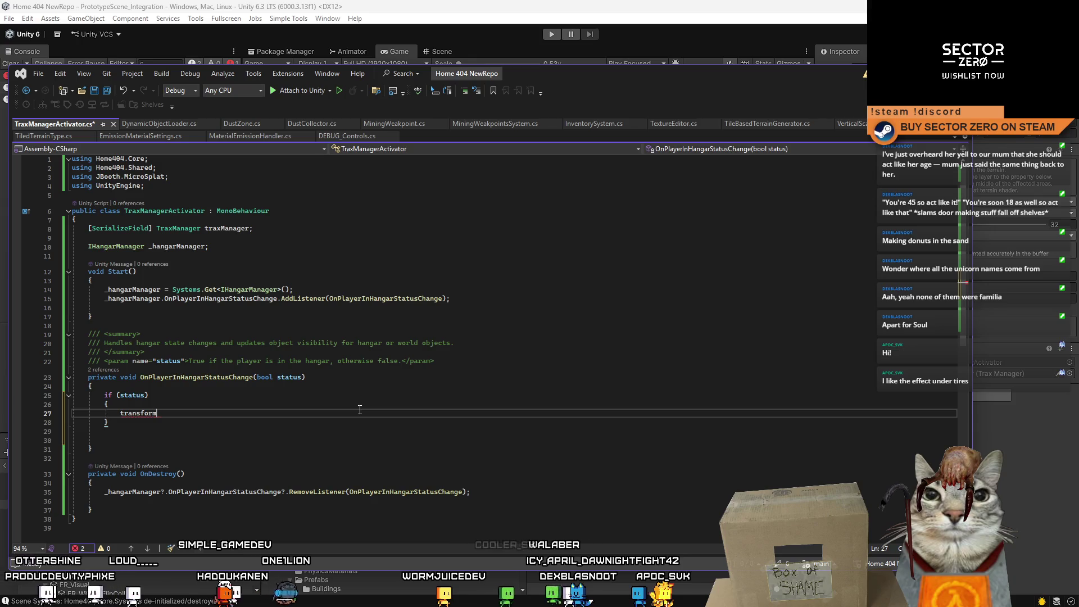
pyautogui.write('p.parent = ')
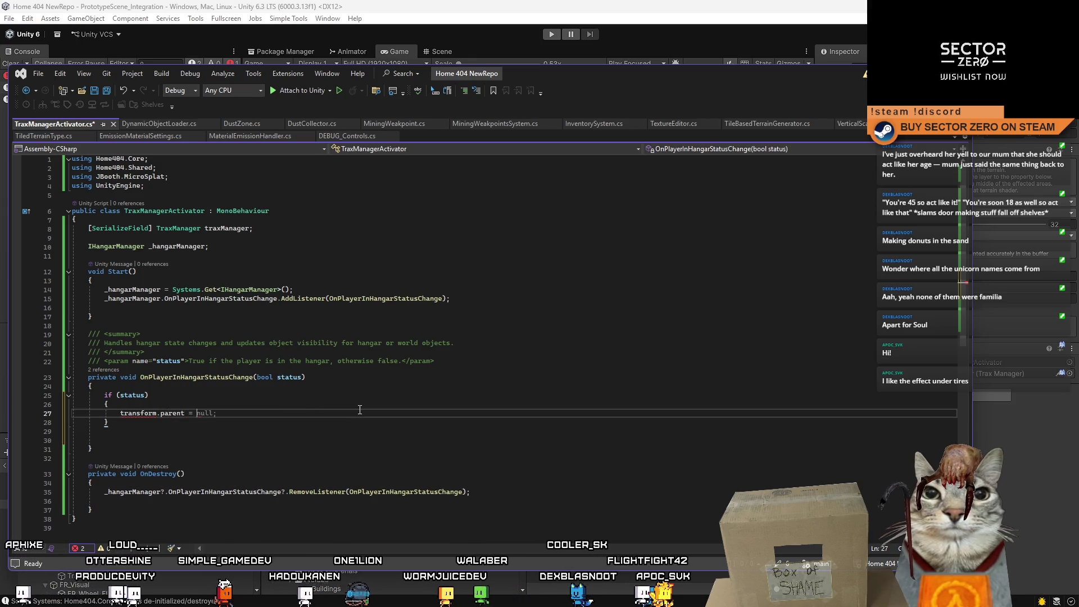
pyautogui.write('World.oin')
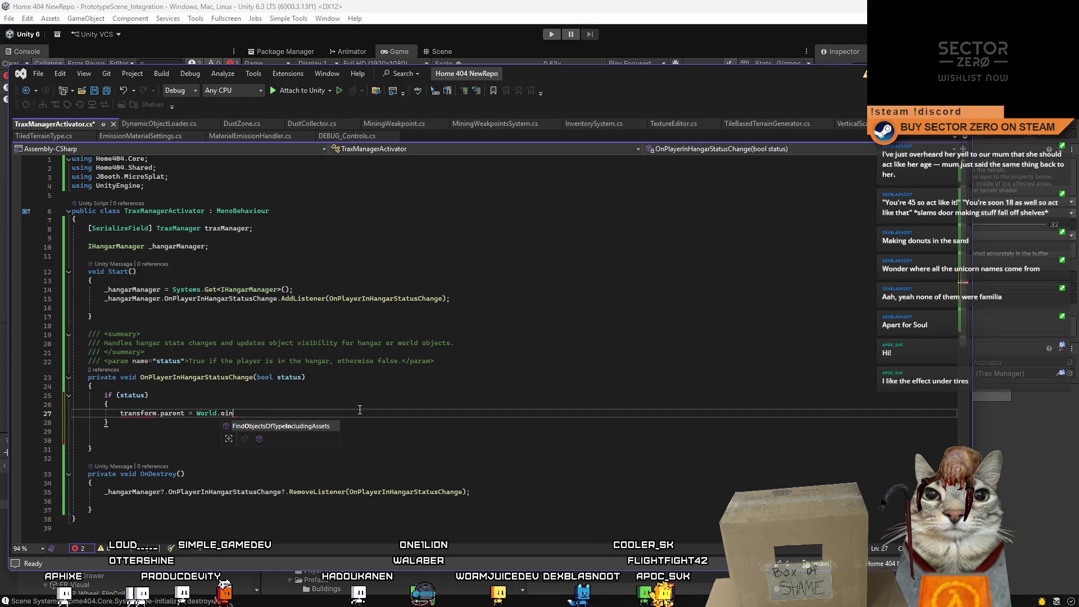
pyautogui.press('BackSpace')
pyautogui.press('BackSpace')
pyautogui.press('BackSpace')
pyautogui.write('ins')
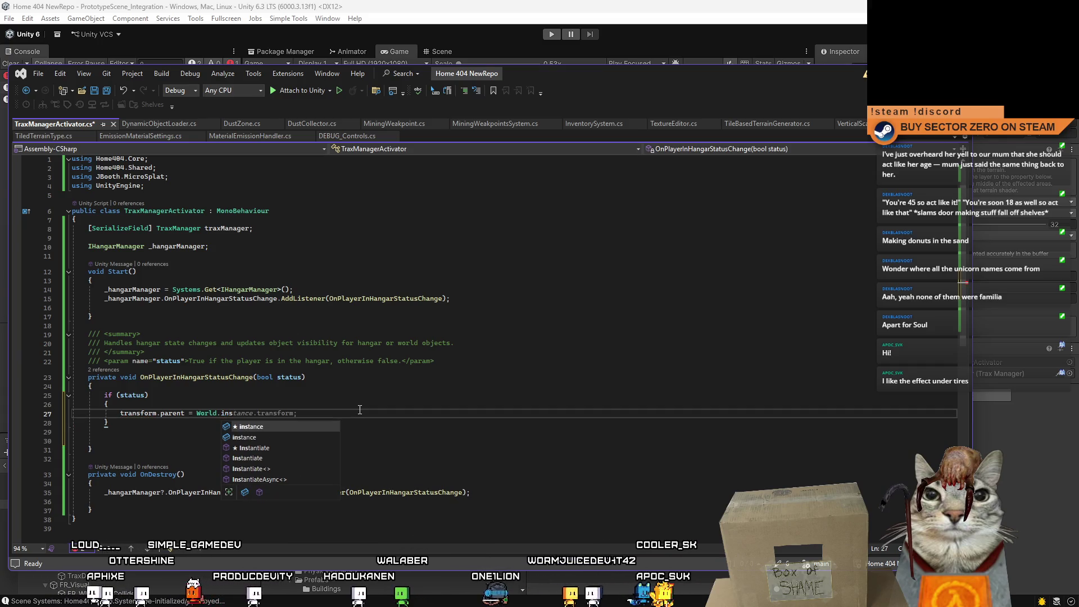
pyautogui.press('Tab')
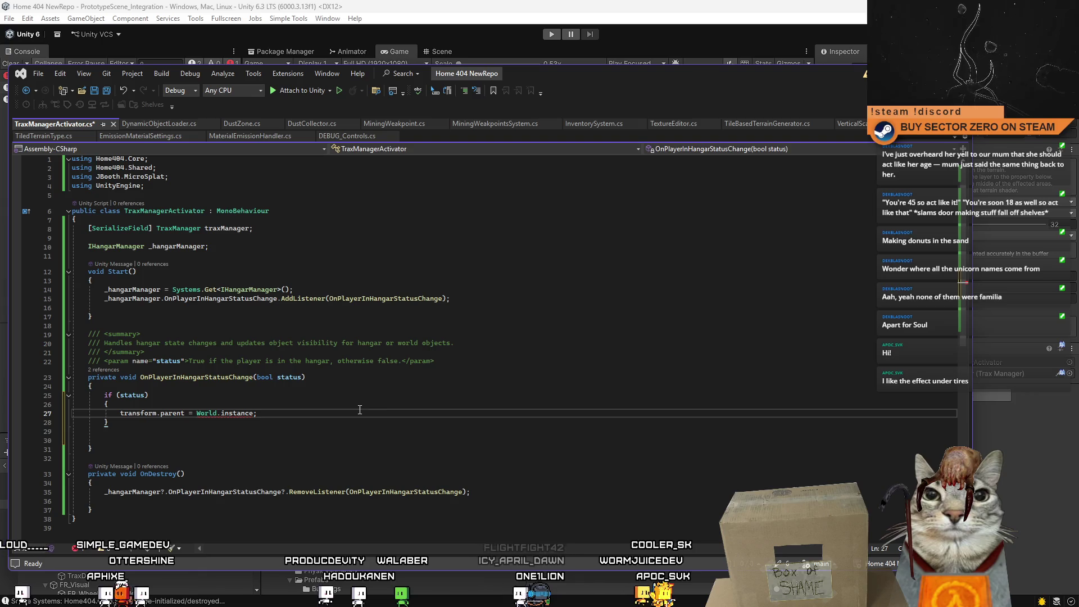
pyautogui.write('.')
pyautogui.press('Tab')
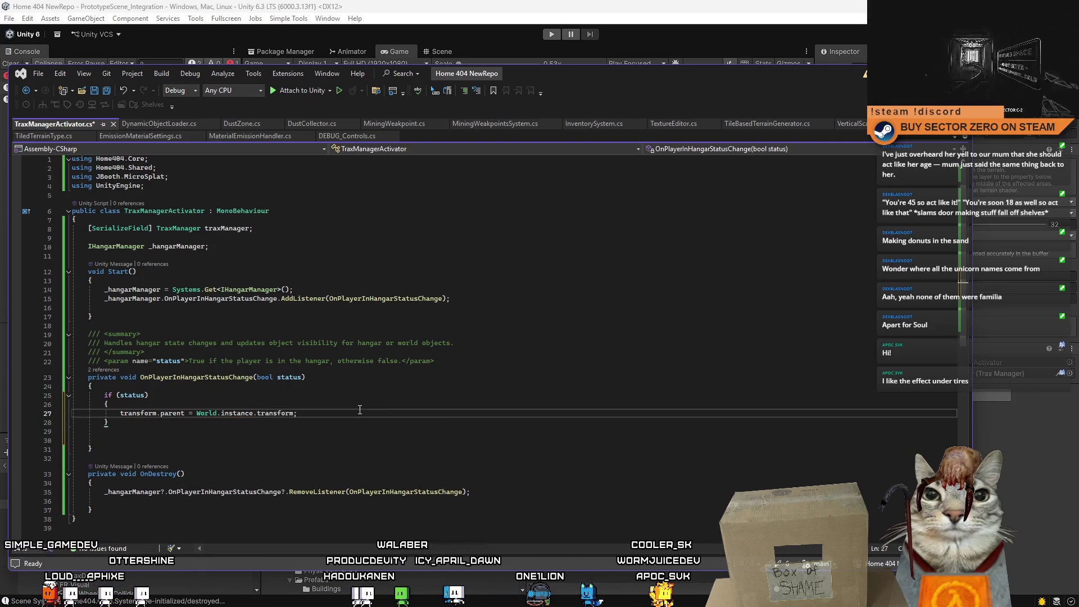
pyautogui.press('Return')
pyautogui.write('transform.po')
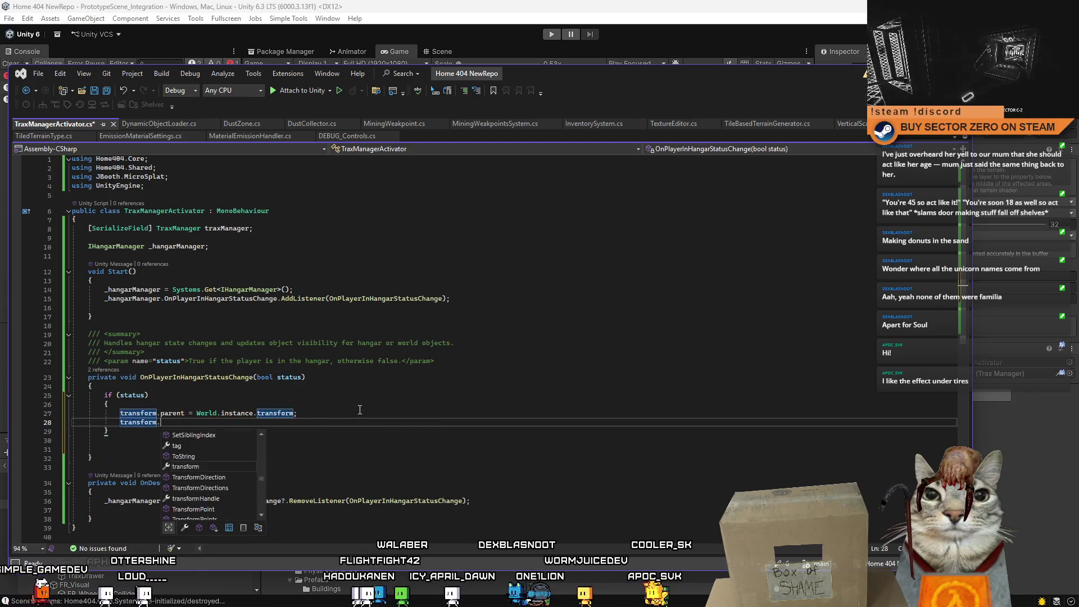
pyautogui.press('Tab')
pyautogui.write('= ')
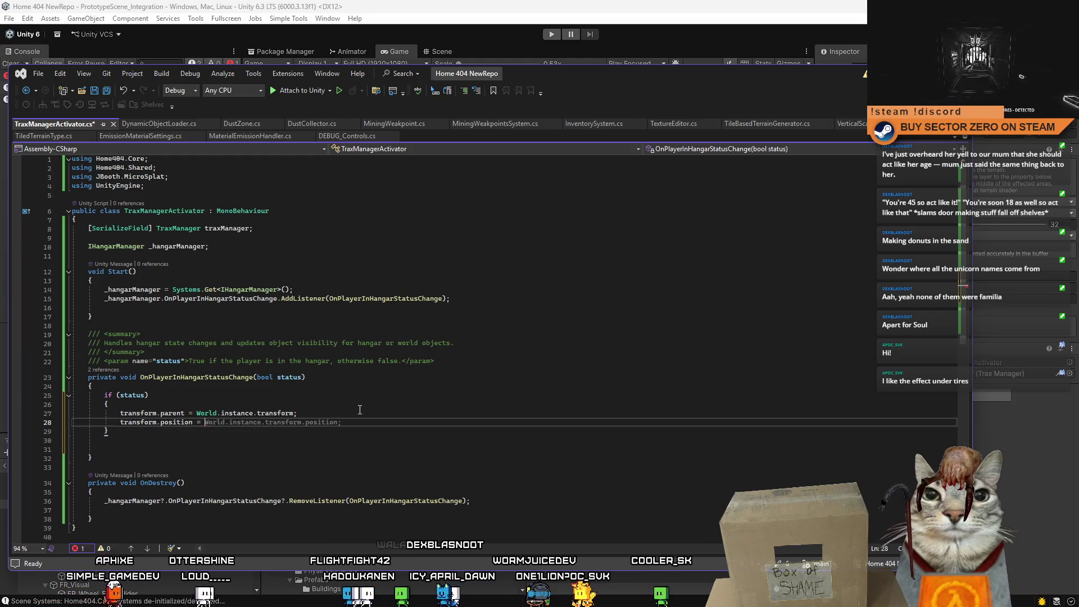
pyautogui.write('Vector3.zero;')
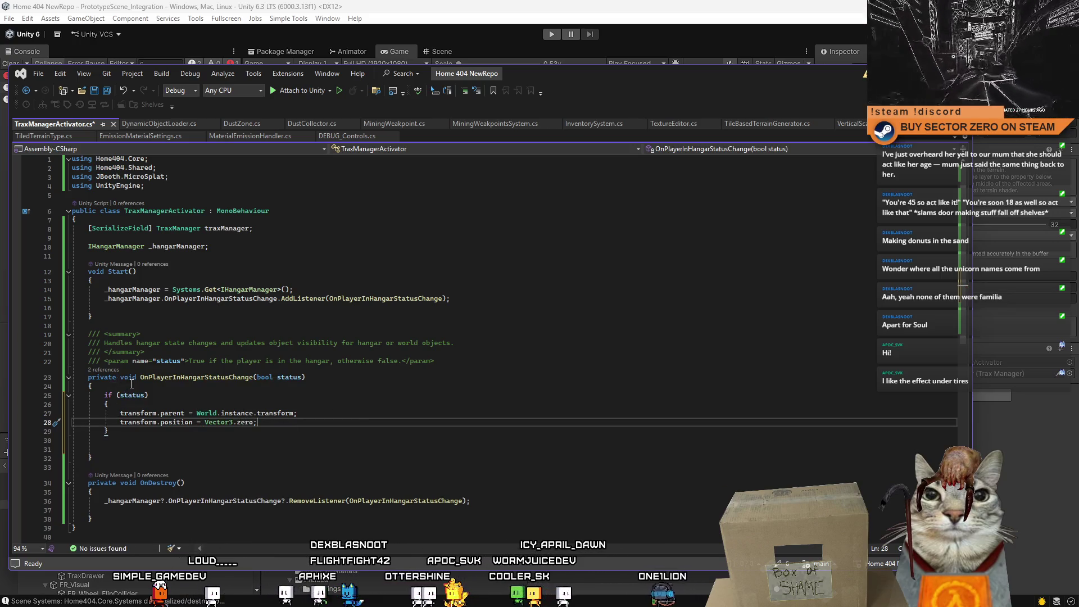
# Add an else block containing a copy of the two transform lines
pyautogui.moveTo(113, 414); pyautogui.dragTo(300, 419)
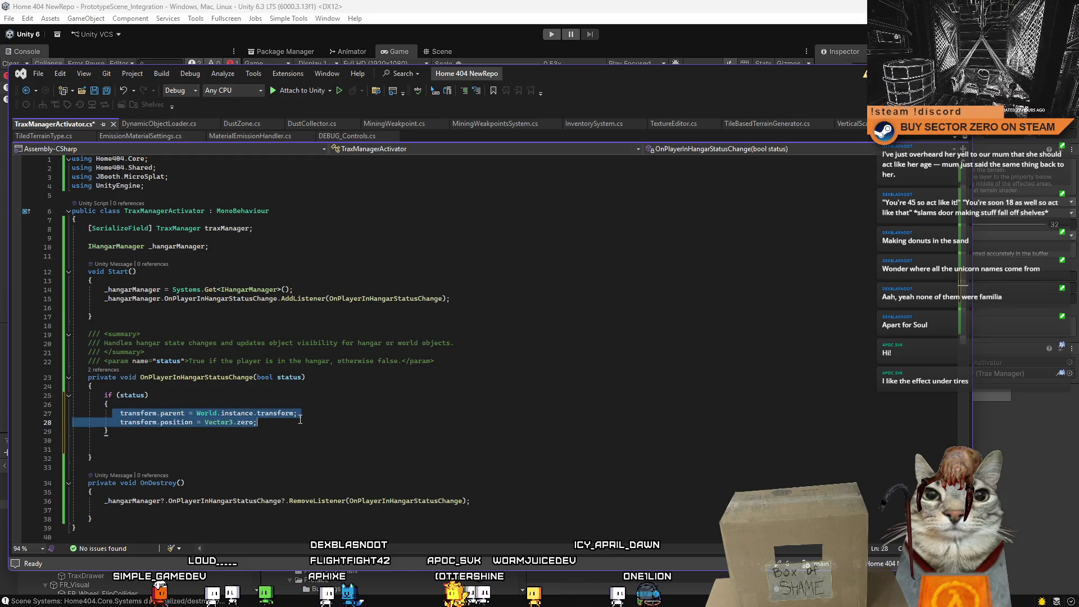
pyautogui.click(252, 431)
pyautogui.press('Return')
pyautogui.write('else')
pyautogui.press('Tab')
pyautogui.press('Tab')
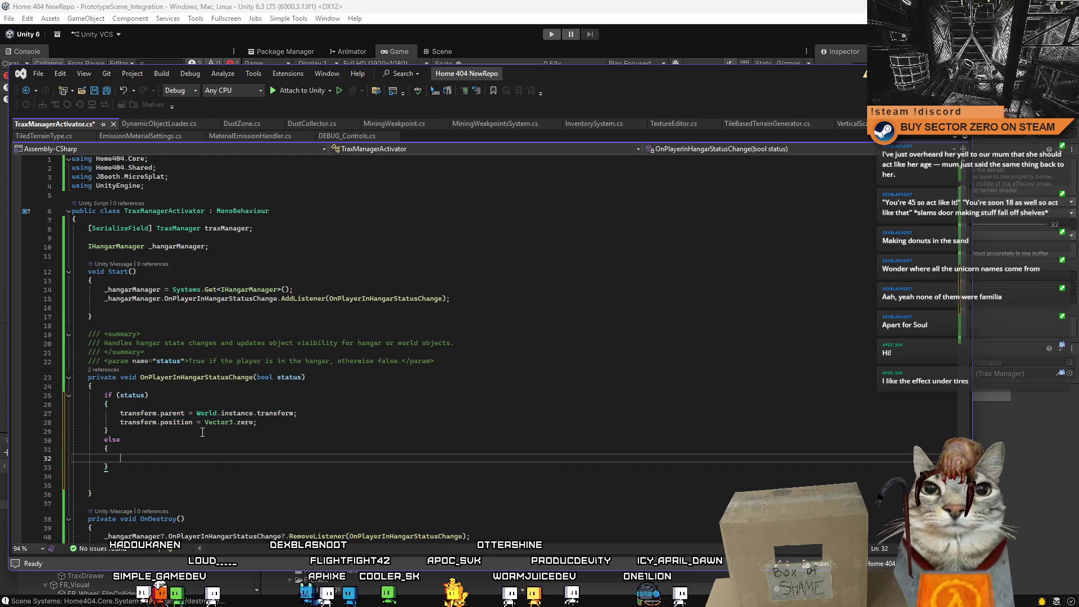
pyautogui.moveTo(120, 413); pyautogui.dragTo(293, 421)
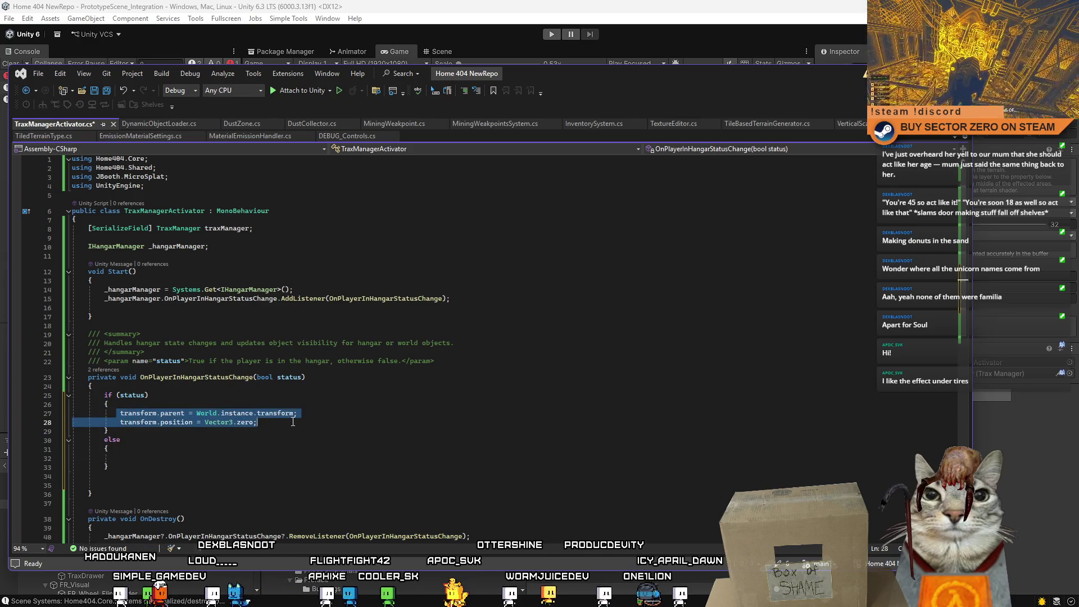
pyautogui.hotkey('ctrl', 'c')
pyautogui.click(144, 456)
pyautogui.hotkey('ctrl', 'v')
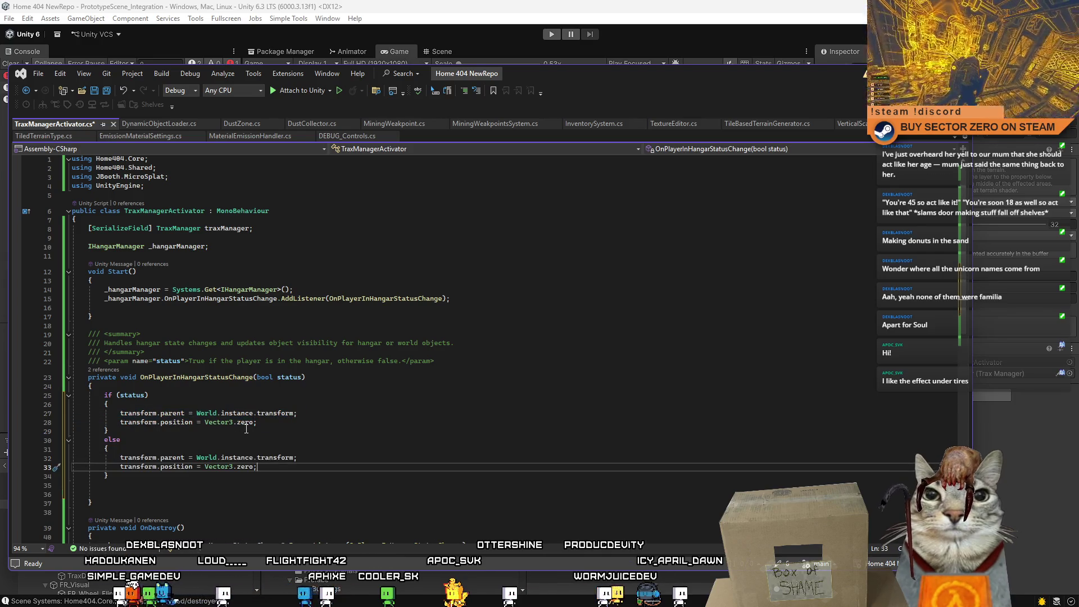
# In the else block, set the parent to Systems.Get<IPlayerManager>().Player.transform
pyautogui.moveTo(196, 457); pyautogui.dragTo(297, 457)
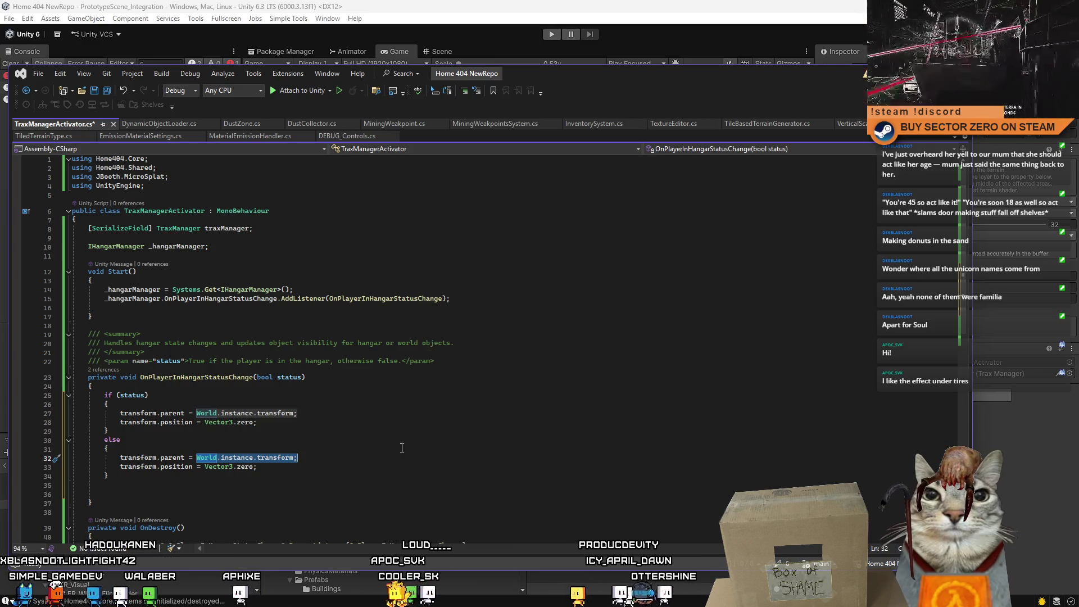
pyautogui.write('GetS')
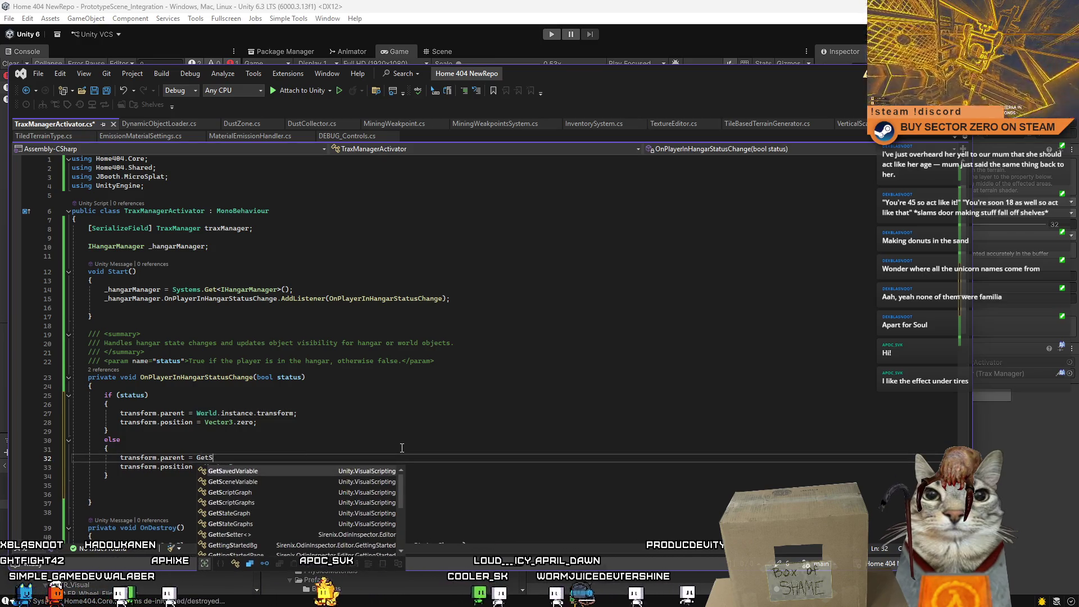
pyautogui.write('ystems.')
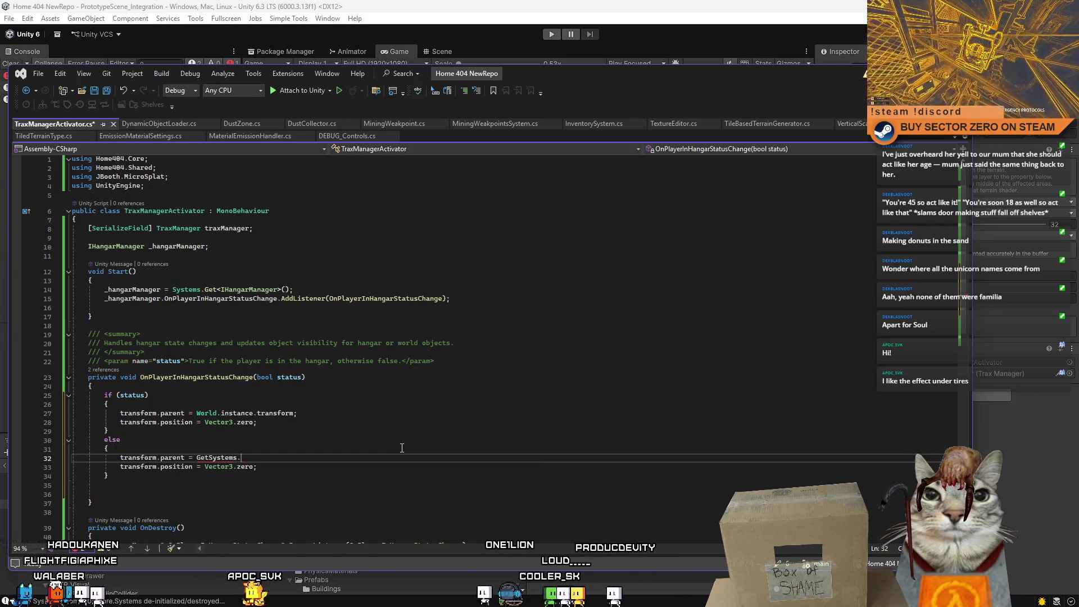
pyautogui.press('BackSpace')
pyautogui.press('BackSpace')
pyautogui.press('BackSpace')
pyautogui.press('BackSpace')
pyautogui.press('BackSpace')
pyautogui.press('BackSpace')
pyautogui.press('BackSpace')
pyautogui.press('BackSpace')
pyautogui.write('.S')
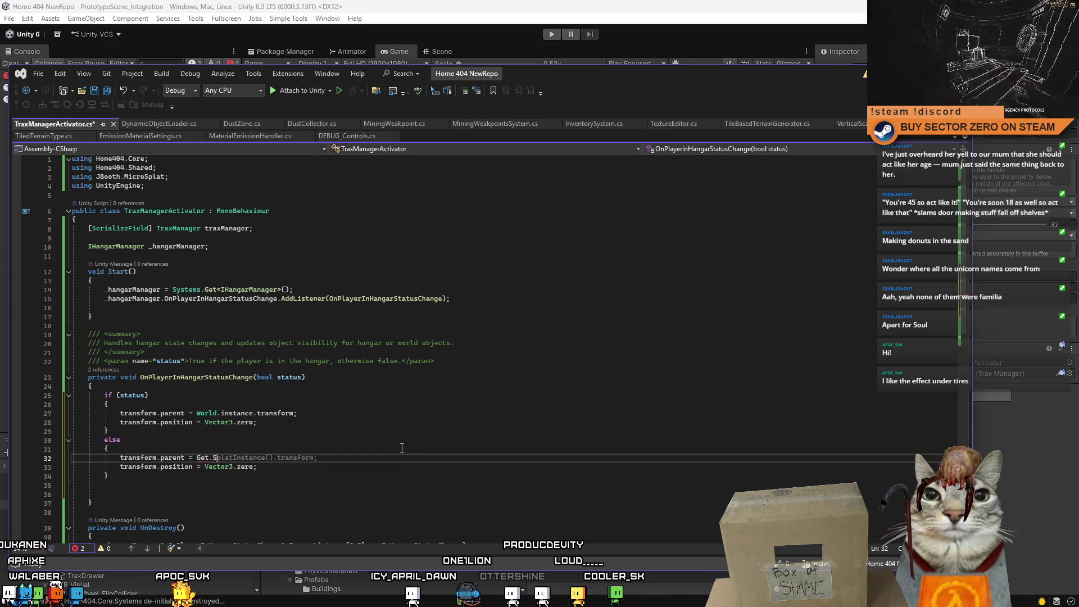
pyautogui.press('BackSpace')
pyautogui.press('BackSpace')
pyautogui.write('System<>')
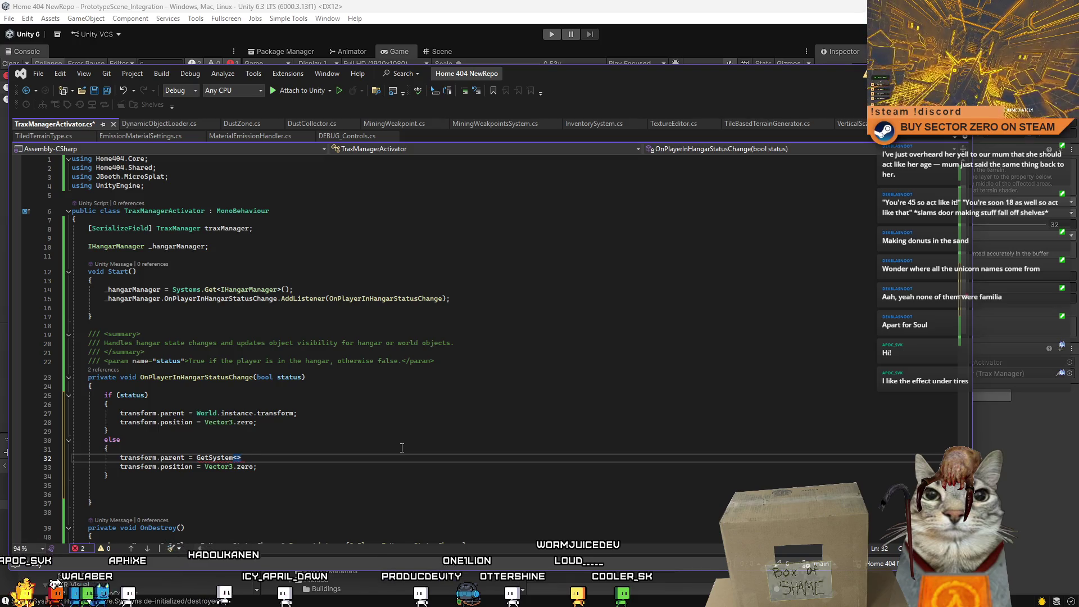
pyautogui.press('BackSpace')
pyautogui.press('BackSpace')
pyautogui.press('BackSpace')
pyautogui.write('Systems')
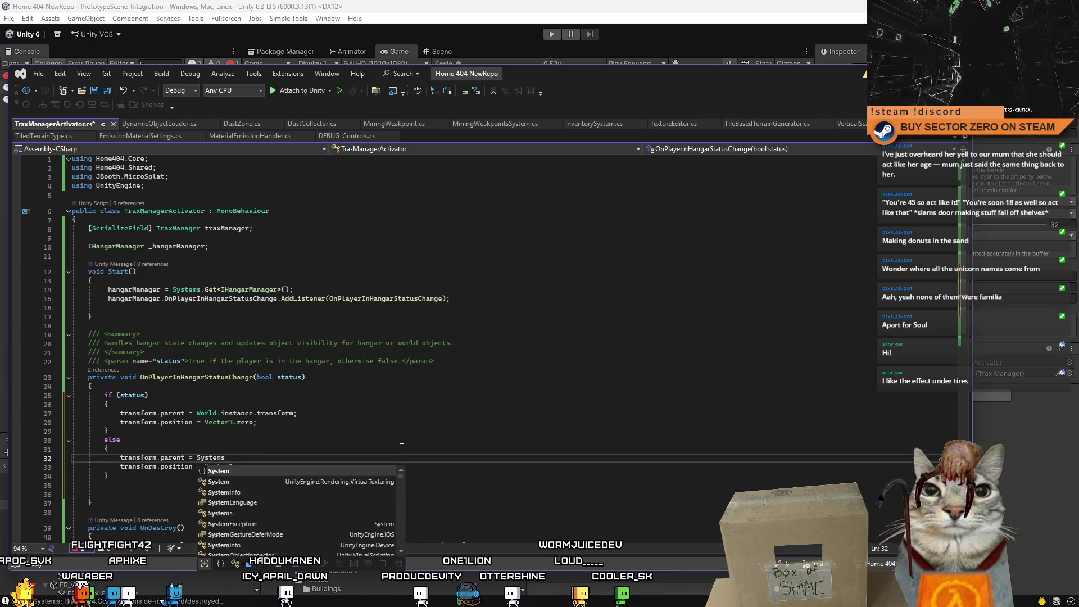
pyautogui.write('.Get<IPlater')
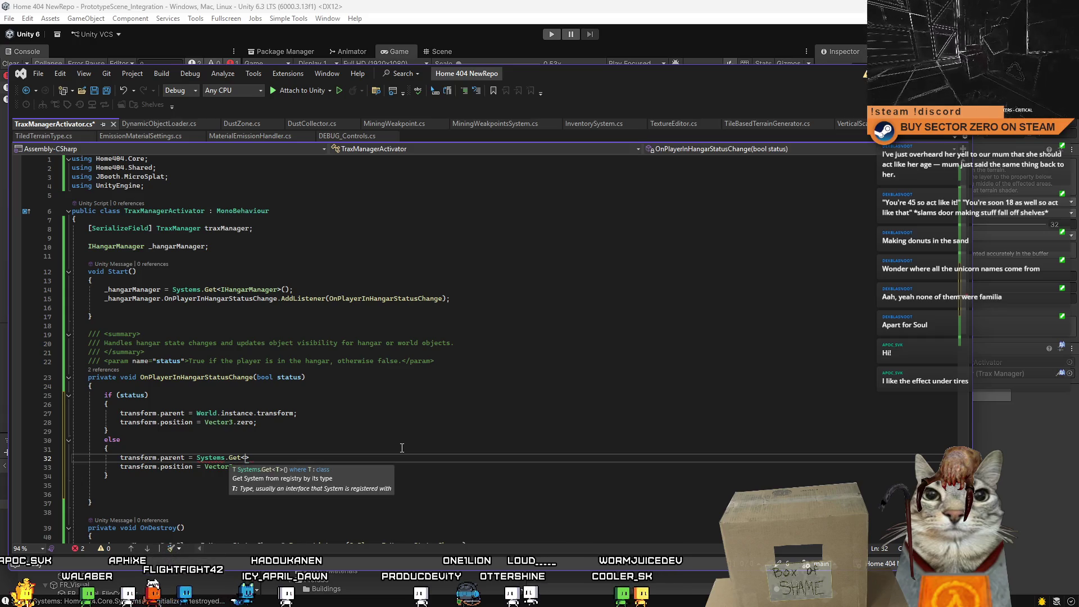
pyautogui.press('BackSpace')
pyautogui.press('BackSpace')
pyautogui.press('BackSpace')
pyautogui.write('aye')
pyautogui.press('BackSpace')
pyautogui.press('BackSpace')
pyautogui.press('BackSpace')
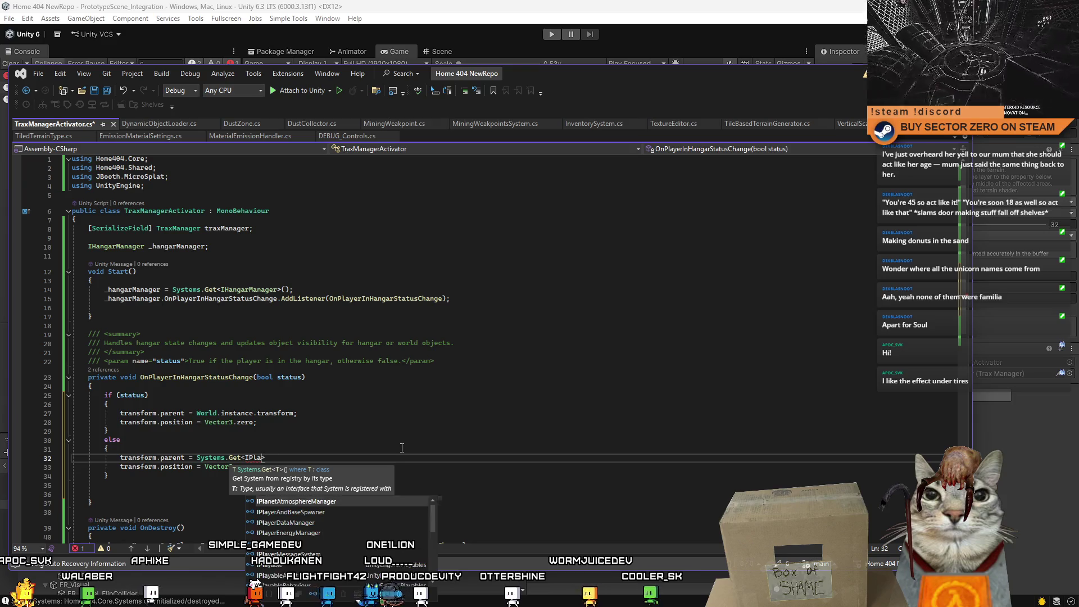
pyautogui.press('BackSpace')
pyautogui.press('BackSpace')
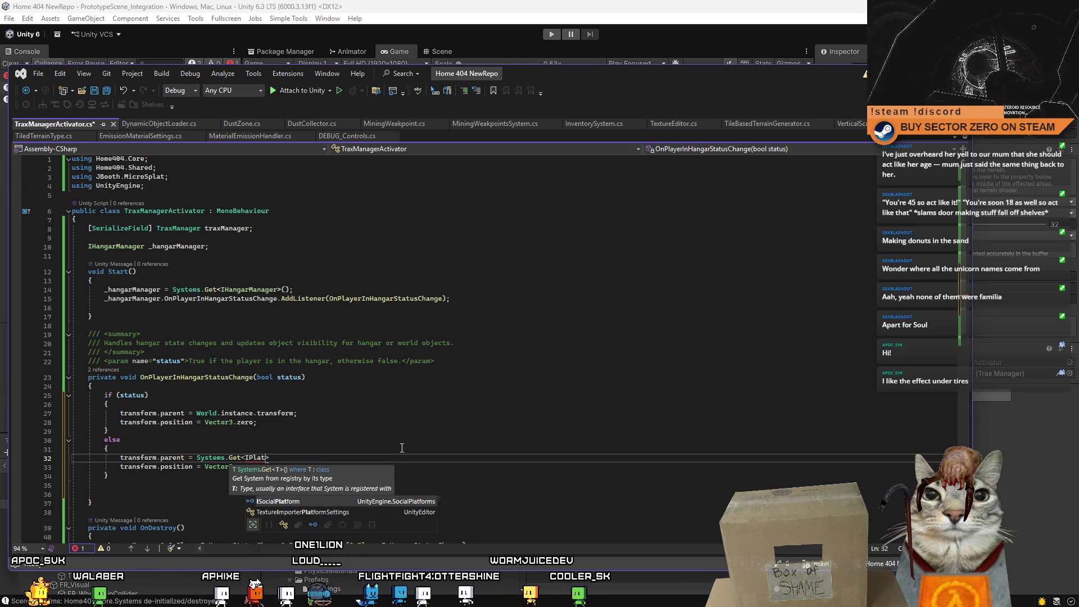
pyautogui.press('BackSpace')
pyautogui.write('yer')
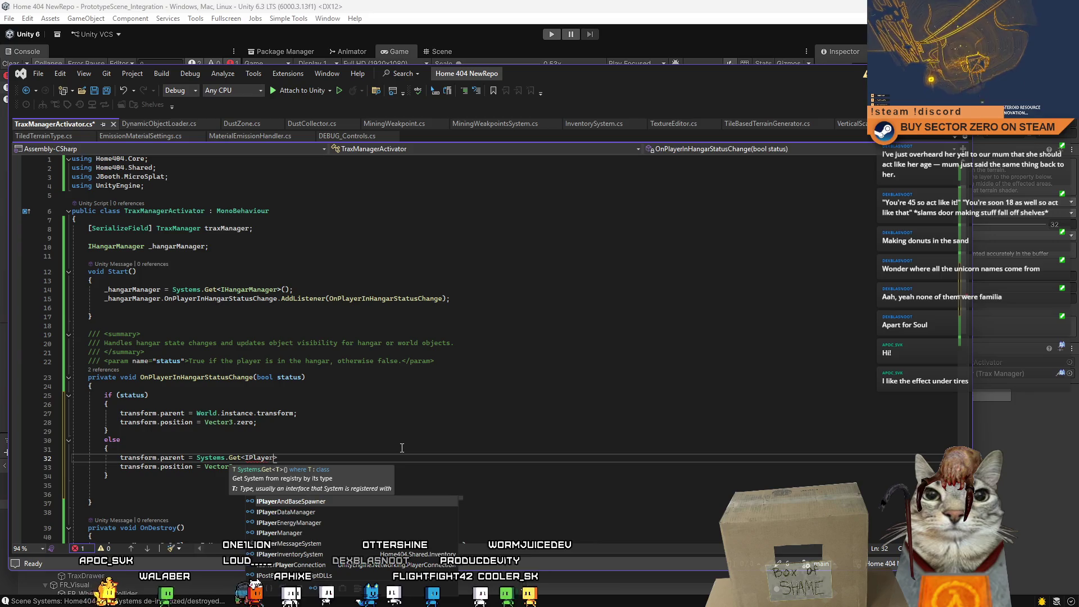
pyautogui.write('Man')
pyautogui.press('Tab')
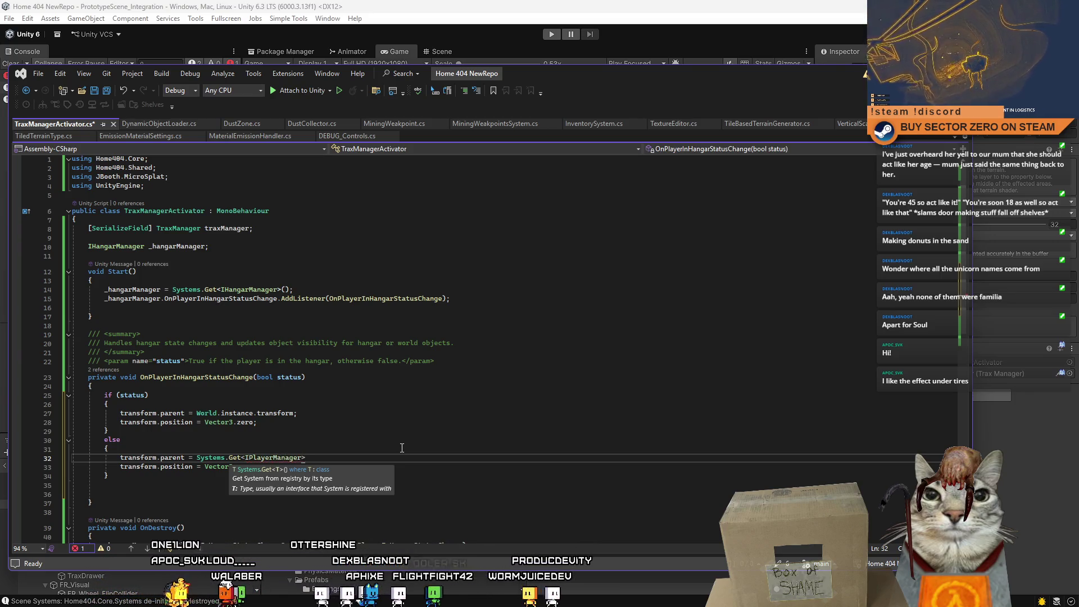
pyautogui.write('().pl')
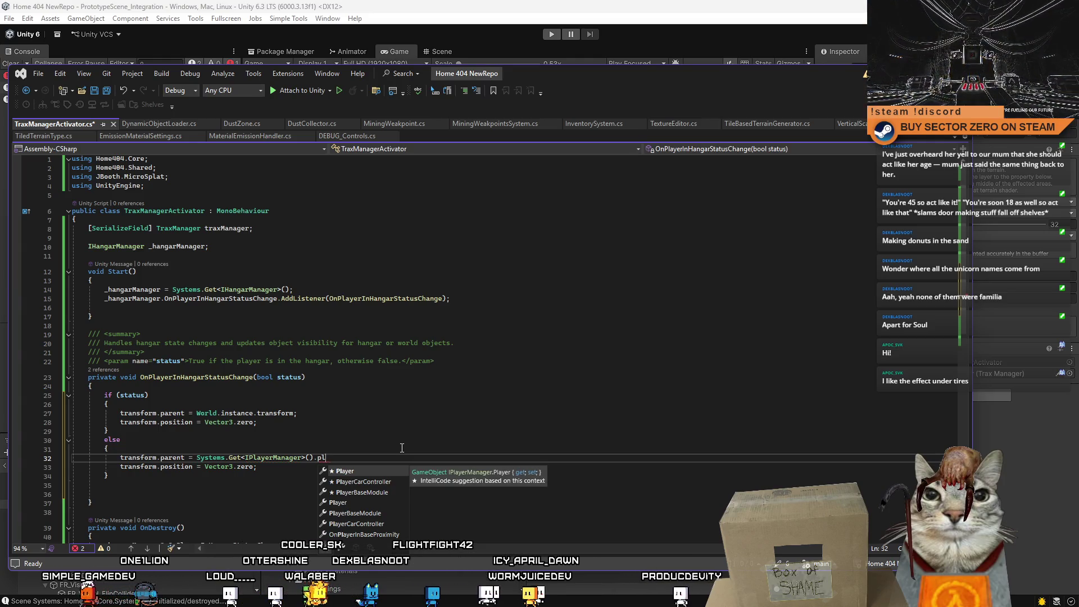
pyautogui.press('Tab')
pyautogui.write('()')
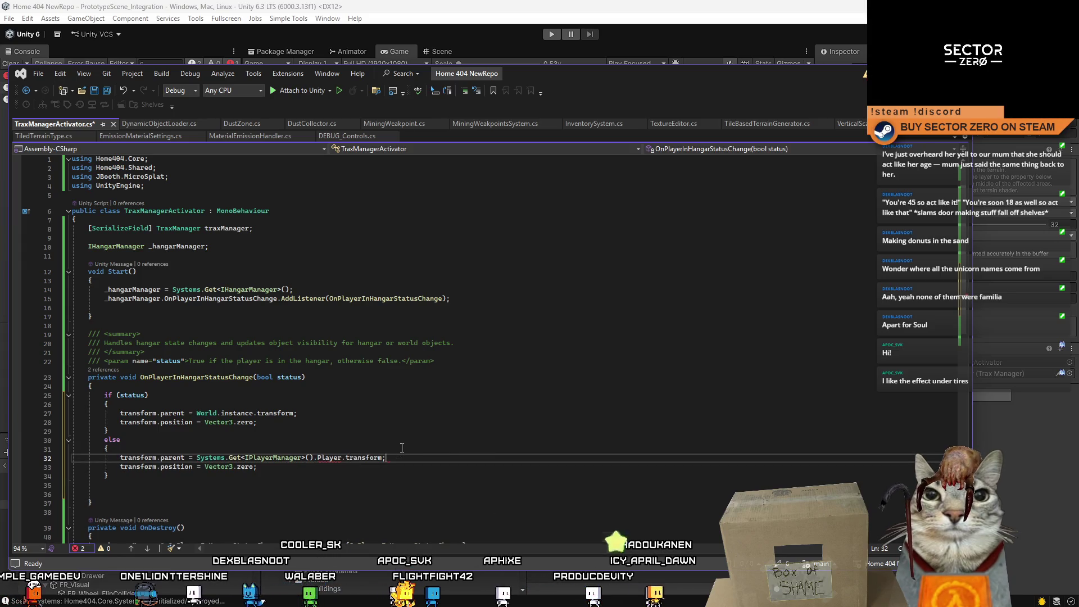
# Change position to localPosition on line 33 and save the script
pyautogui.doubleClick(174, 466)
pyautogui.press('BackSpace')
pyautogui.press('BackSpace')
pyautogui.press('BackSpace')
pyautogui.press('BackSpace')
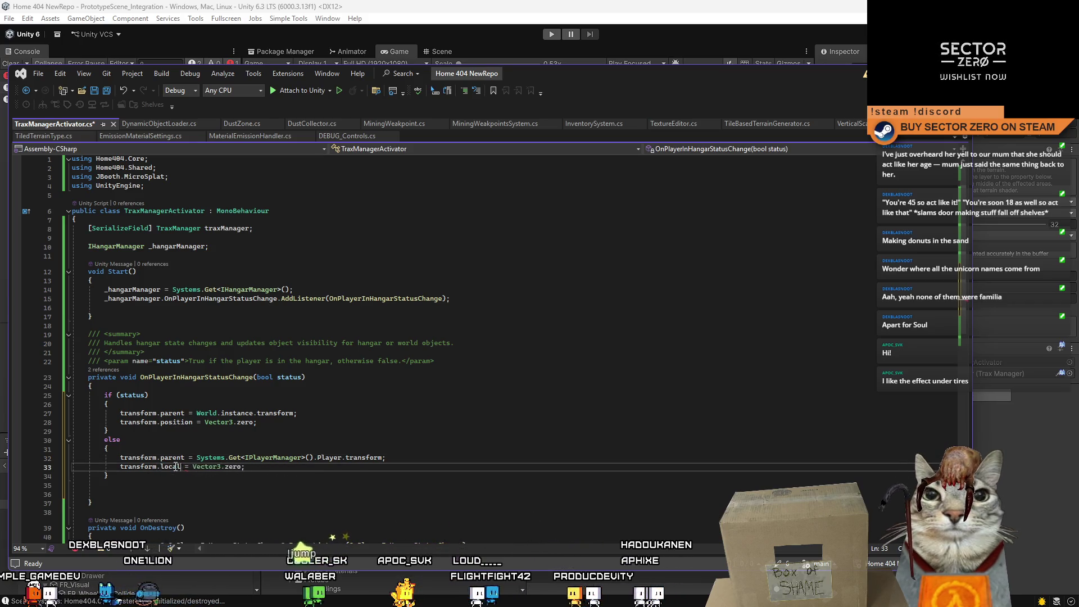
pyautogui.press('Down')
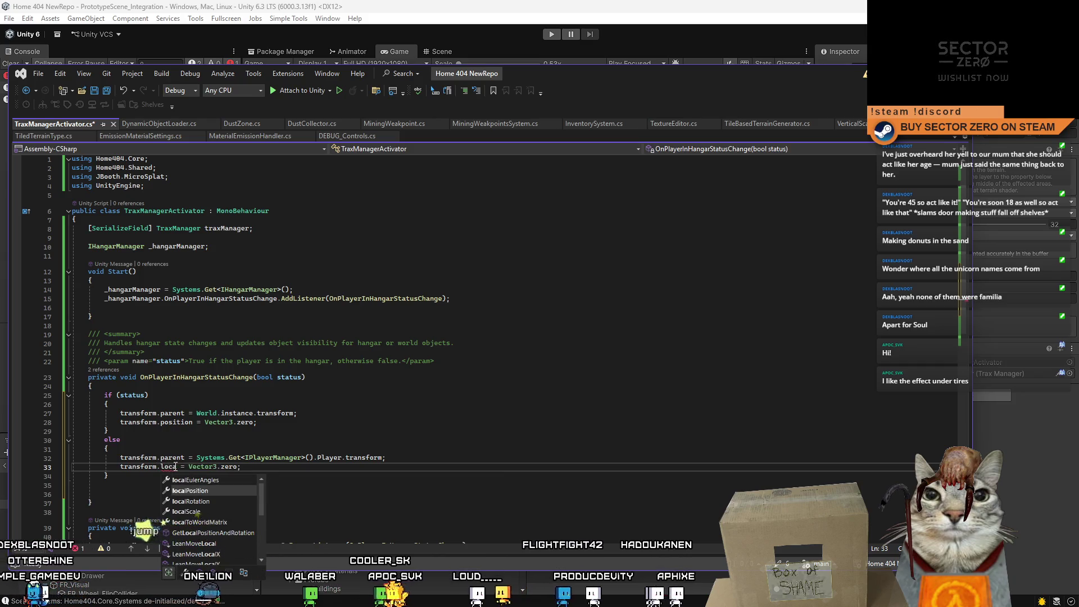
pyautogui.click(359, 468)
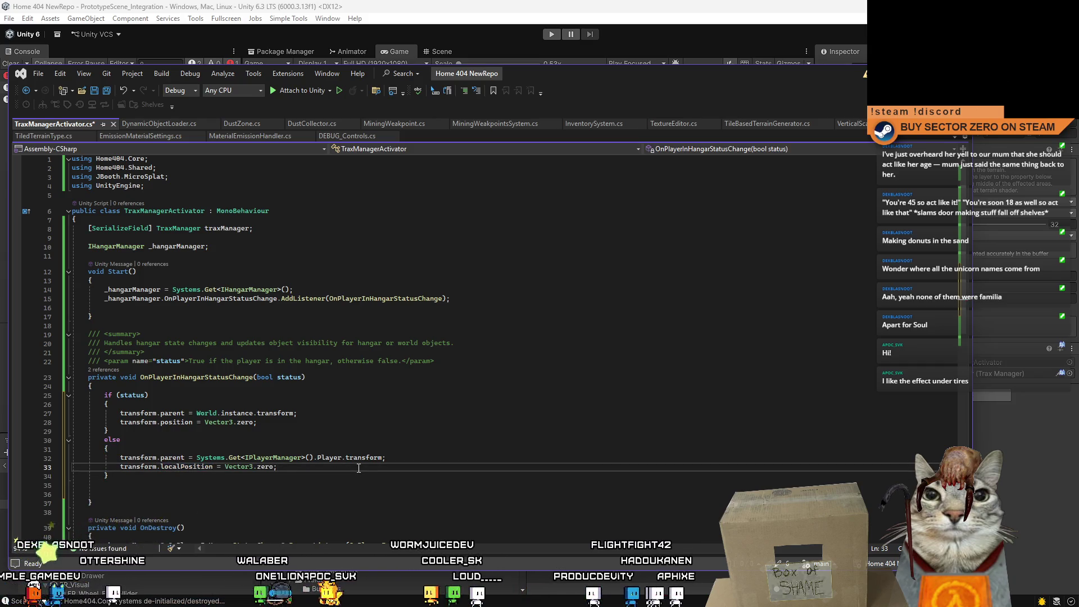
pyautogui.click(294, 495)
pyautogui.hotkey('ctrl', 's')
pyautogui.click(483, 430)
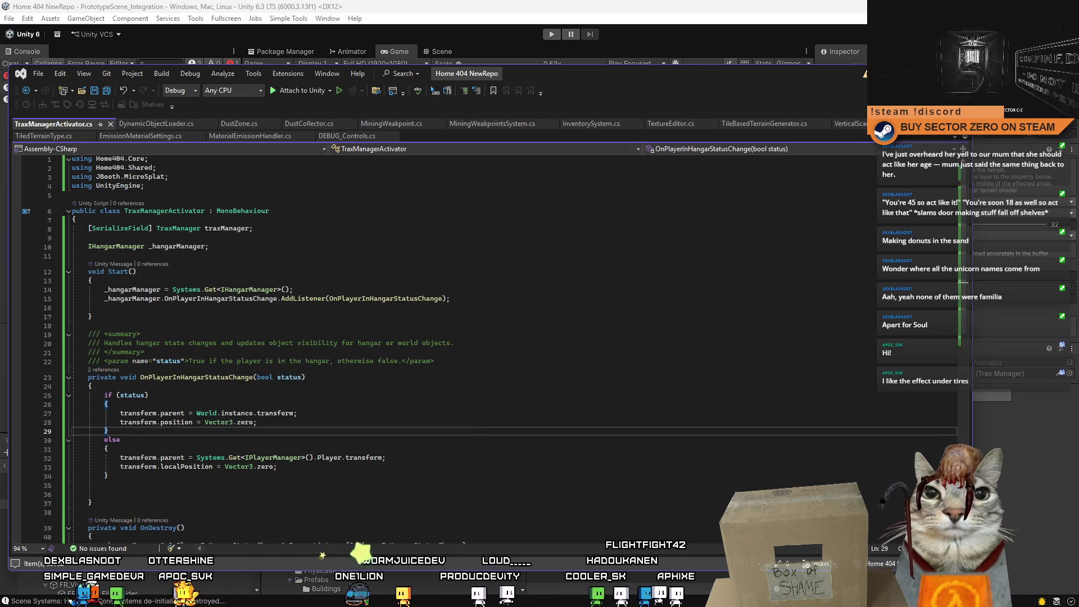
pyautogui.hotkey('alt', 'Tab')
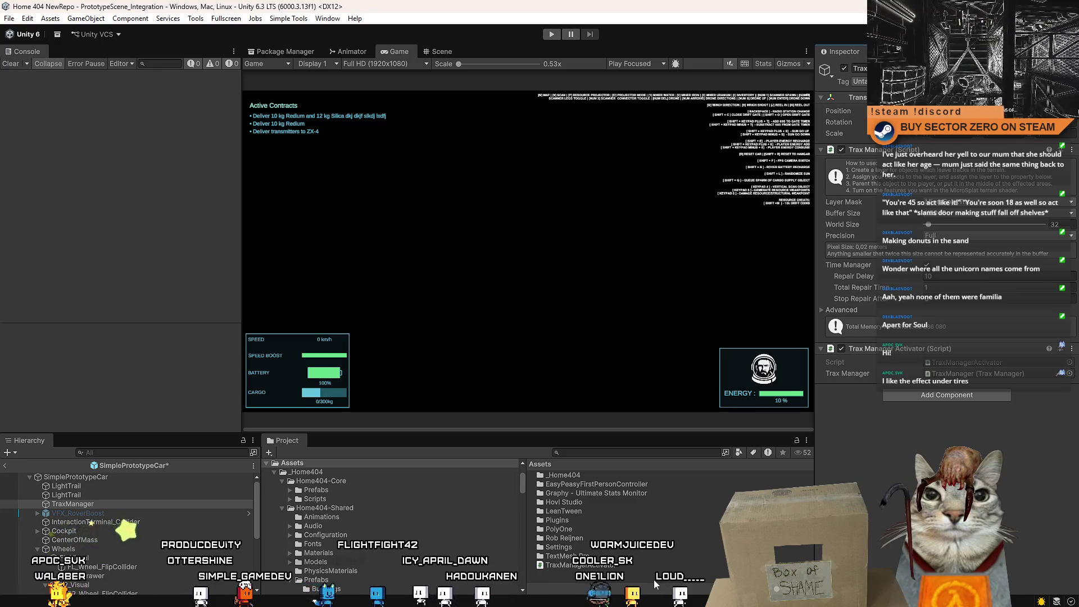
# Once compilation finishes, select VFX_RoverBoost and close the Unity editor
pyautogui.click(153, 513)
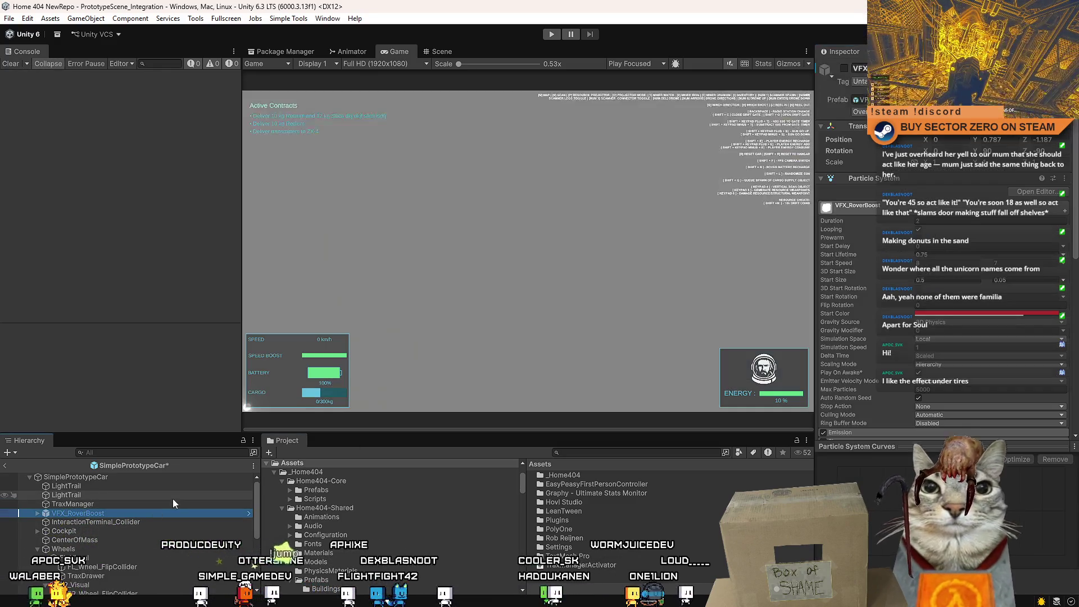
pyautogui.press('super+d')
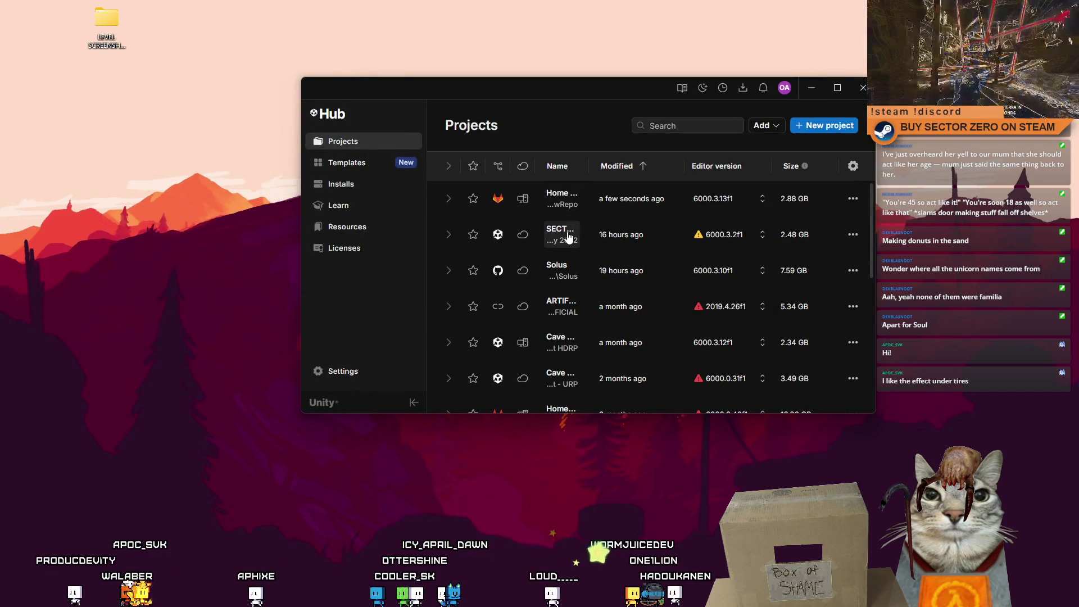
# Open the Home 404 NewRepo project from Unity Hub's Projects list
pyautogui.click(562, 204)
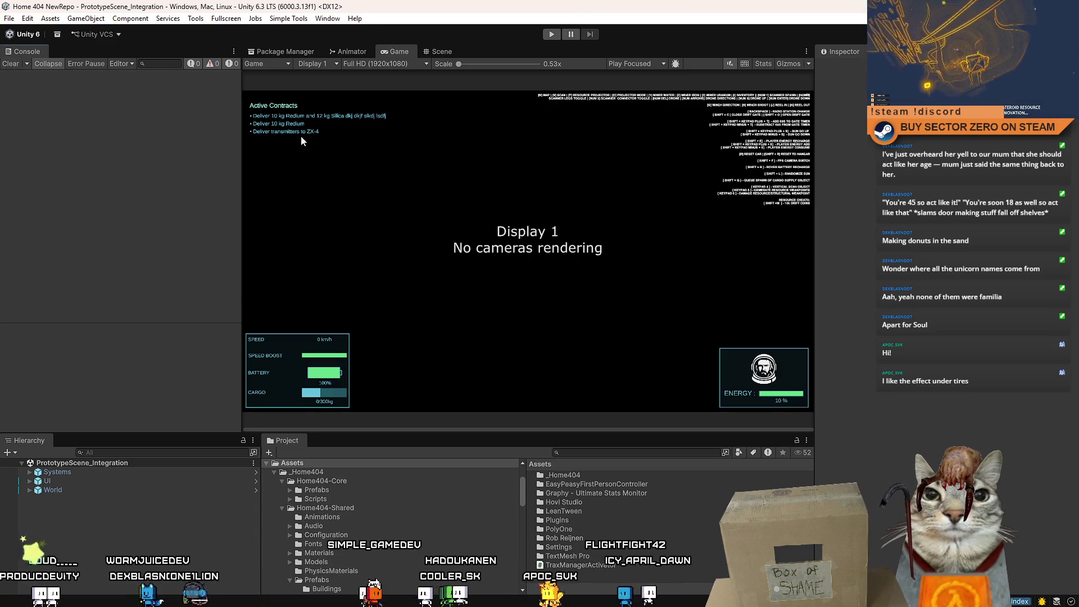
# Enter Play mode, start from the main menu, walk to the green rover and climb in
pyautogui.click(551, 35)
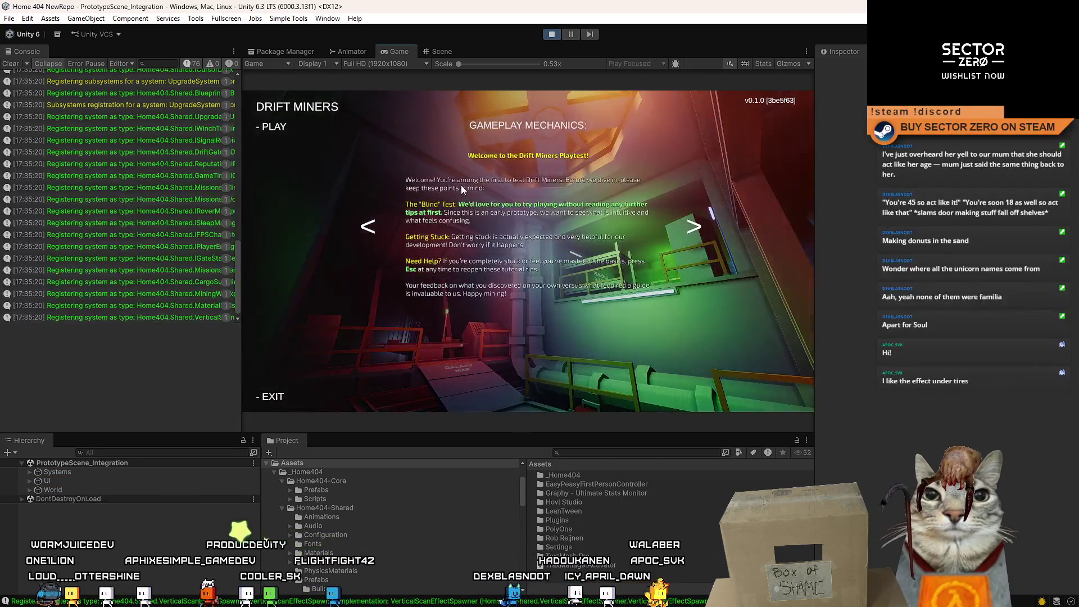
pyautogui.click(272, 126)
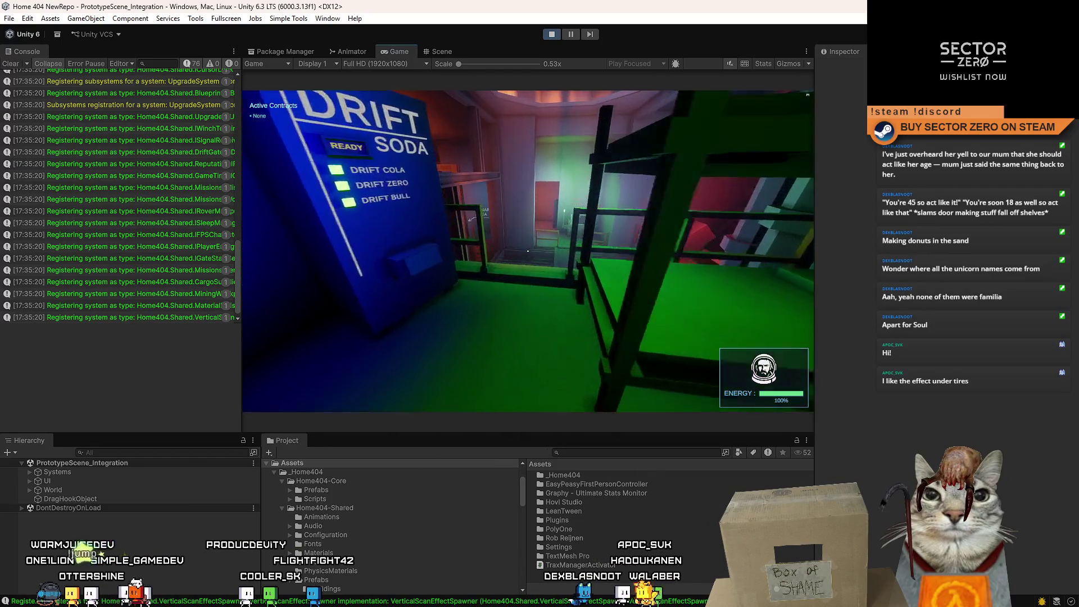
pyautogui.press('w')
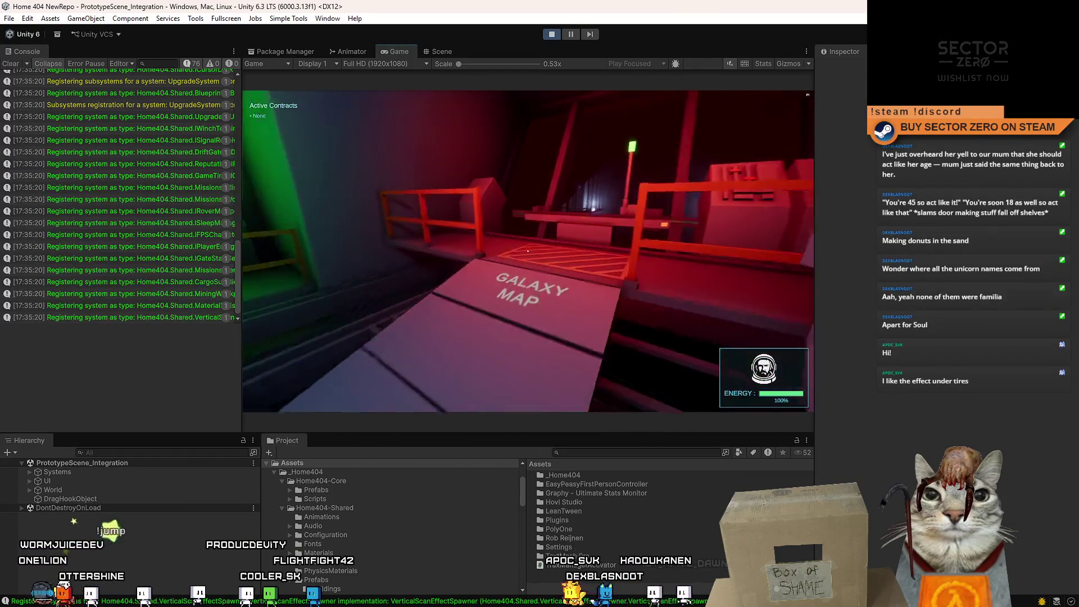
pyautogui.moveTo(528, 251)
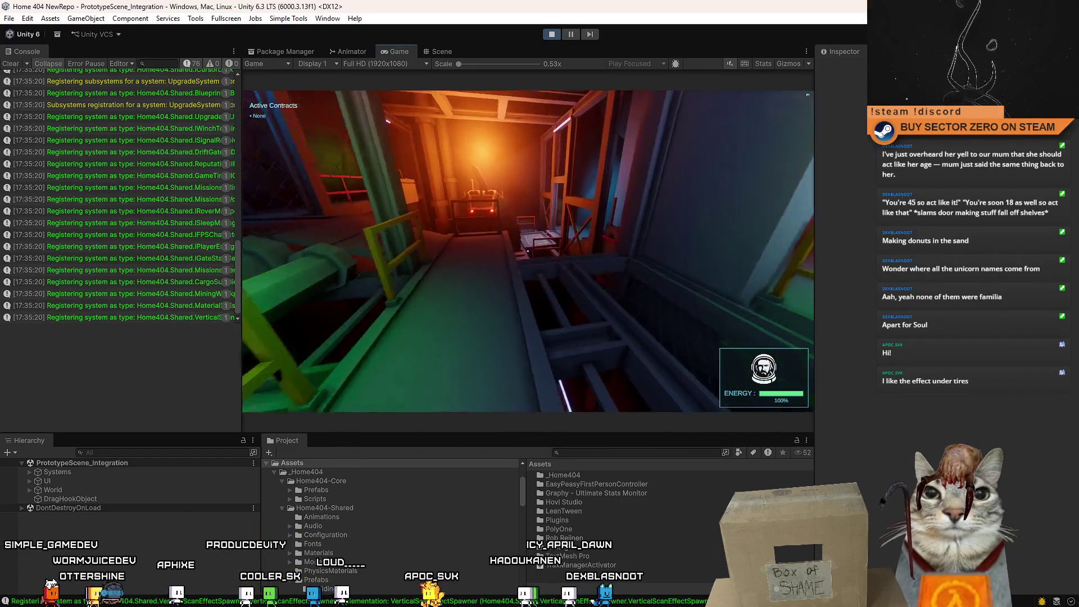
pyautogui.press('w')
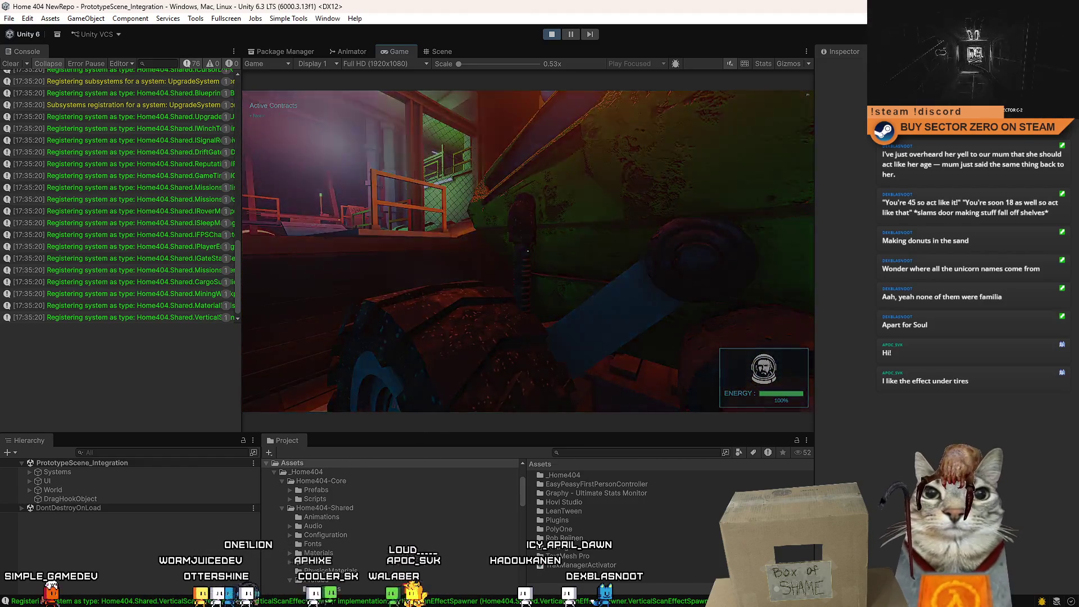
pyautogui.press('e')
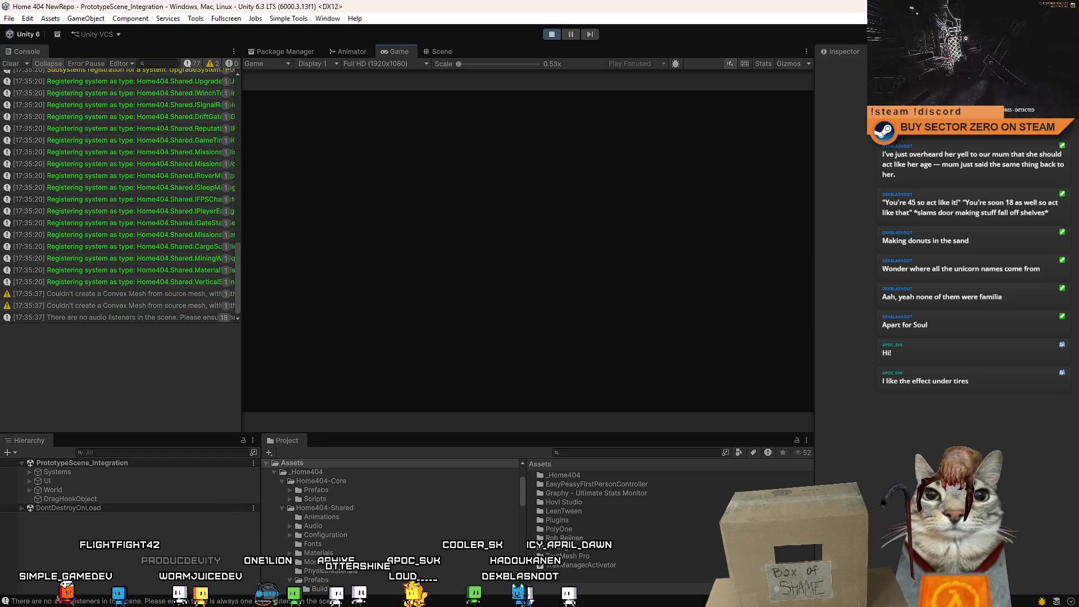
# Drive the rover forward, through sharp turns and across the sand toward the hangar gate
pyautogui.press('w')
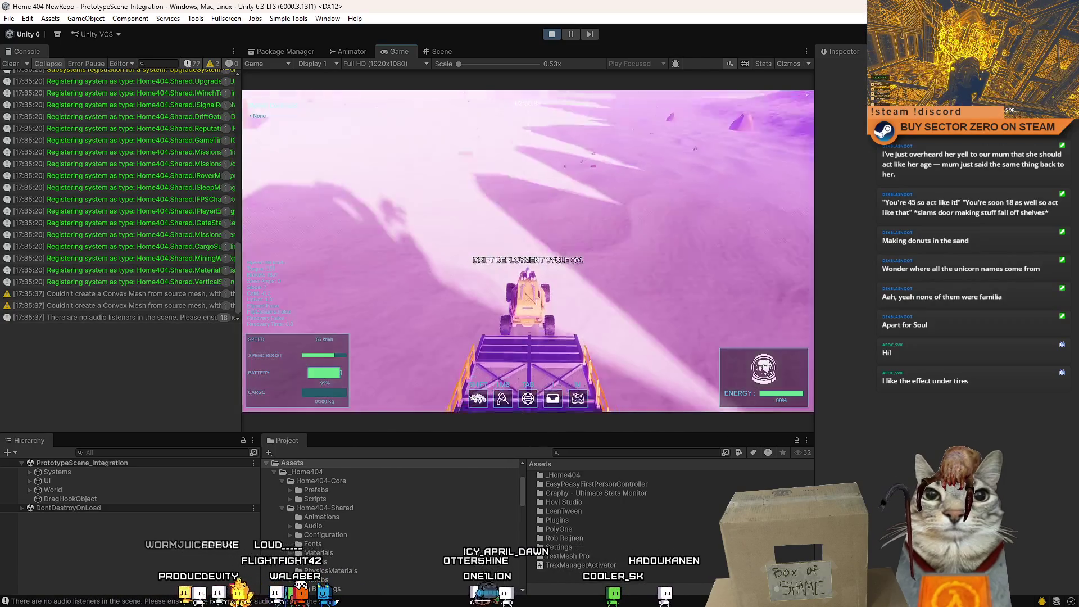
pyautogui.press('a')
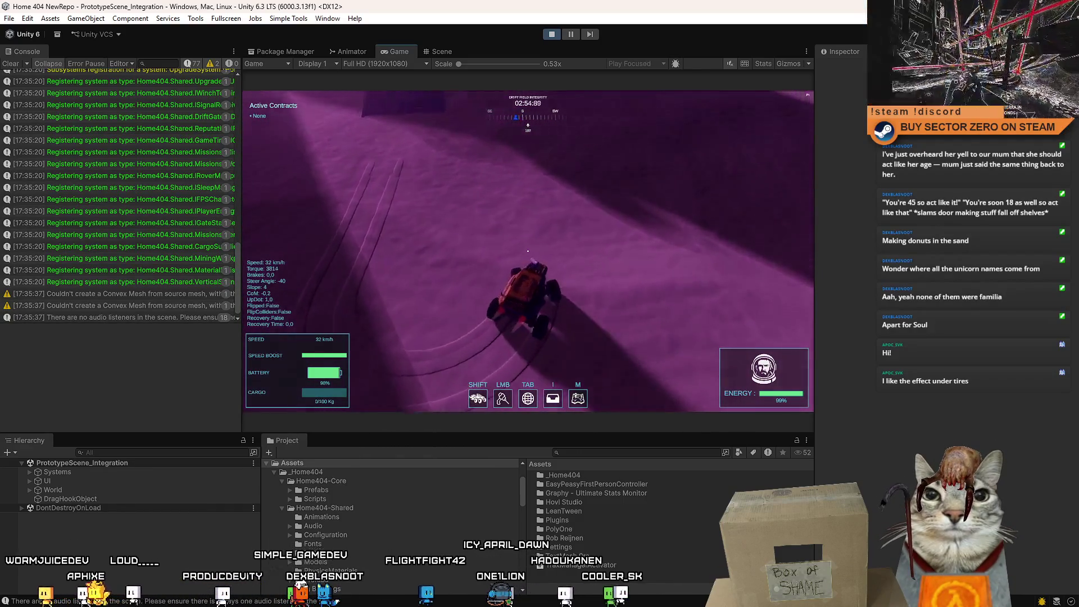
pyautogui.press('w')
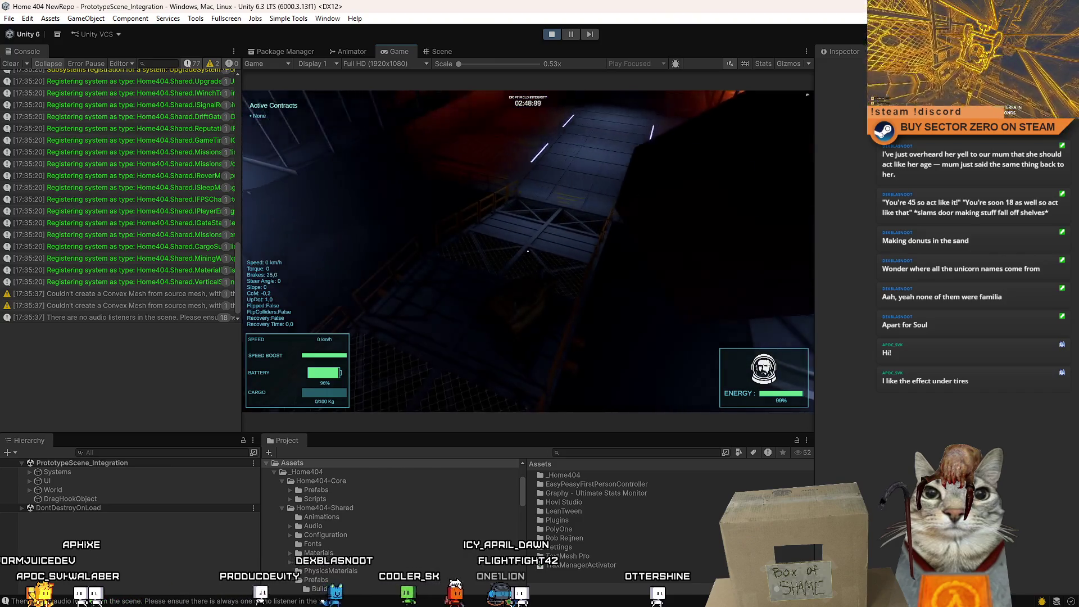
pyautogui.press('s')
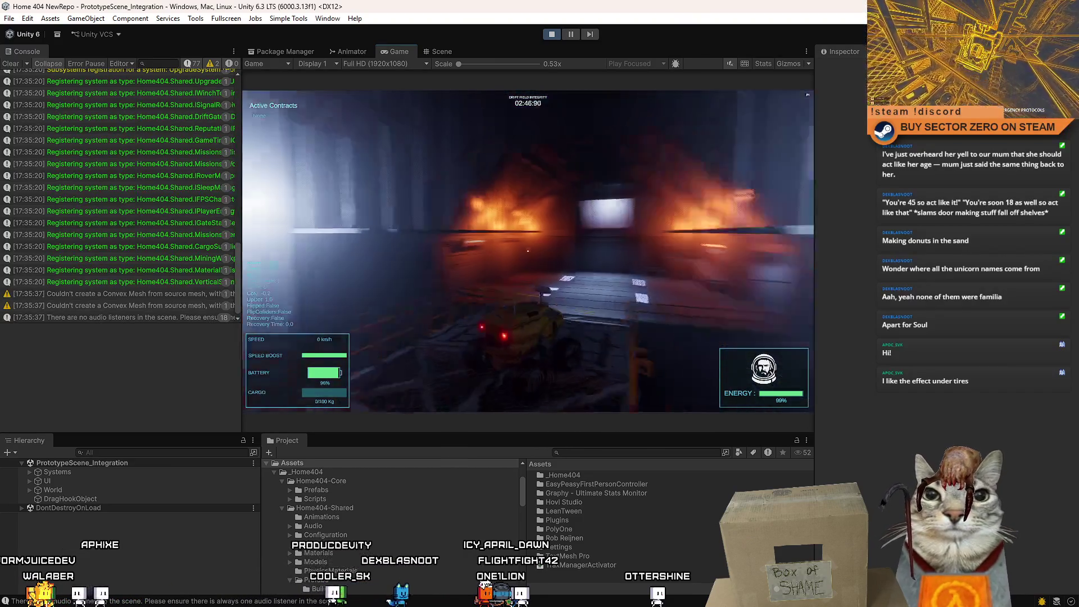
pyautogui.press('w')
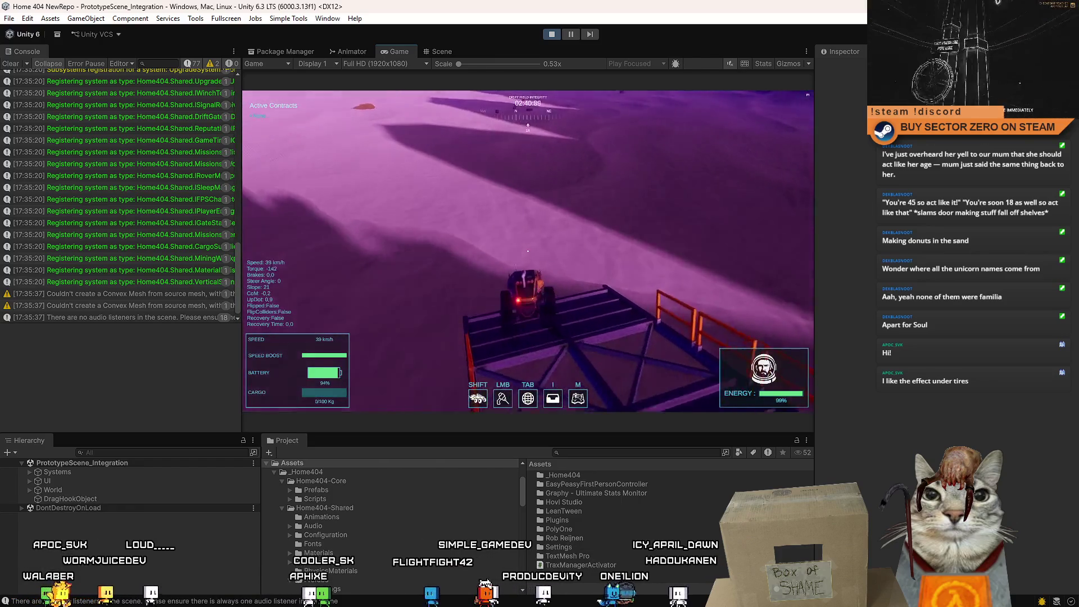
pyautogui.press('a')
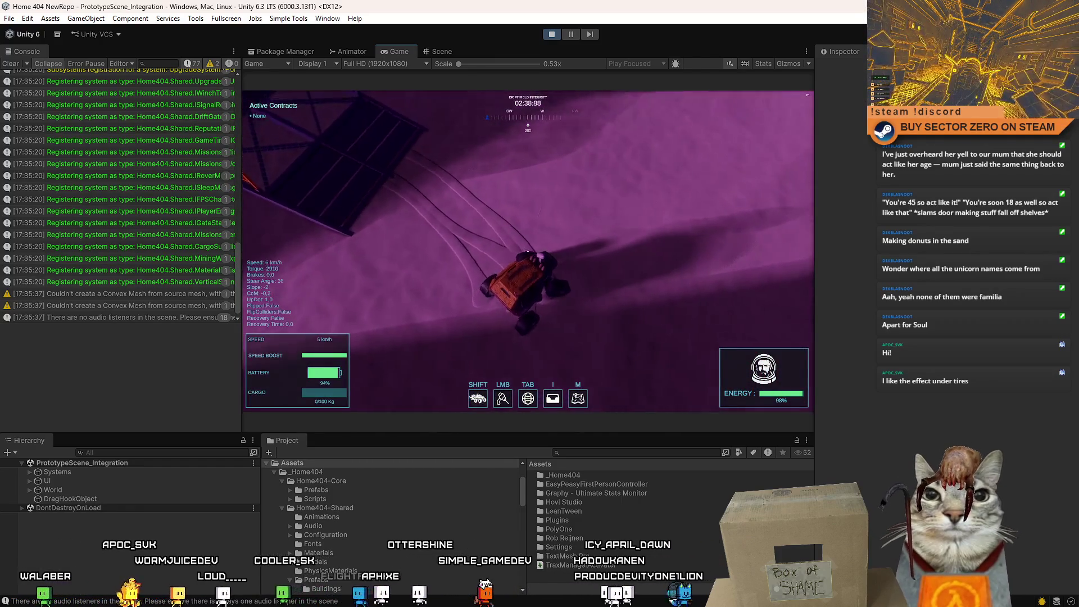
pyautogui.press('w')
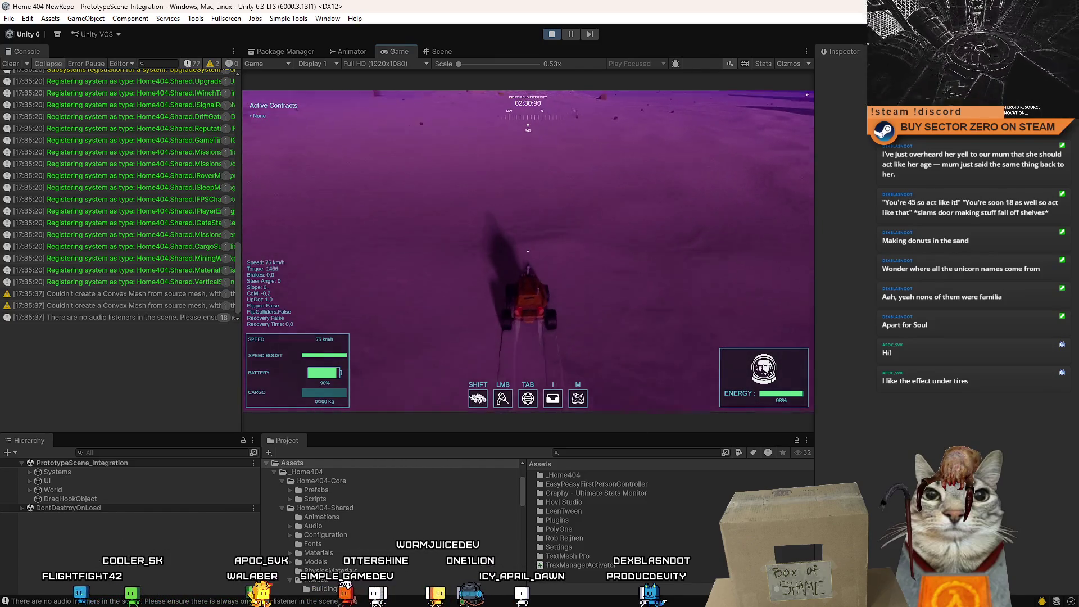
pyautogui.press('d')
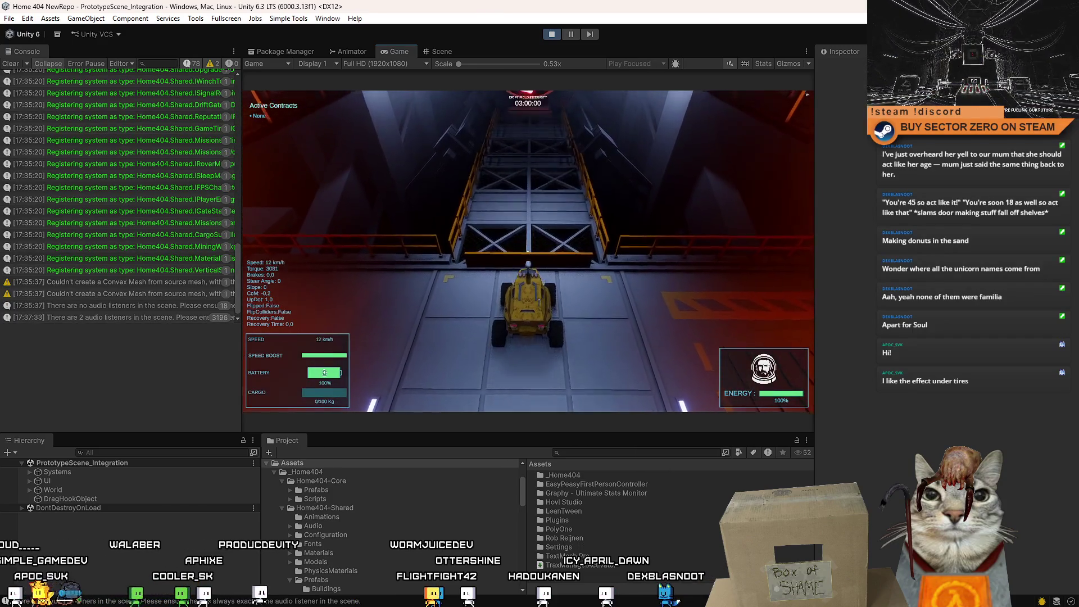
# Boost the rover up the ramp toward the portal and drift sideways to leave tire marks
pyautogui.press('shift')
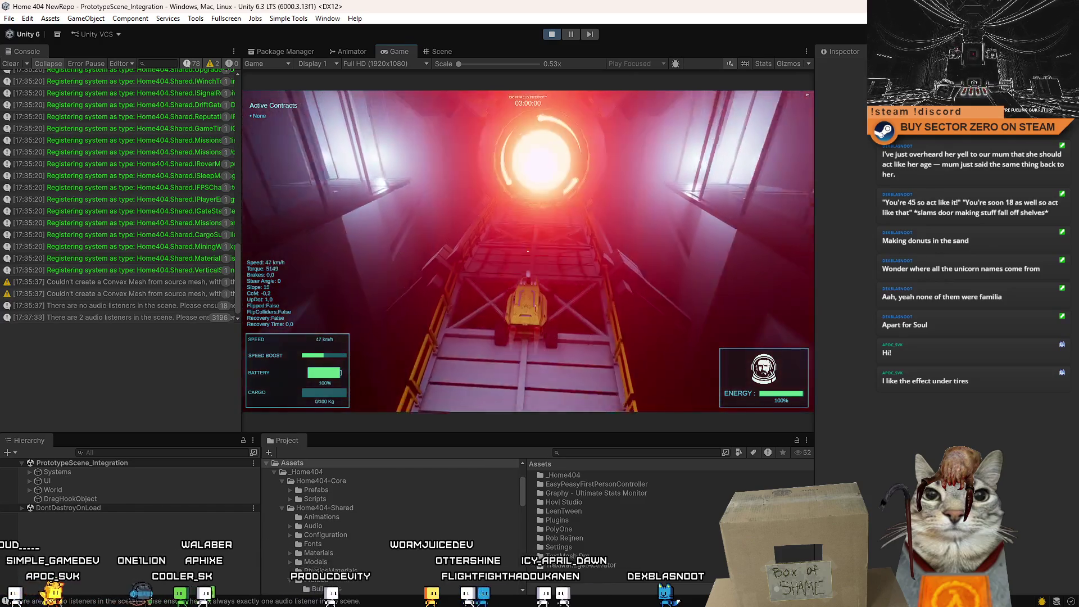
pyautogui.press('d')
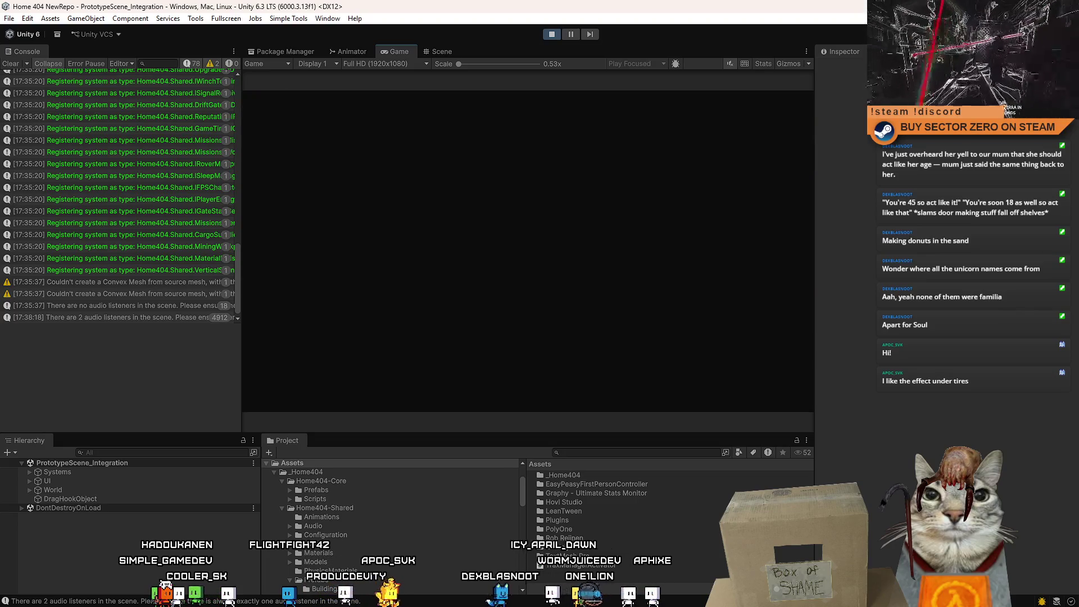
# Drive toward the red ring and slow down, then pause the game and stop Play mode
pyautogui.press('w')
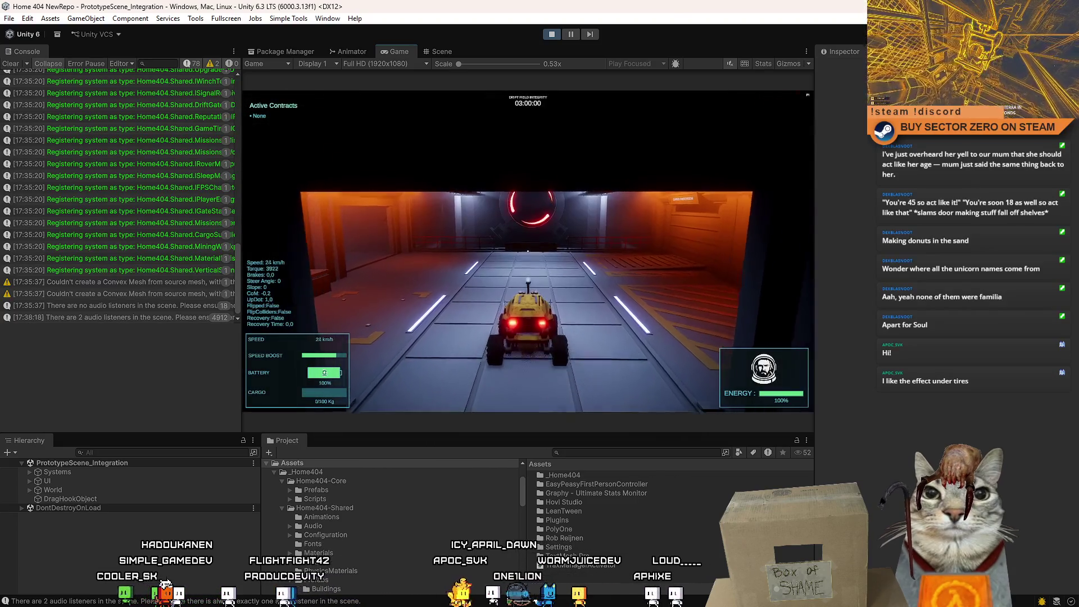
pyautogui.press('s')
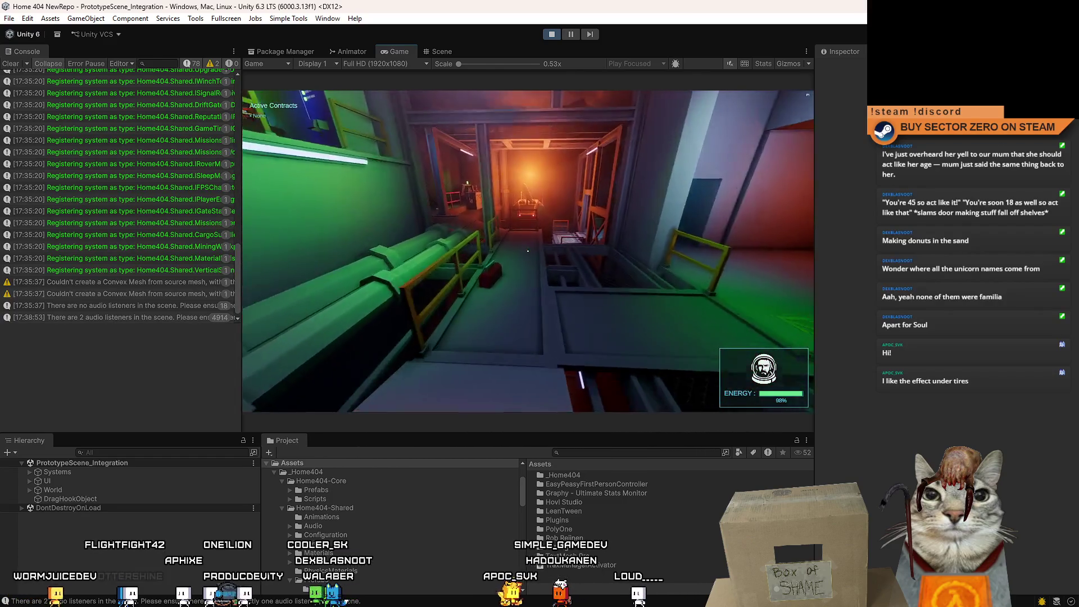
pyautogui.press('Escape')
pyautogui.click(552, 37)
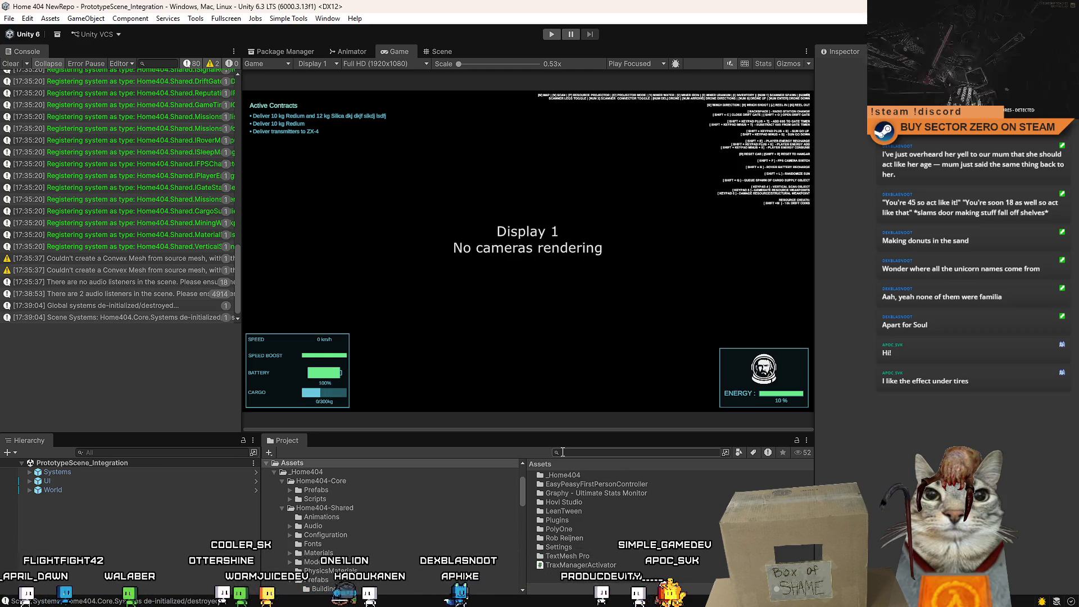
pyautogui.click(29, 472)
pyautogui.click(30, 472)
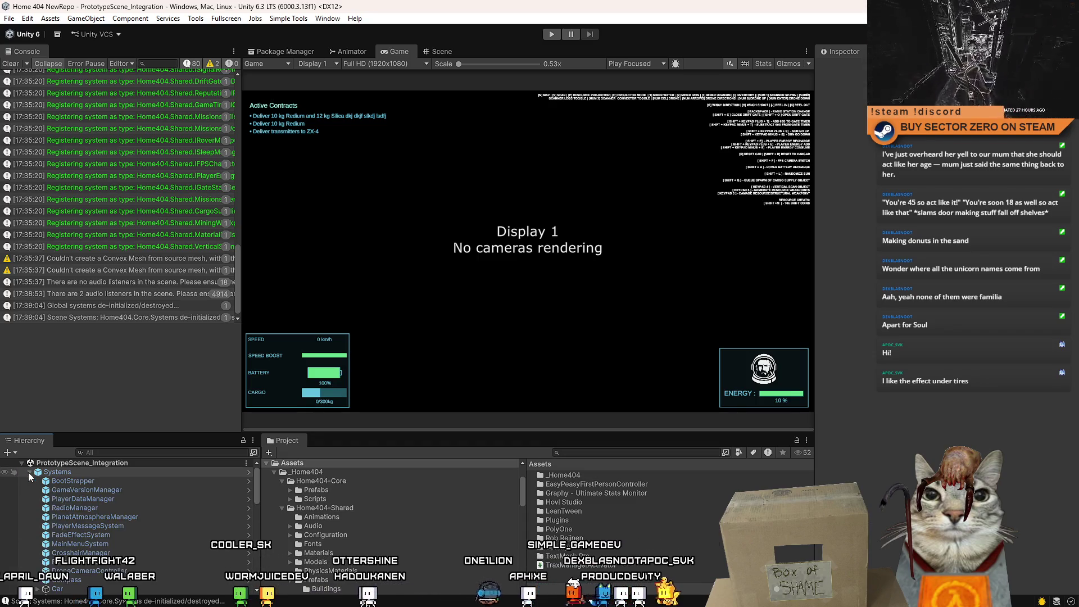
pyautogui.click(29, 472)
pyautogui.rightClick(60, 472)
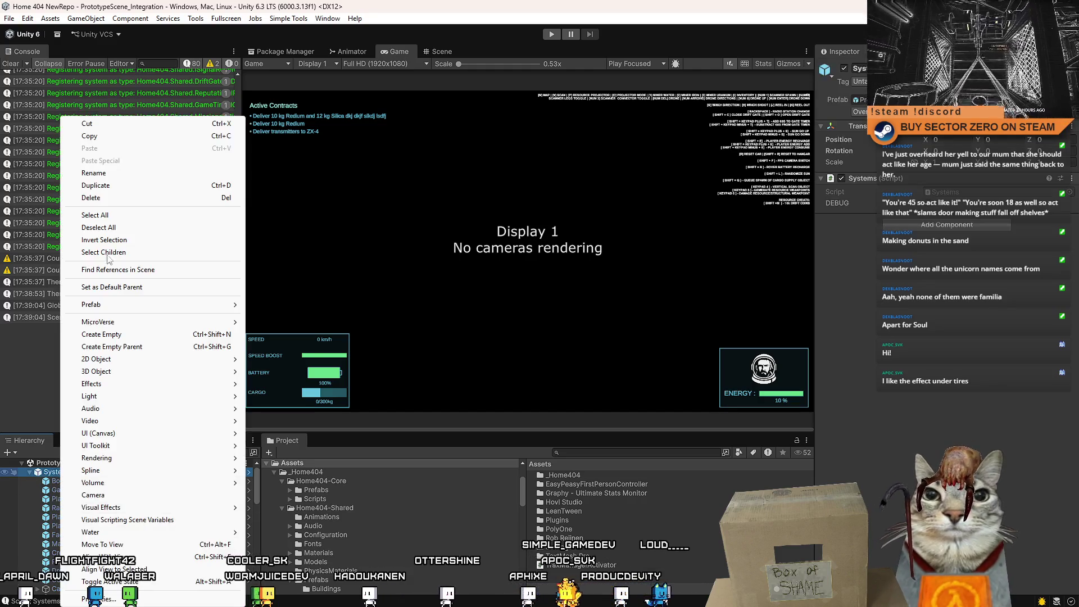
pyautogui.click(132, 336)
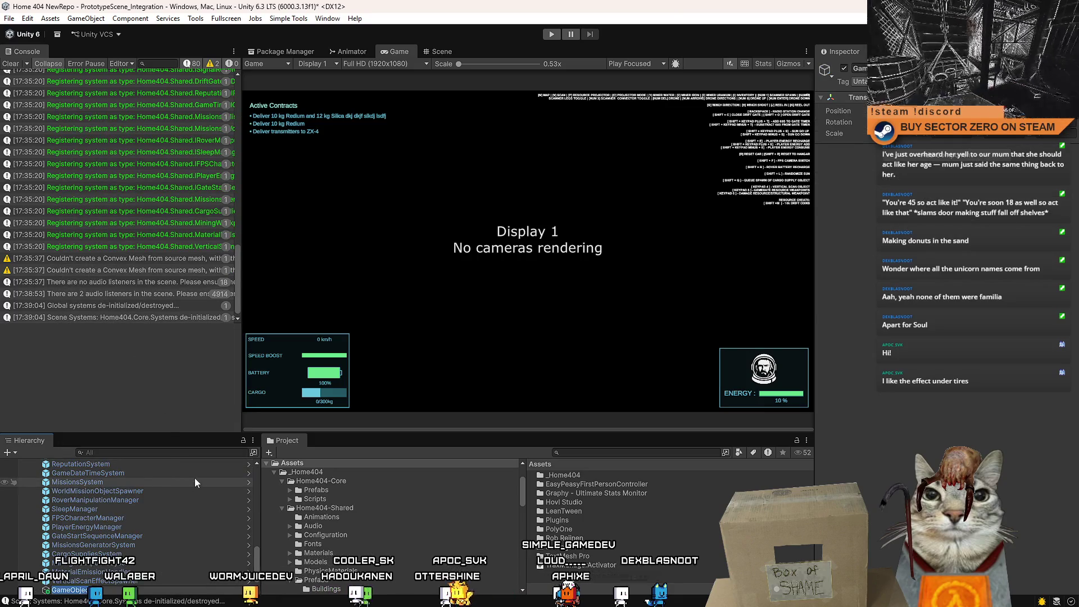
pyautogui.write('TraxManager')
pyautogui.press('Return')
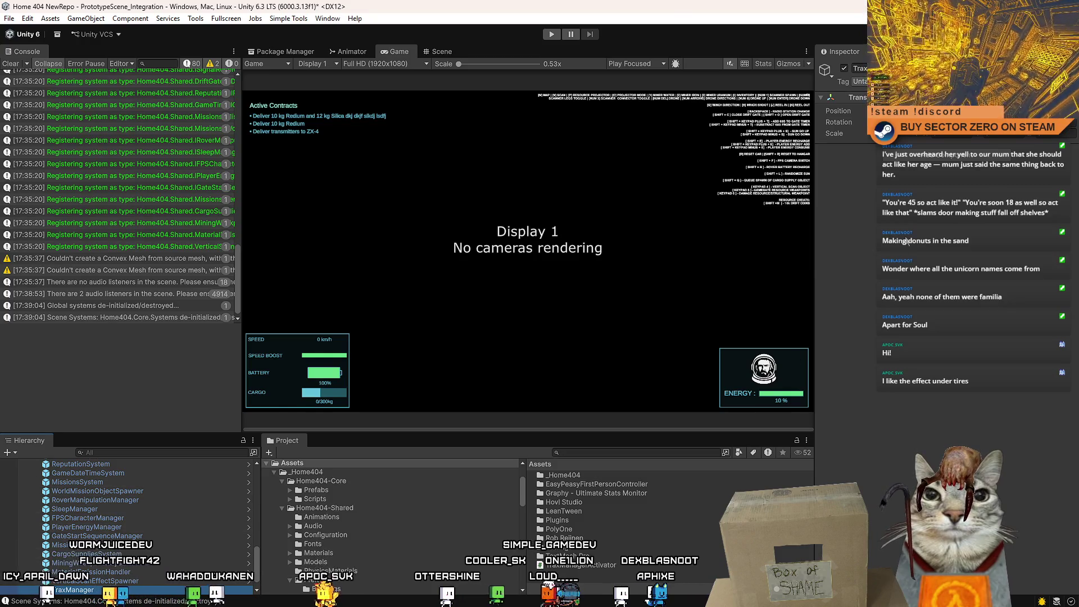
pyautogui.scroll(-1, 97, 554)
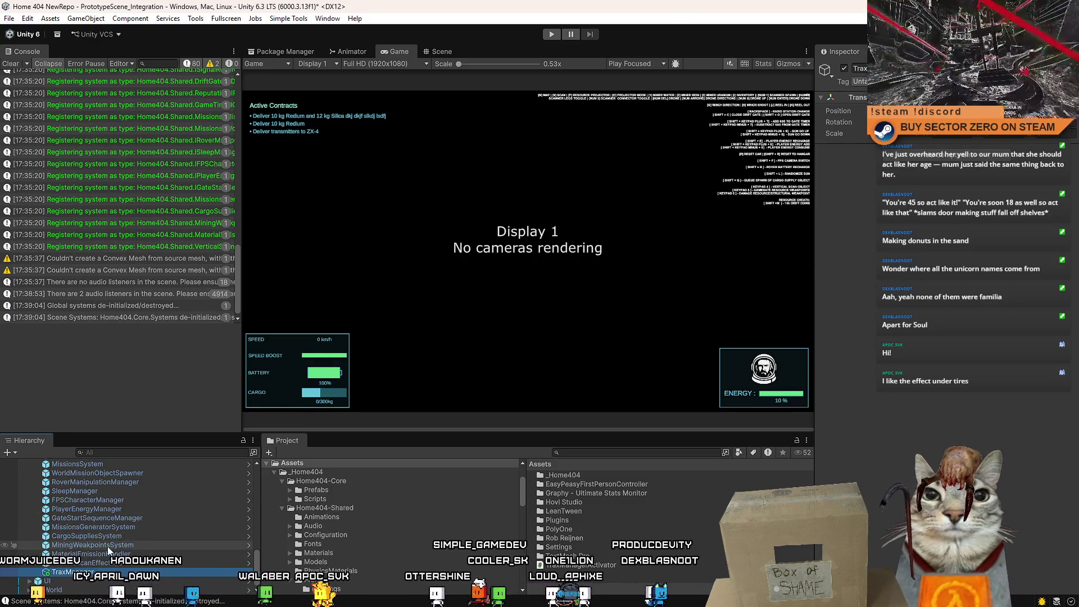
pyautogui.click(97, 564)
pyautogui.click(93, 573)
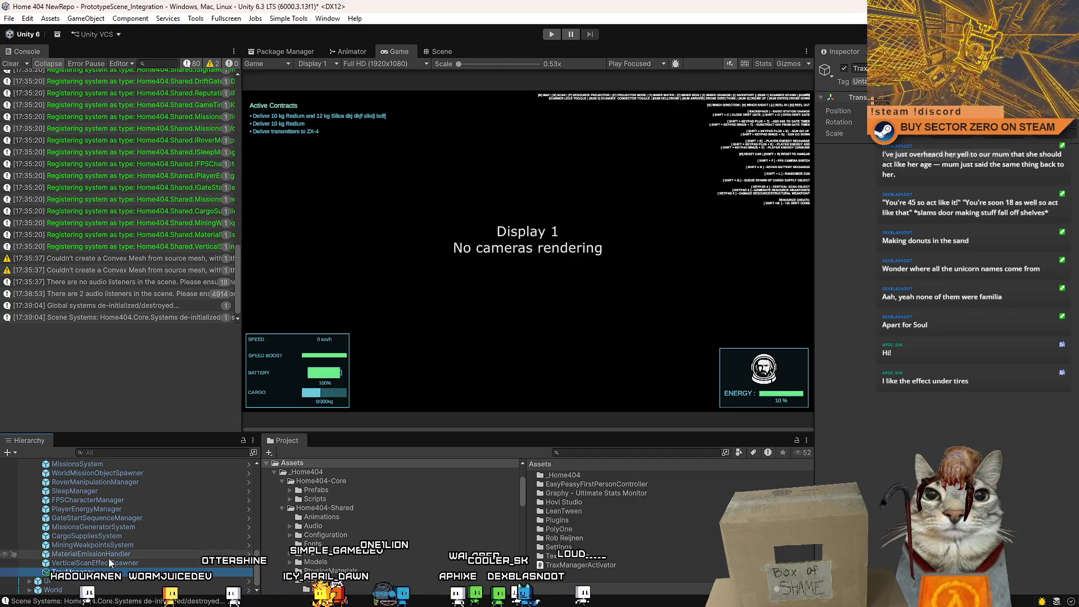
pyautogui.click(96, 571)
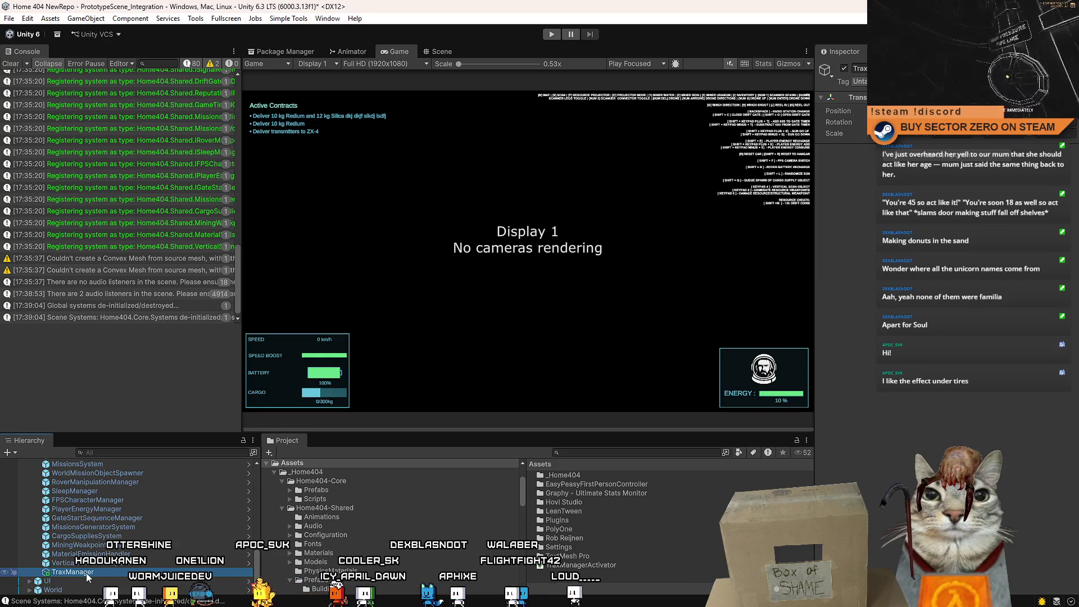
pyautogui.scroll(5, 183, 546)
pyautogui.scroll(3, 205, 541)
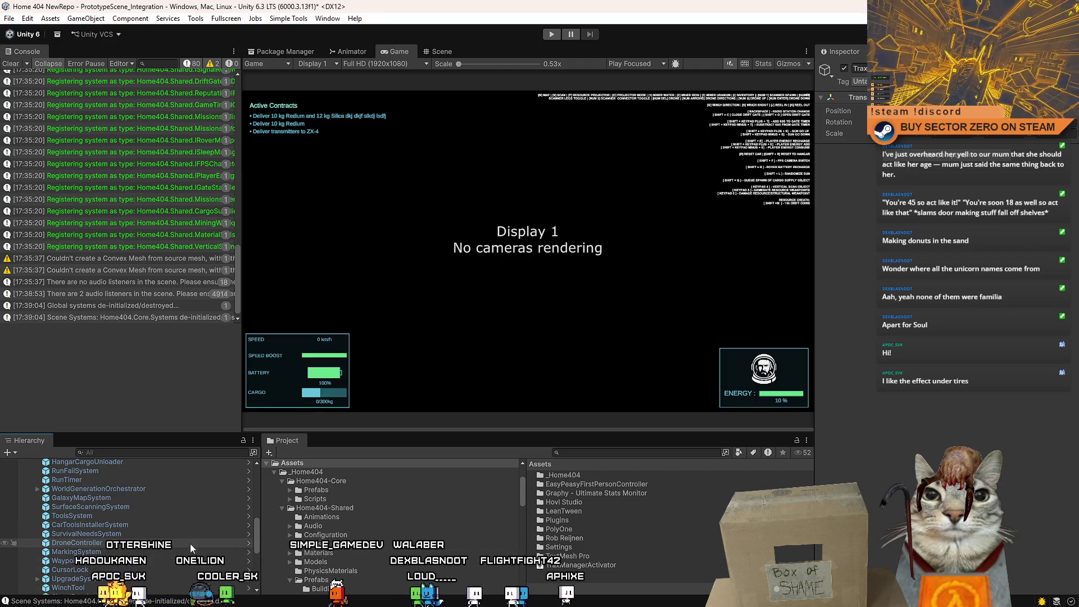
pyautogui.scroll(-8, 252, 518)
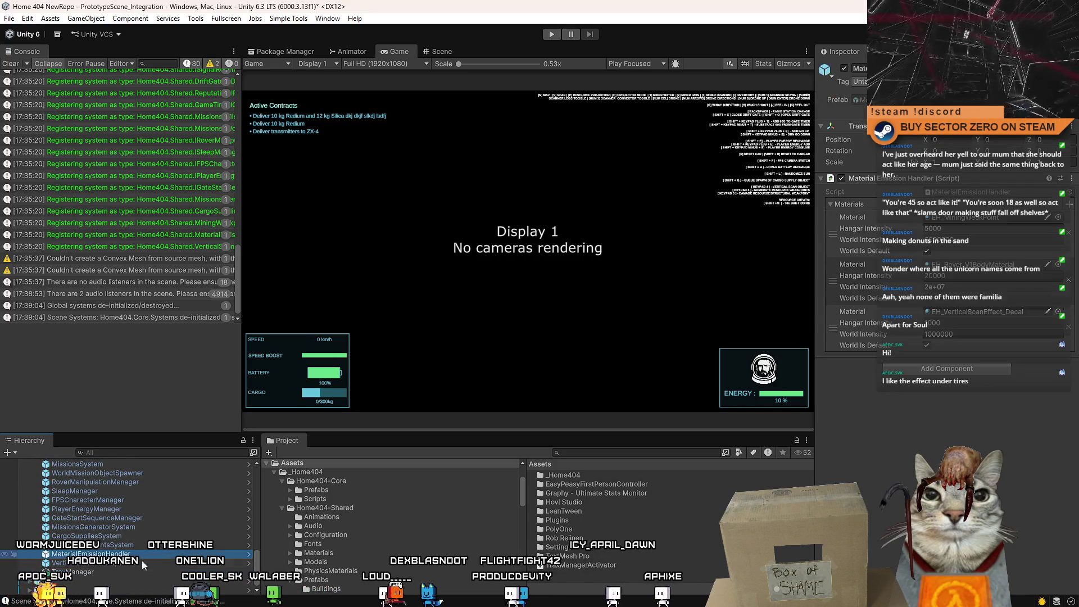
pyautogui.press('Delete')
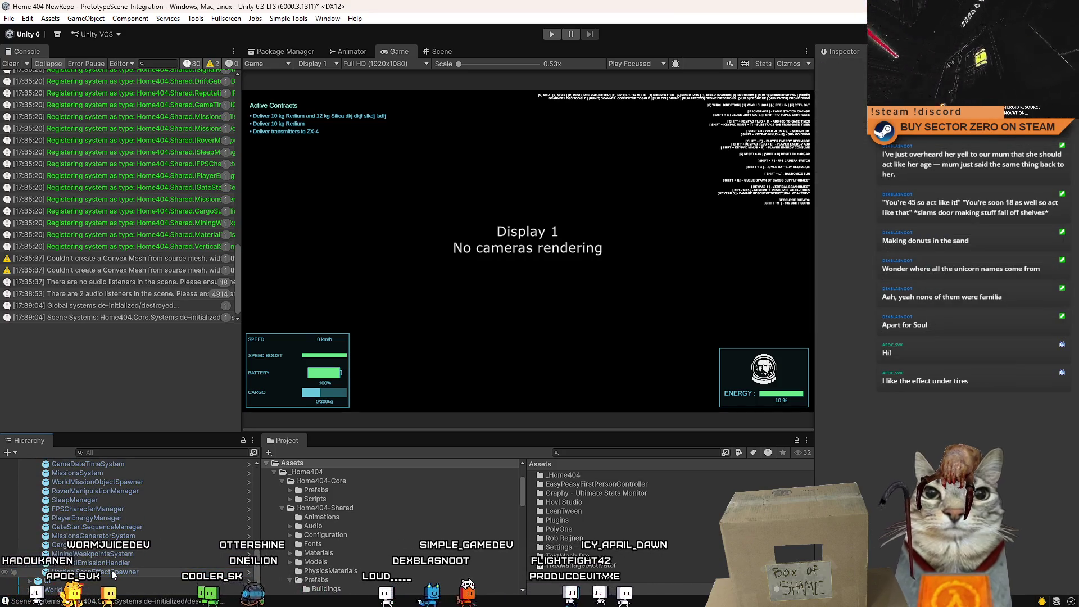
pyautogui.click(38, 590)
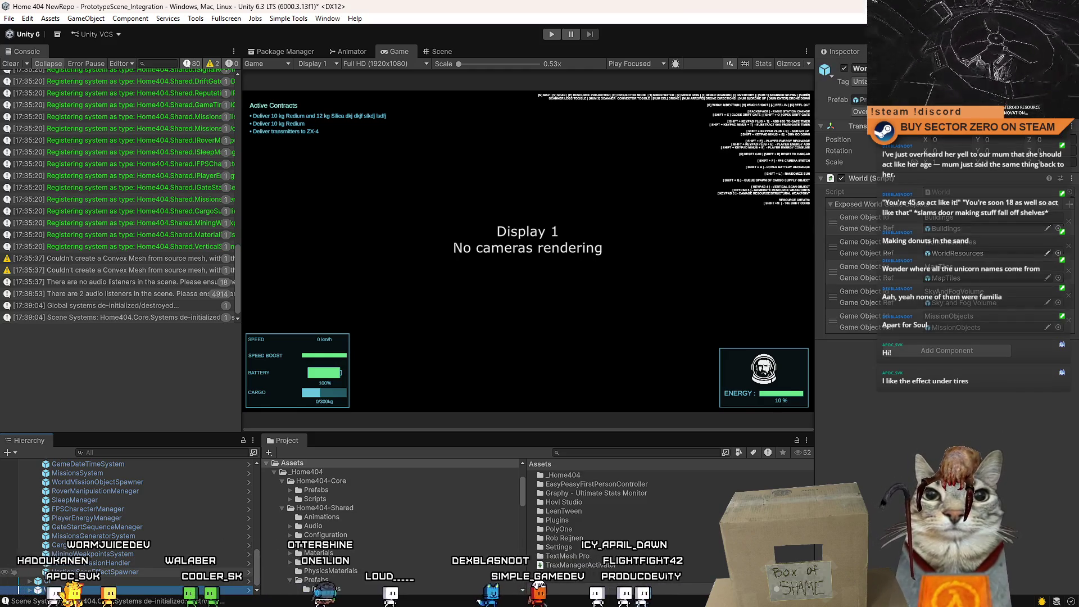
pyautogui.click(29, 590)
pyautogui.scroll(-2, 171, 594)
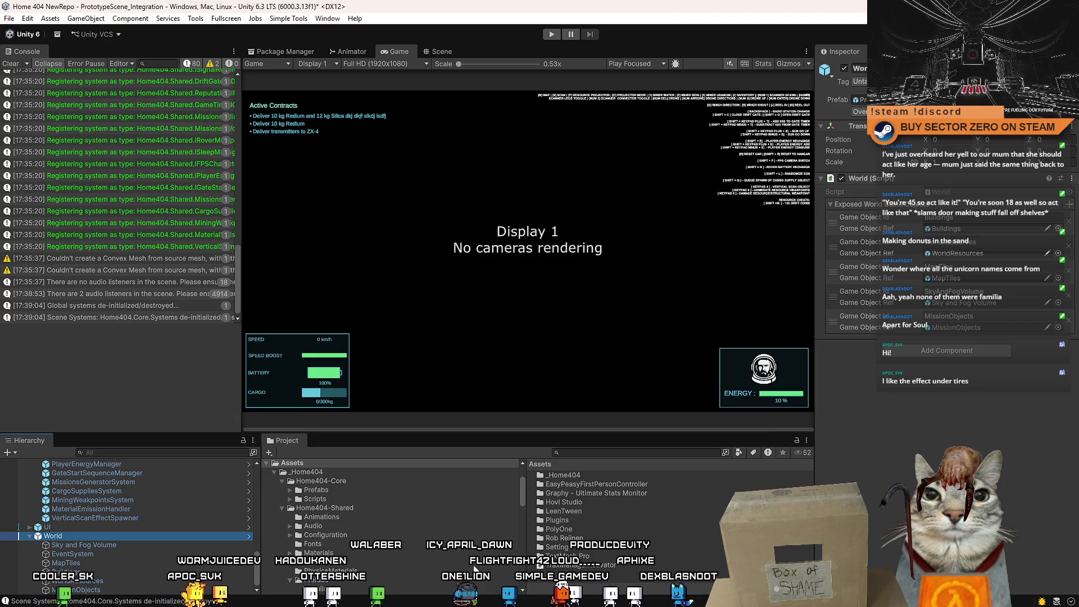
pyautogui.rightClick(206, 537)
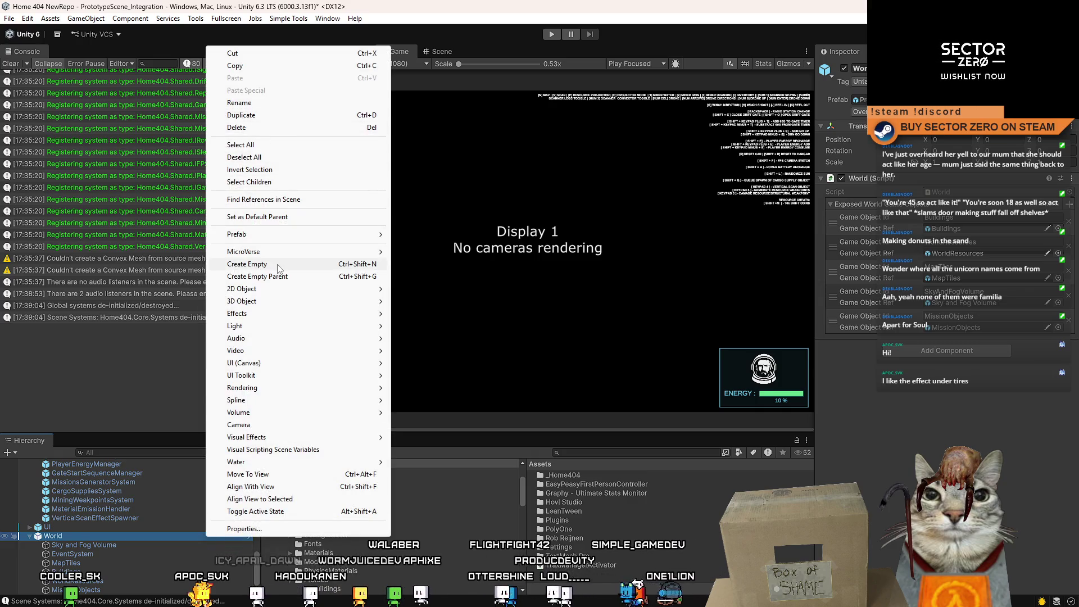
pyautogui.click(609, 583)
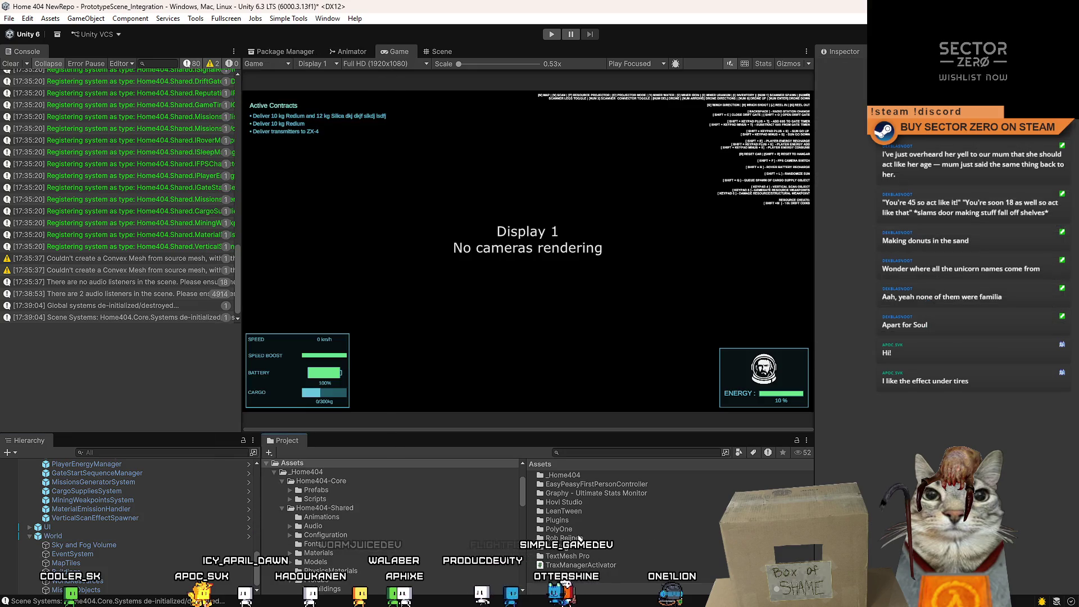
pyautogui.click(592, 448)
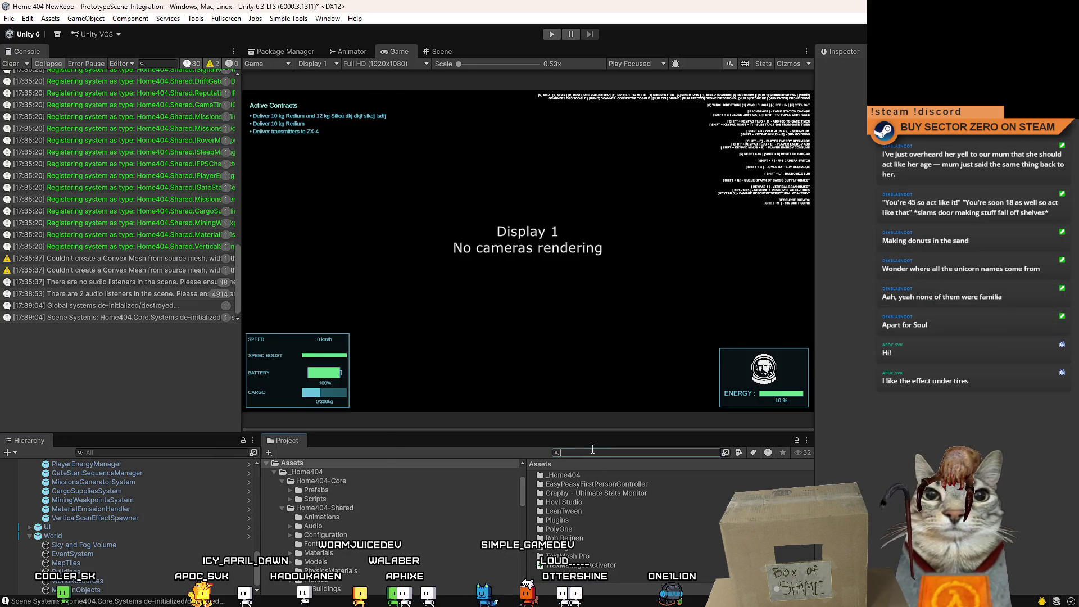
# Open the SimplePrototypeCar prefab, select its TraxManager, and open the TraxManagerActivator script
pyautogui.write('prototype car')
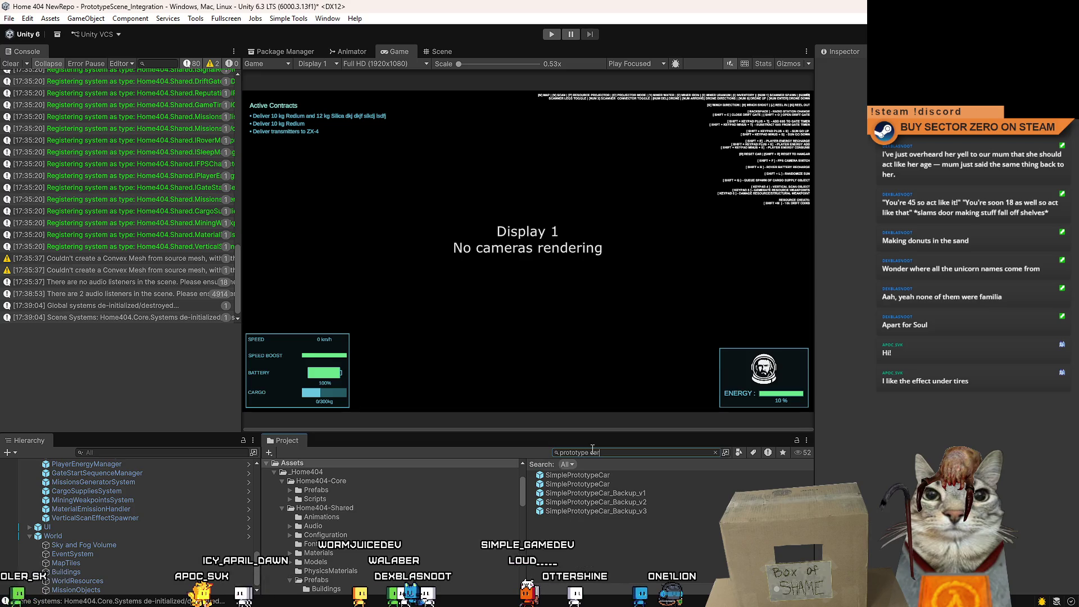
pyautogui.click(639, 478)
pyautogui.doubleClick(639, 477)
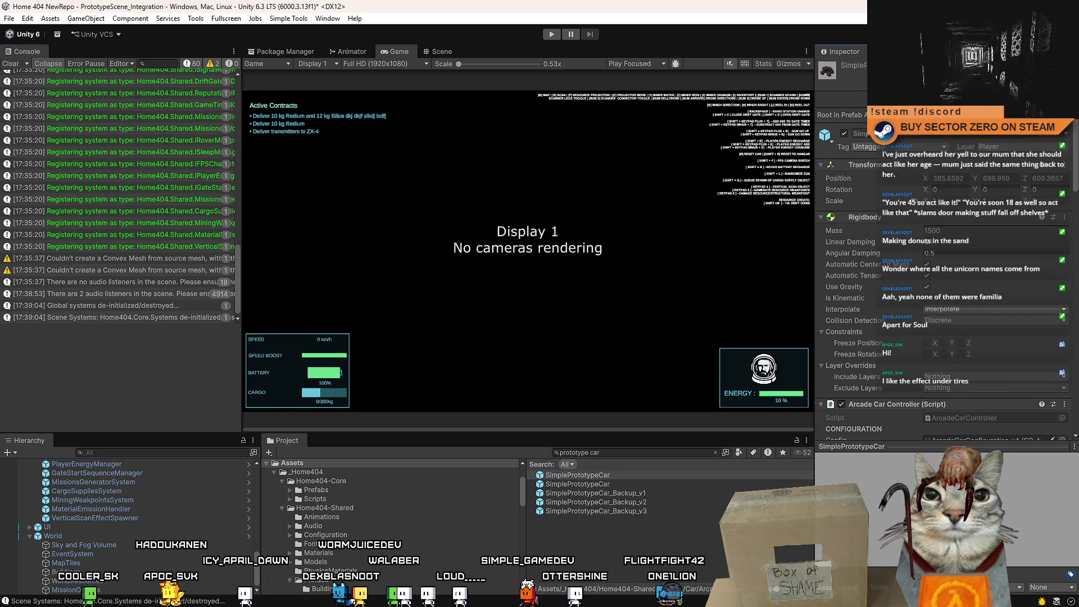
pyautogui.click(119, 503)
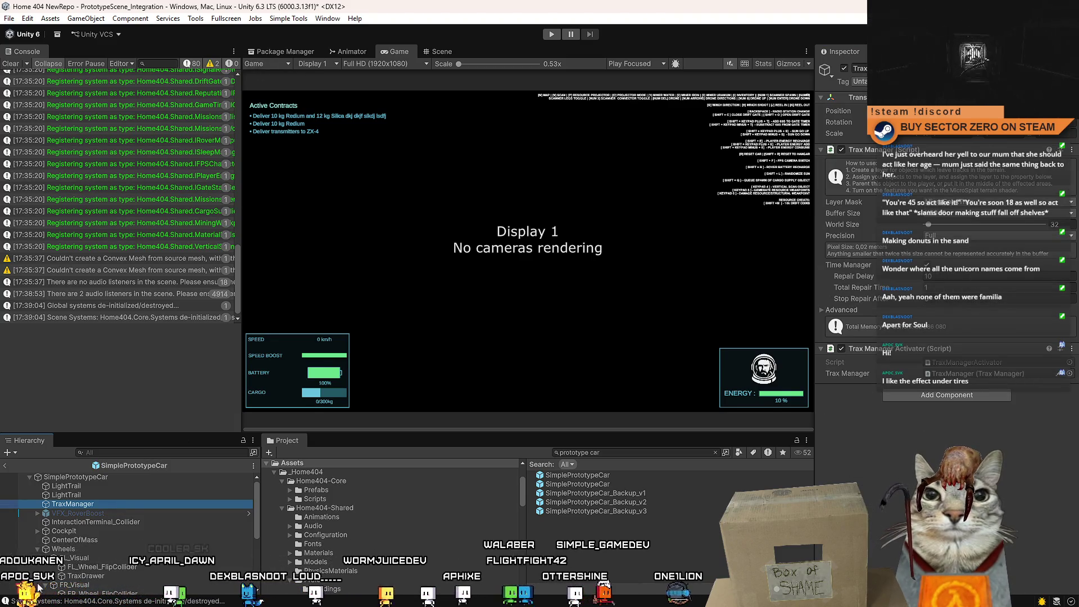
pyautogui.click(441, 51)
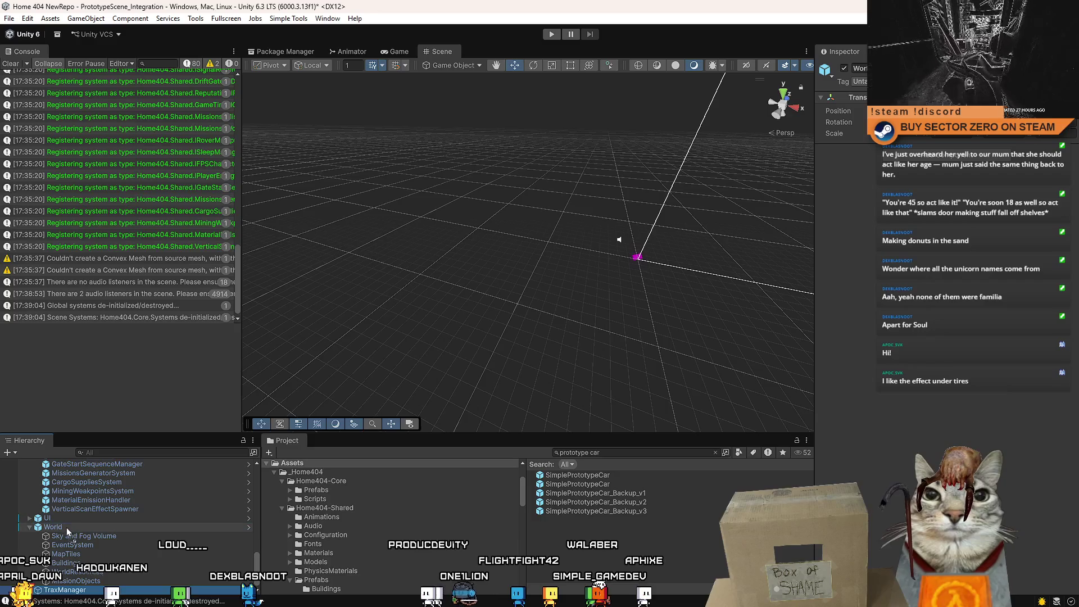
pyautogui.click(102, 589)
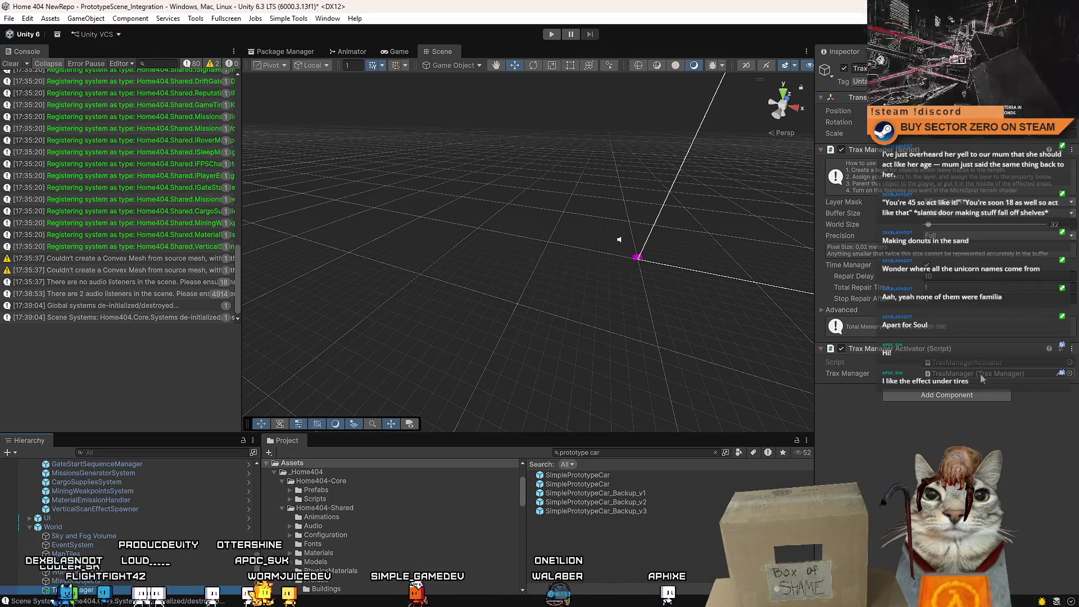
pyautogui.click(1019, 362)
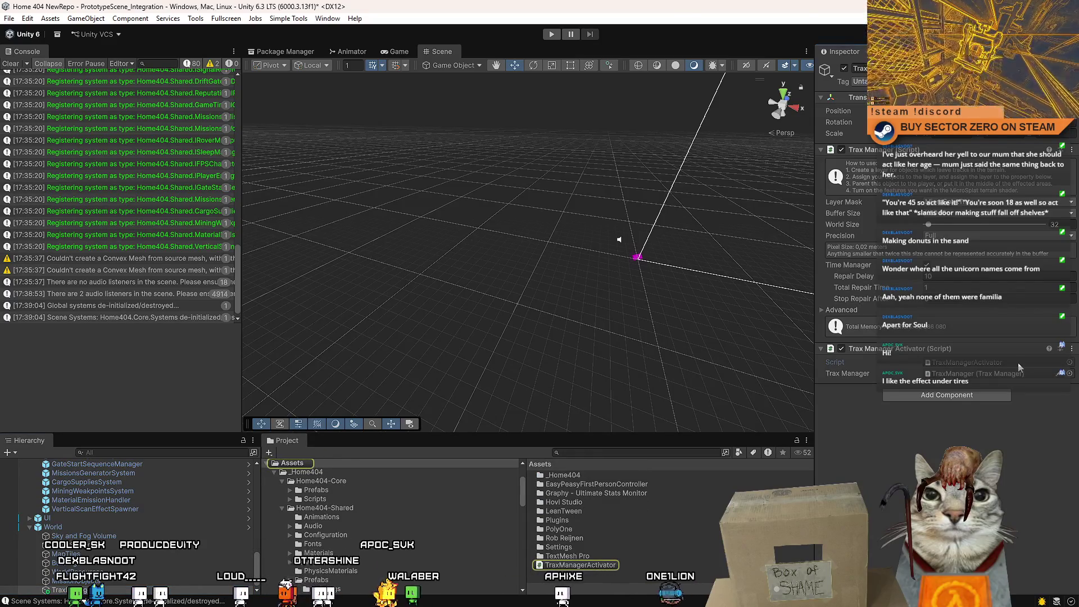
pyautogui.doubleClick(603, 564)
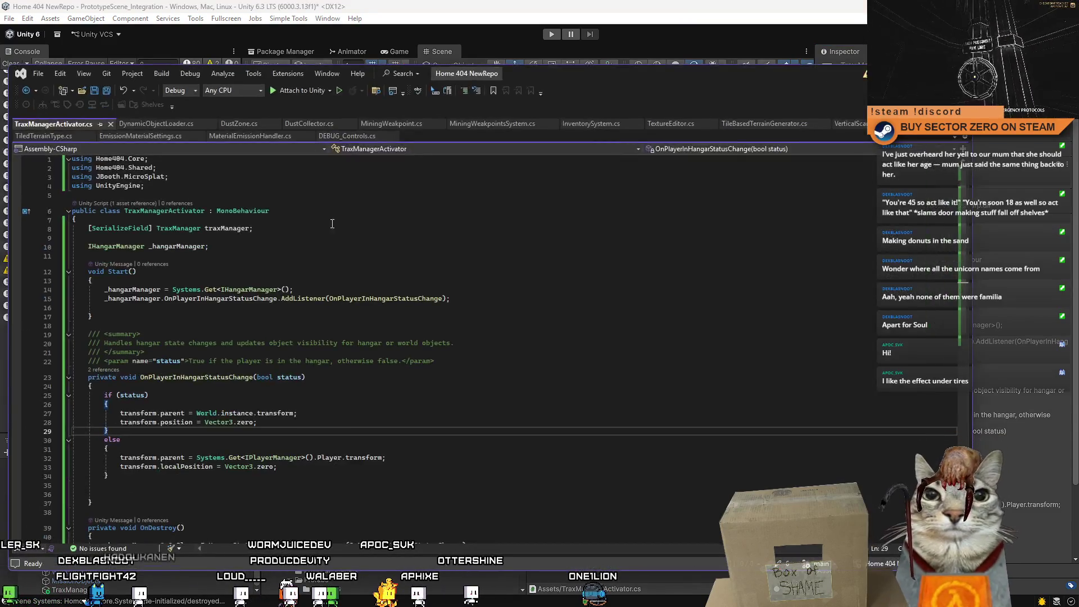
# Rename the TraxManagerActivator class to TraxManagerPositionUpdate
pyautogui.hotkey('ctrl', 'r')
pyautogui.hotkey('ctrl', 'r')
pyautogui.press('BackSpace')
pyautogui.press('BackSpace')
pyautogui.press('BackSpace')
pyautogui.press('BackSpace')
pyautogui.press('BackSpace')
pyautogui.press('BackSpace')
pyautogui.write('Position')
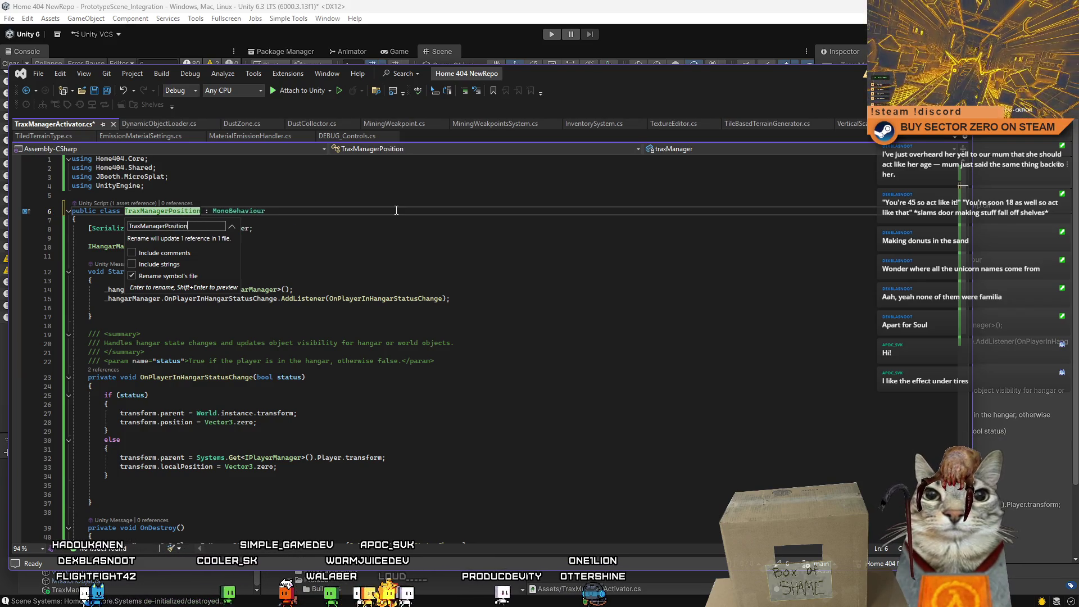
pyautogui.write('Update')
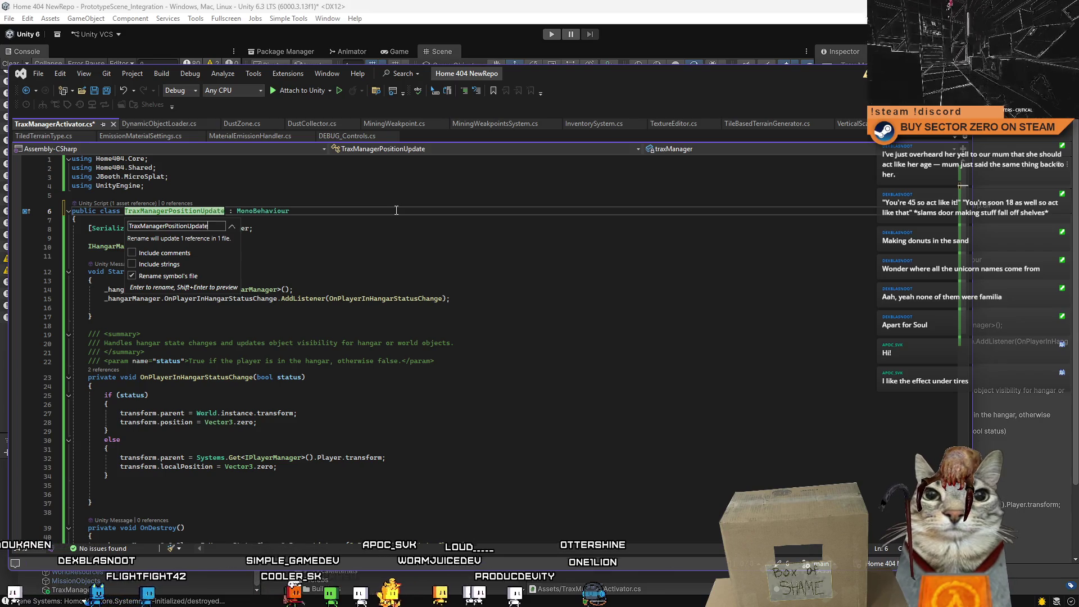
pyautogui.press('Return')
pyautogui.click(377, 229)
# Declare a new field 'private bool _tracksPlayer = false;'
pyautogui.doubleClick(190, 210)
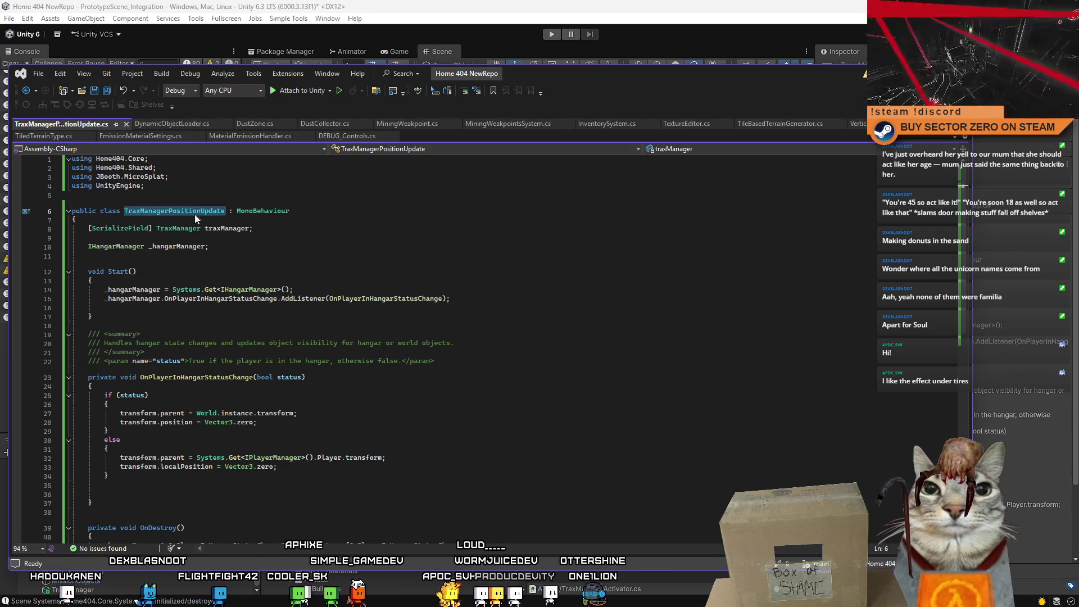
pyautogui.press('BackSpace')
pyautogui.press('Down')
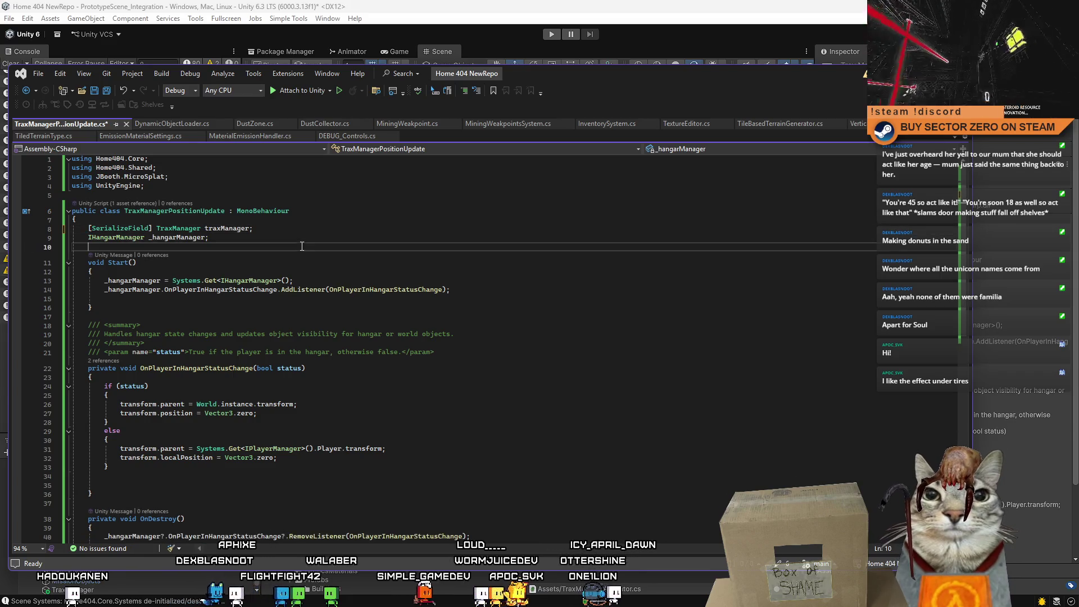
pyautogui.scroll(-1, 334, 243)
pyautogui.scroll(-3, 334, 242)
pyautogui.scroll(4, 213, 309)
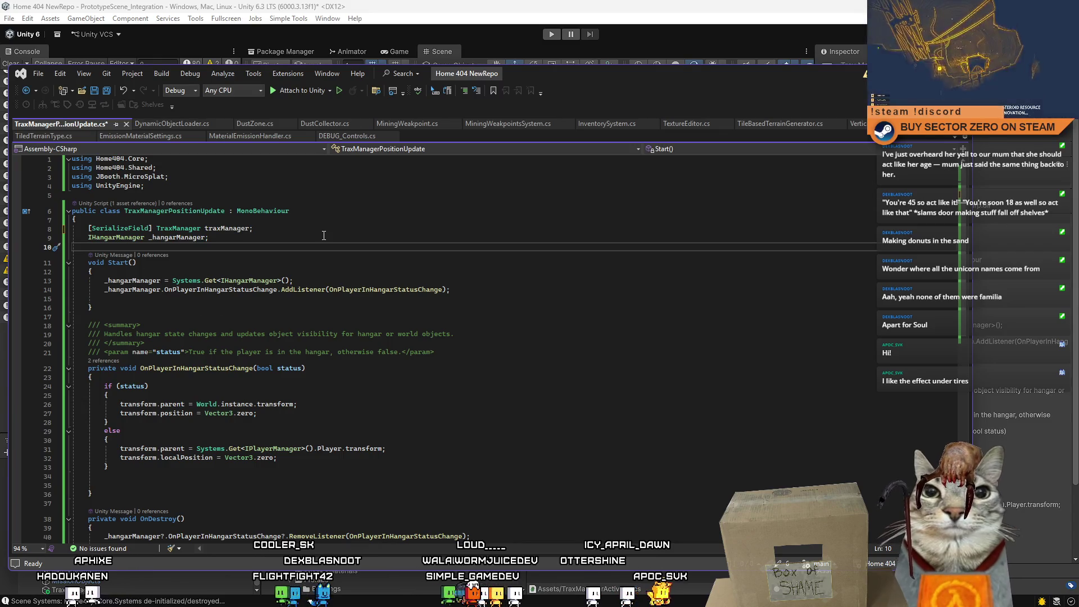
pyautogui.press('Return')
pyautogui.press('Return')
pyautogui.press('Up')
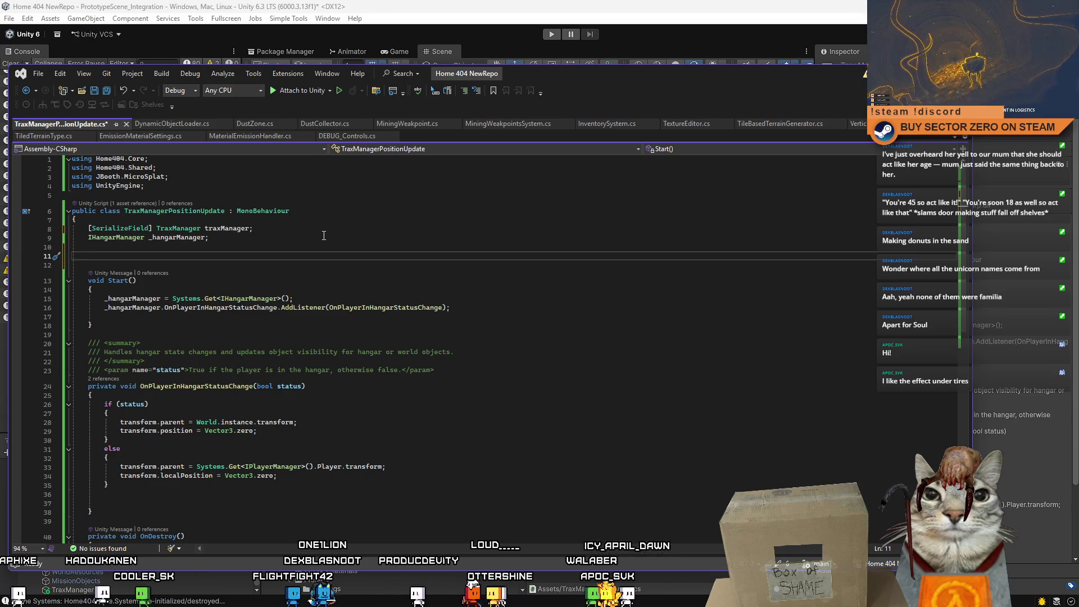
pyautogui.write('bool ')
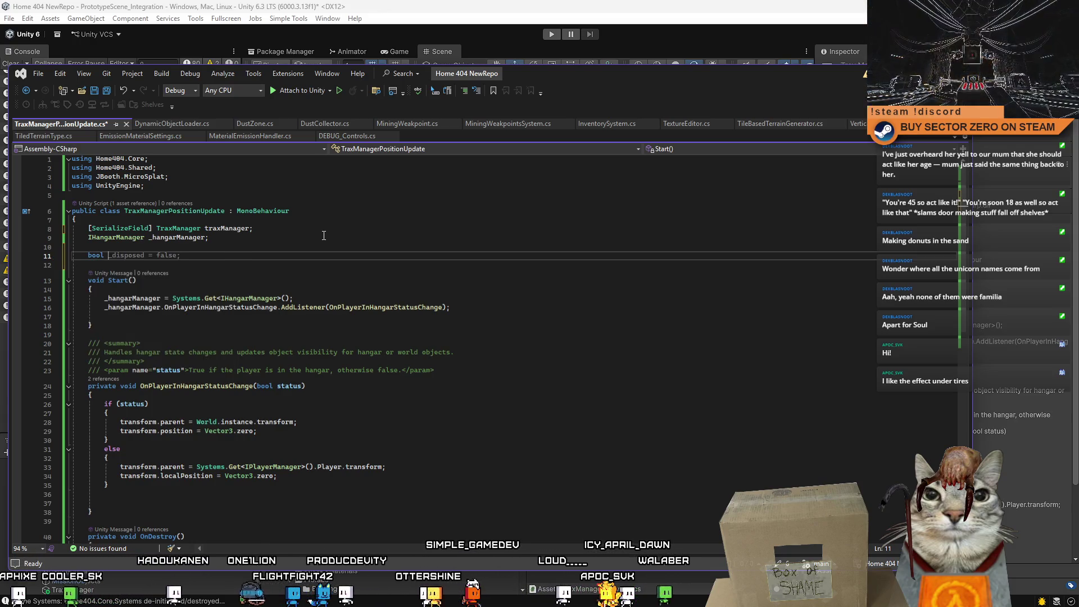
pyautogui.write('private bool')
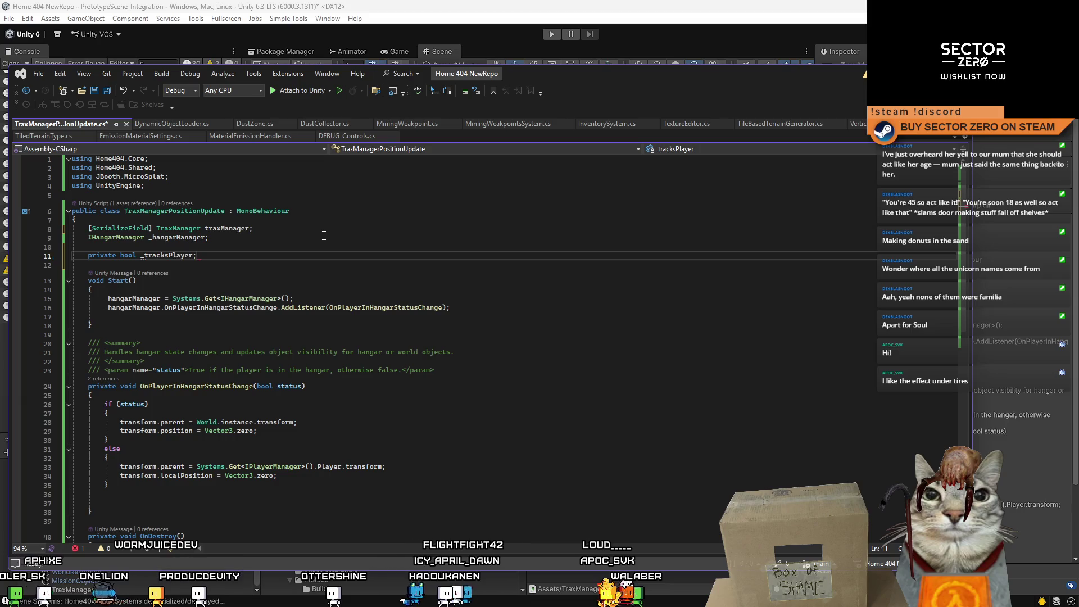
pyautogui.click(300, 246)
pyautogui.click(251, 257)
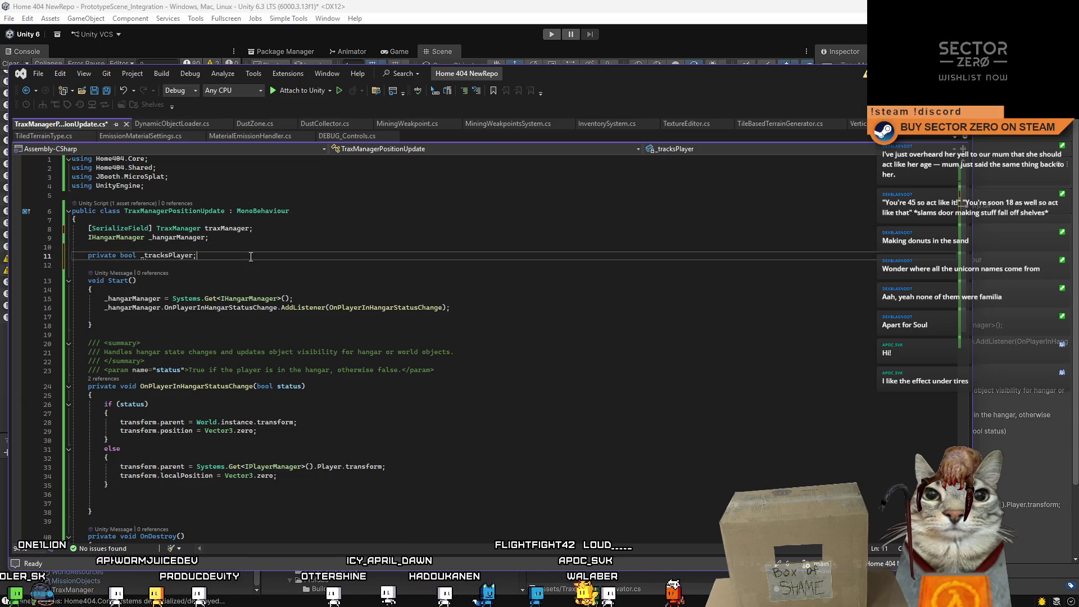
pyautogui.write('= false;')
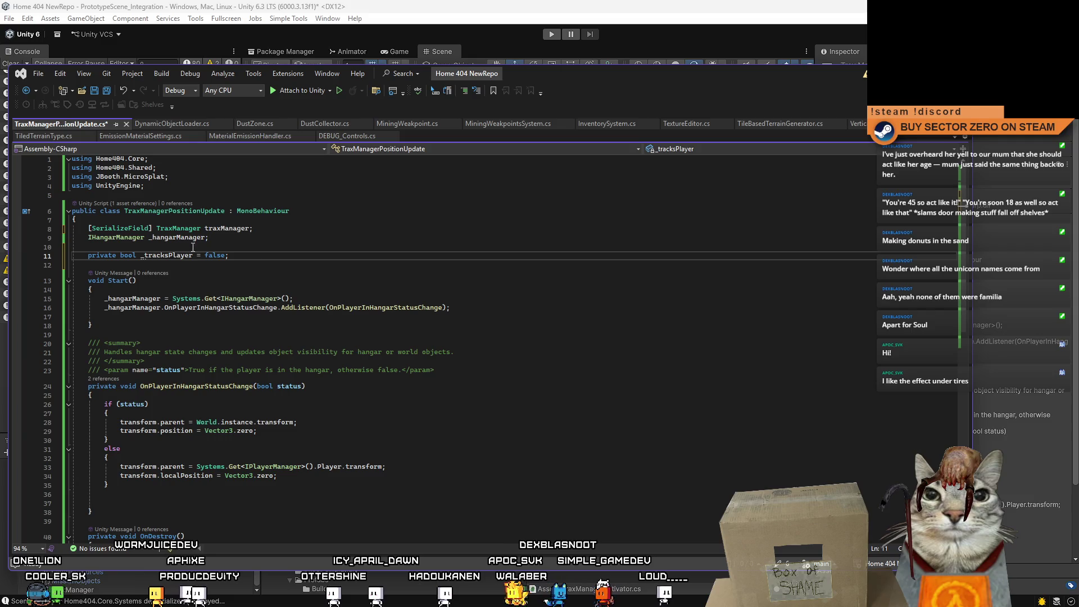
# Make _hangarManager private and move the _tracksPlayer declaration below traxManager
pyautogui.doubleClick(100, 255)
pyautogui.hotkey('ctrl', 'c')
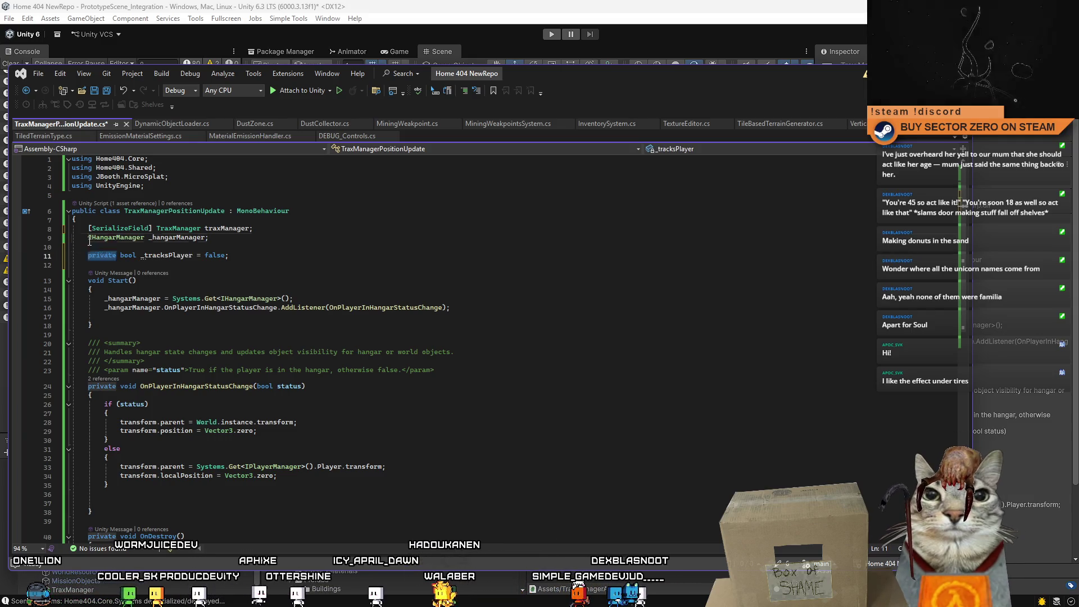
pyautogui.click(89, 240)
pyautogui.hotkey('ctrl', 'v')
pyautogui.moveTo(239, 255); pyautogui.dragTo(73, 255)
pyautogui.hotkey('ctrl', 'x')
pyautogui.click(302, 231)
pyautogui.press('Return')
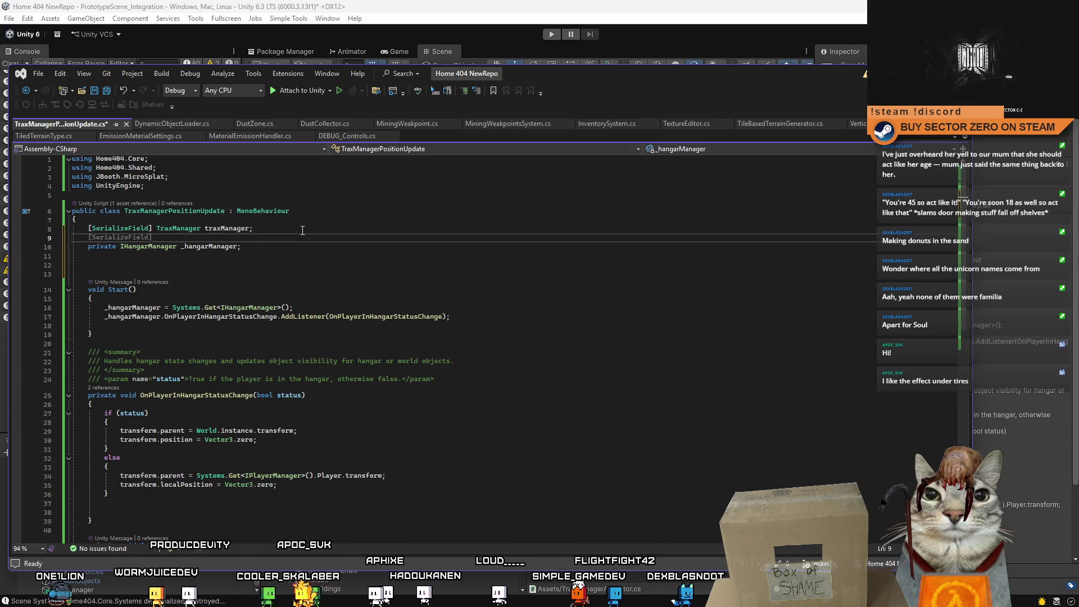
pyautogui.hotkey('ctrl', 'v')
pyautogui.press('Down')
pyautogui.press('Down')
pyautogui.press('Delete')
pyautogui.press('Delete')
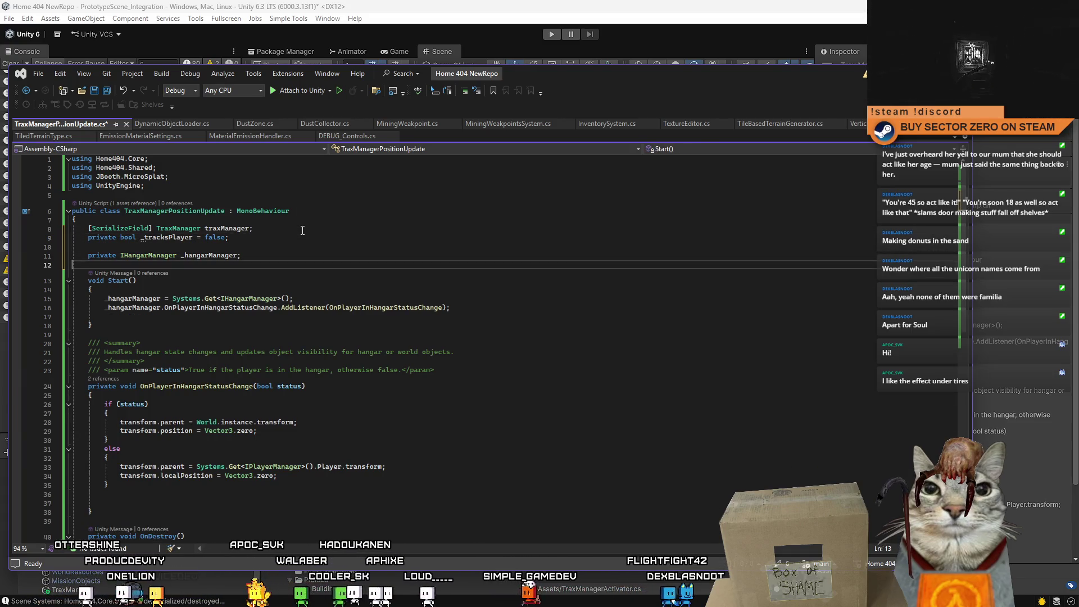
pyautogui.click(186, 255)
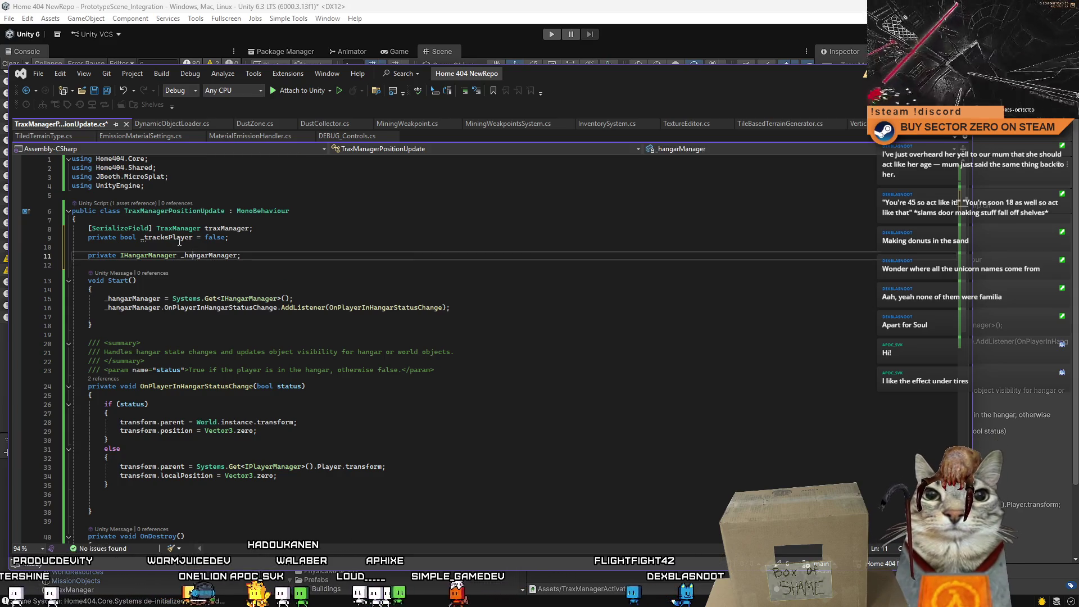
pyautogui.press('End')
pyautogui.scroll(-3, 384, 298)
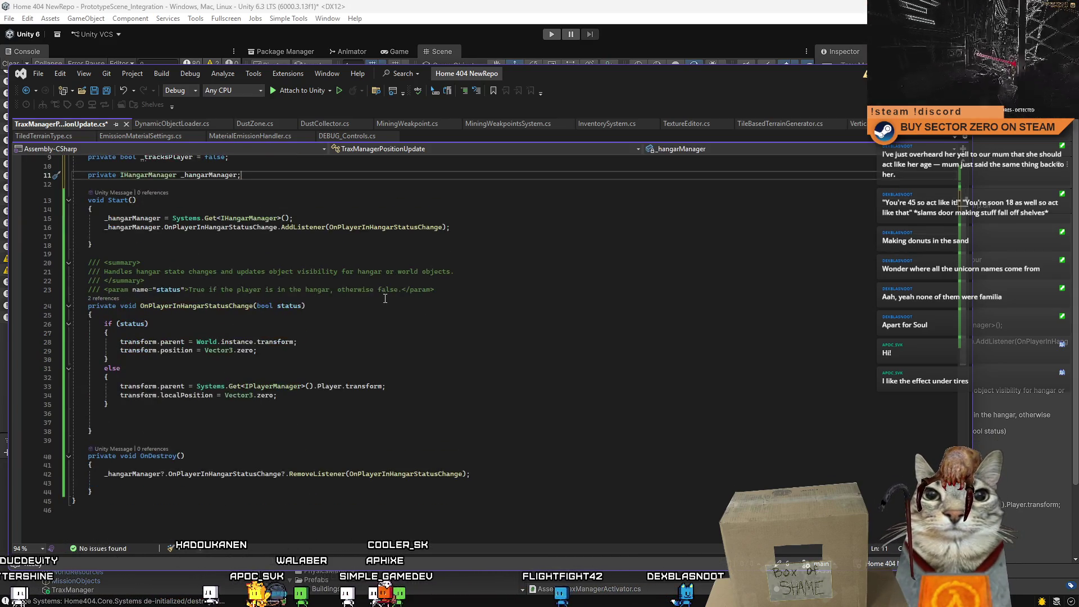
pyautogui.click(309, 313)
# Add '_tracksPlayer = !status;' at the top of the hangar status handler
pyautogui.press('Return')
pyautogui.write('_tracksPlayer ')
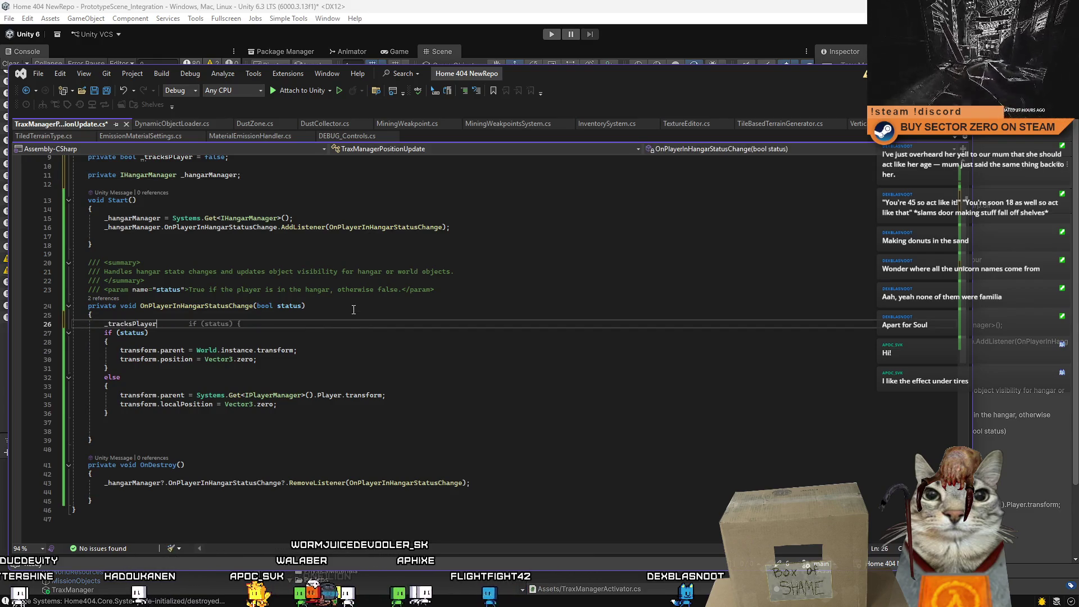
pyautogui.write('= status;')
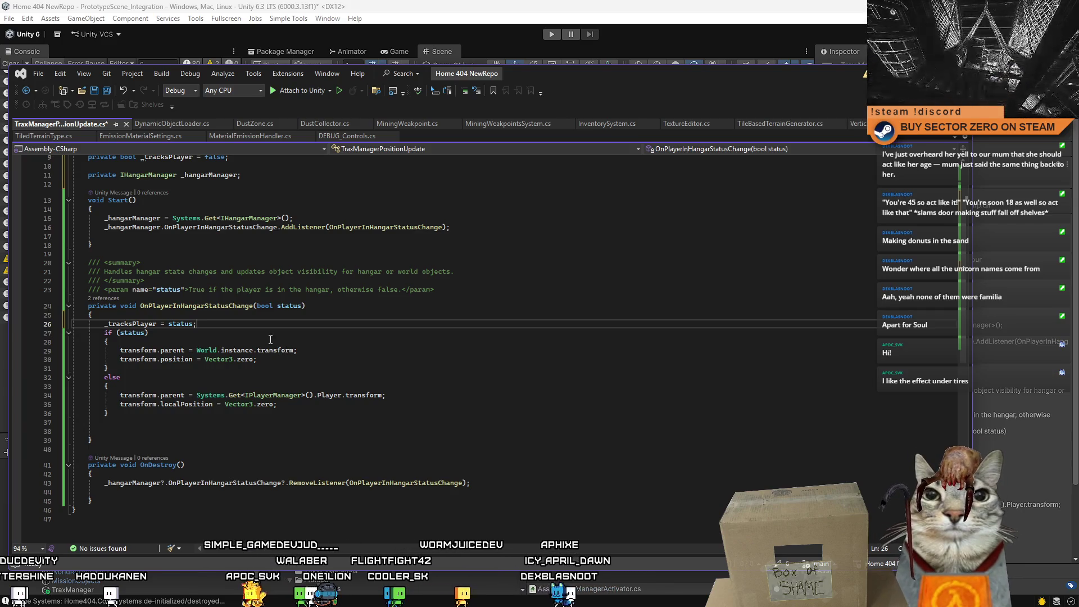
pyautogui.press('Delete')
pyautogui.press('Return')
pyautogui.press('Return')
pyautogui.press('Up')
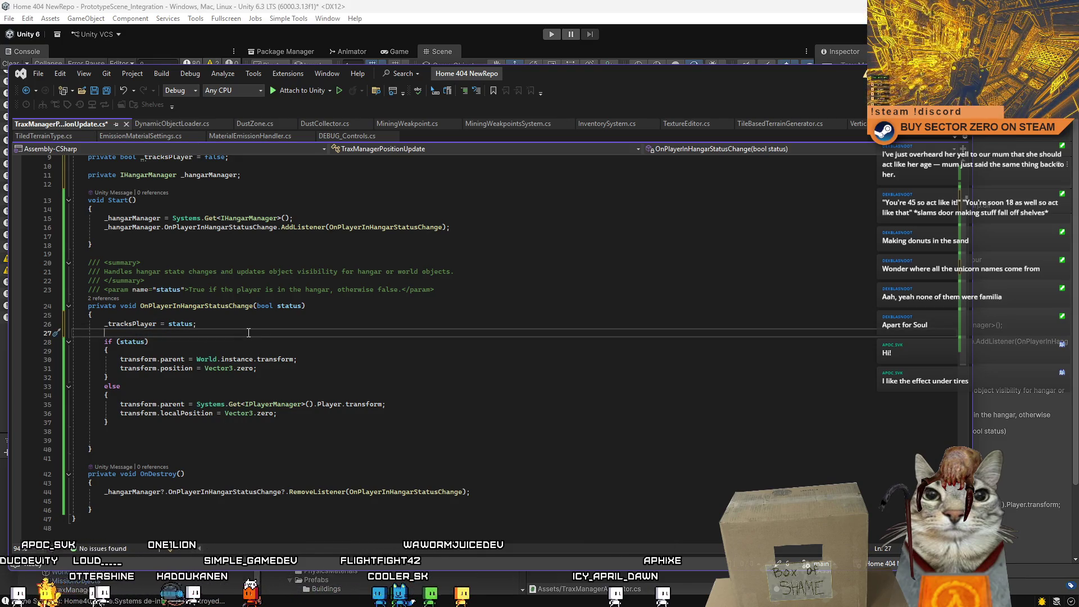
pyautogui.scroll(3, 344, 384)
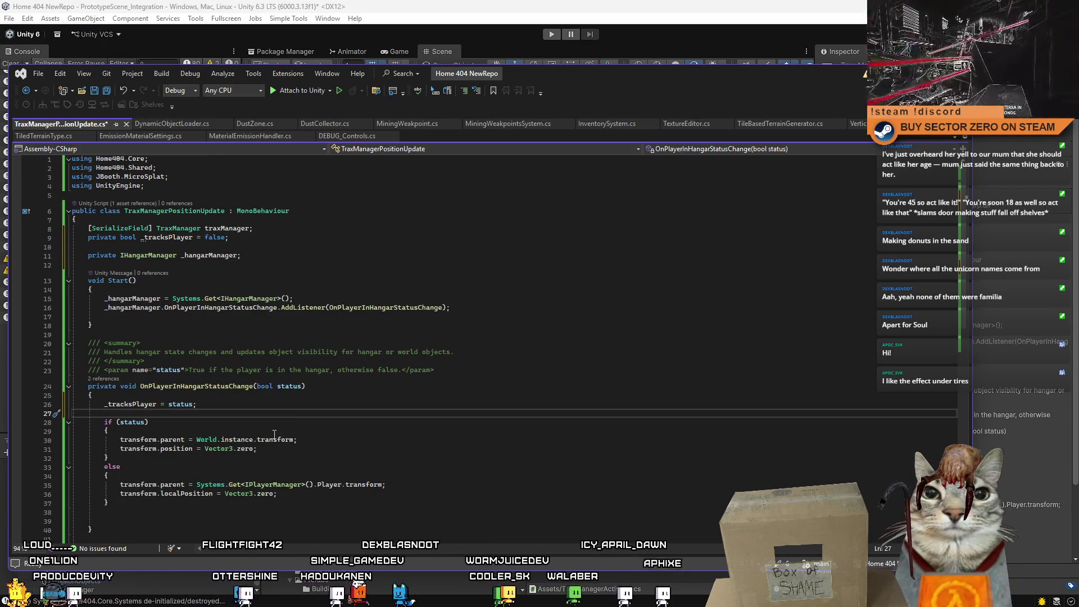
pyautogui.click(305, 432)
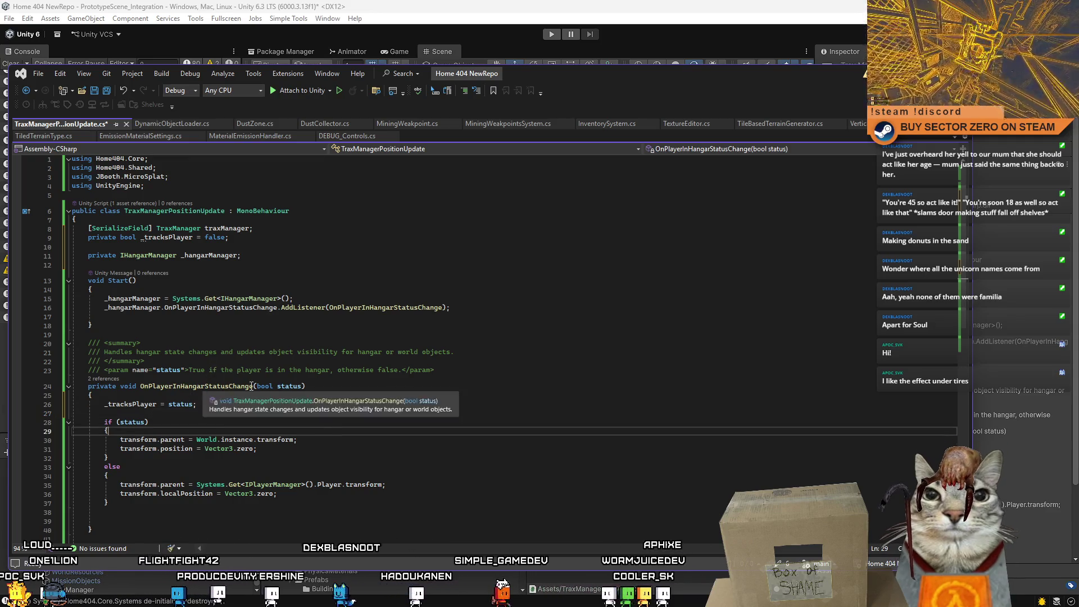
pyautogui.click(168, 404)
pyautogui.write('!')
pyautogui.click(286, 412)
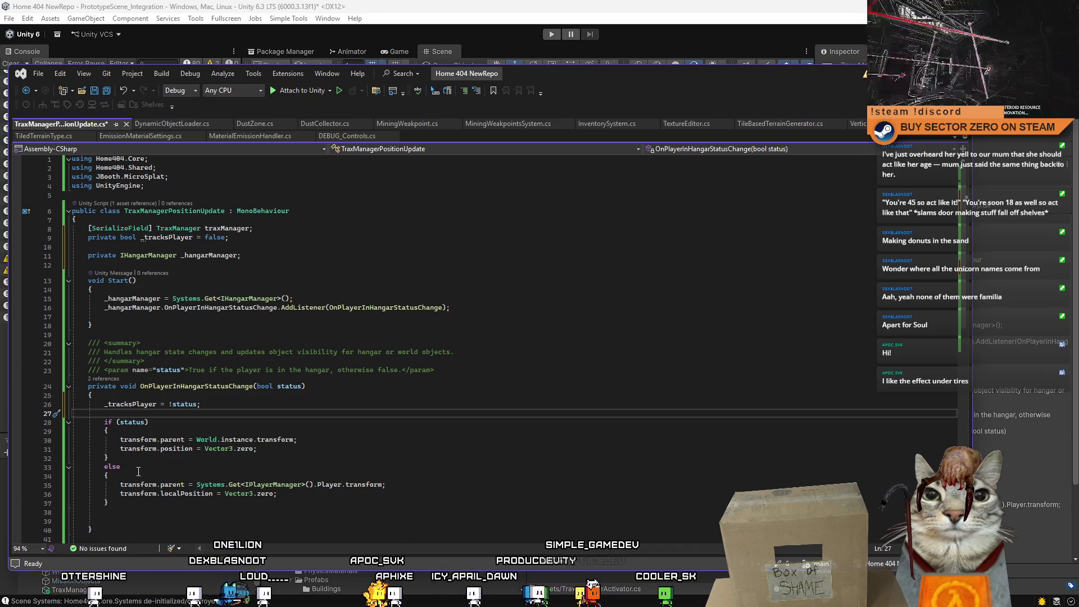
# Change the condition to if (!status) and delete the World-parenting branch and else
pyautogui.click(120, 421)
pyautogui.write('!')
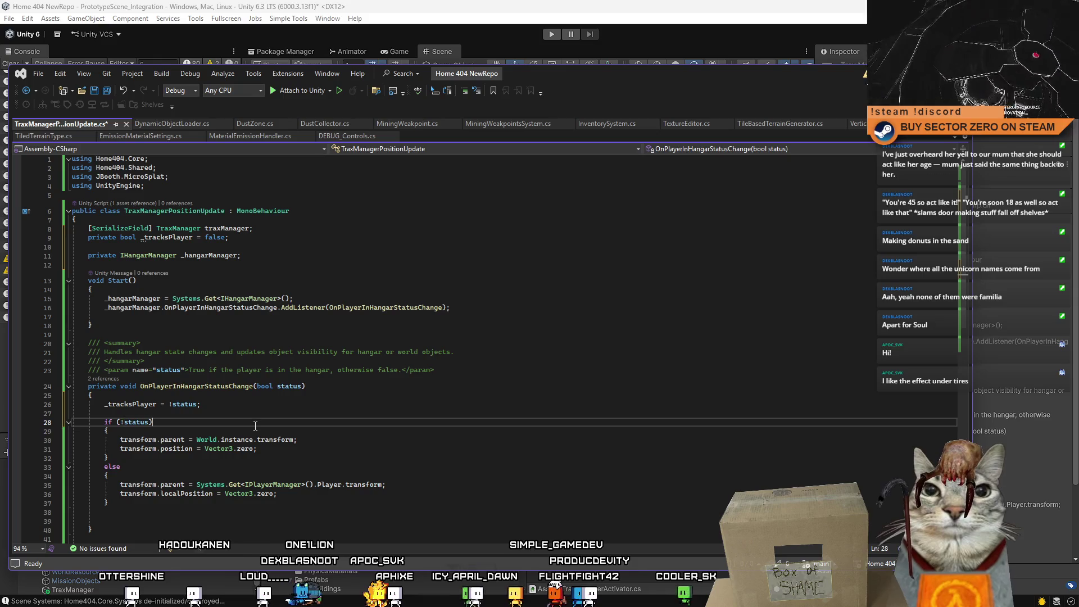
pyautogui.moveTo(147, 472)
pyautogui.mouseDown()
pyautogui.moveTo(112, 436)
pyautogui.moveTo(2, 431)
pyautogui.mouseUp()
pyautogui.press('Delete')
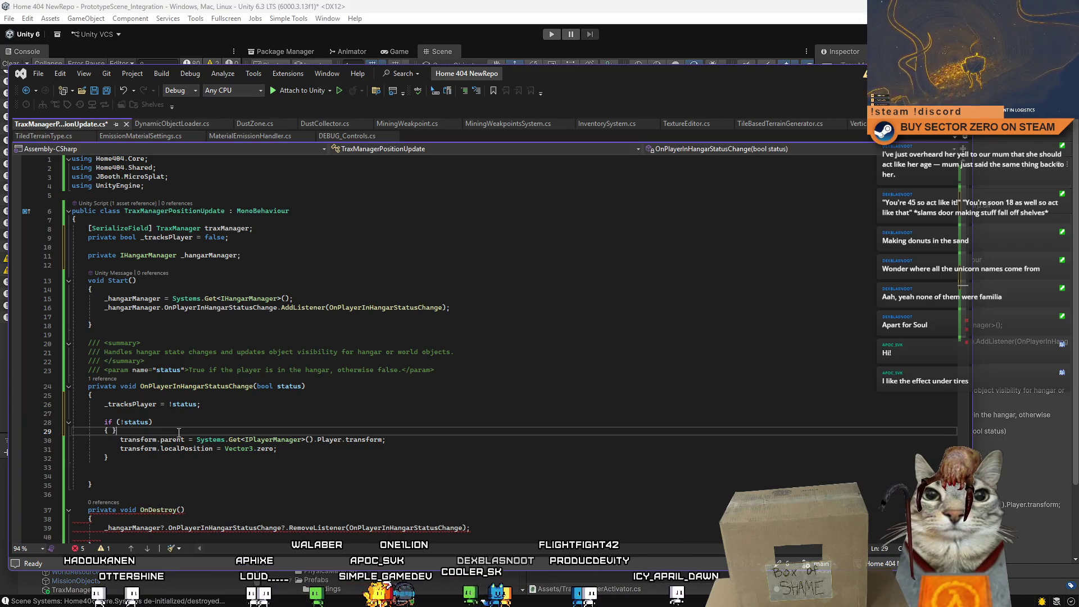
pyautogui.click(270, 465)
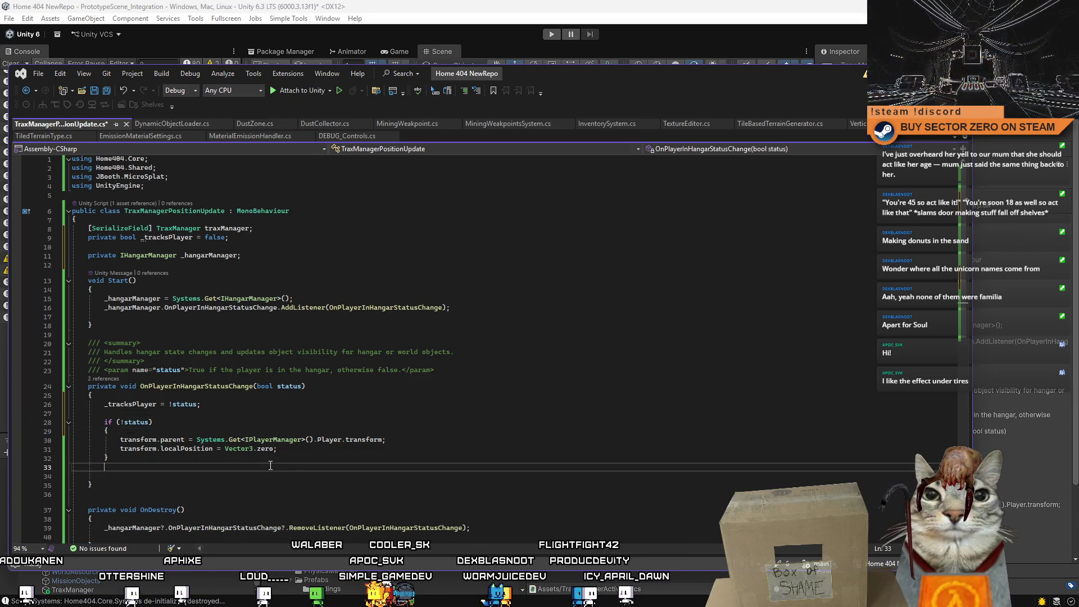
pyautogui.click(335, 453)
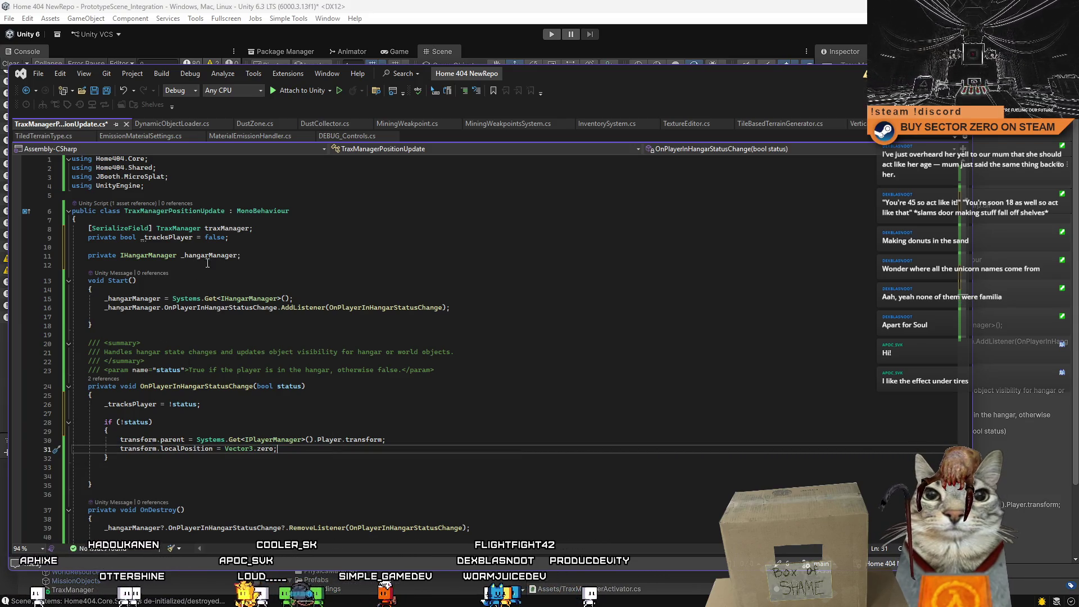
pyautogui.click(303, 256)
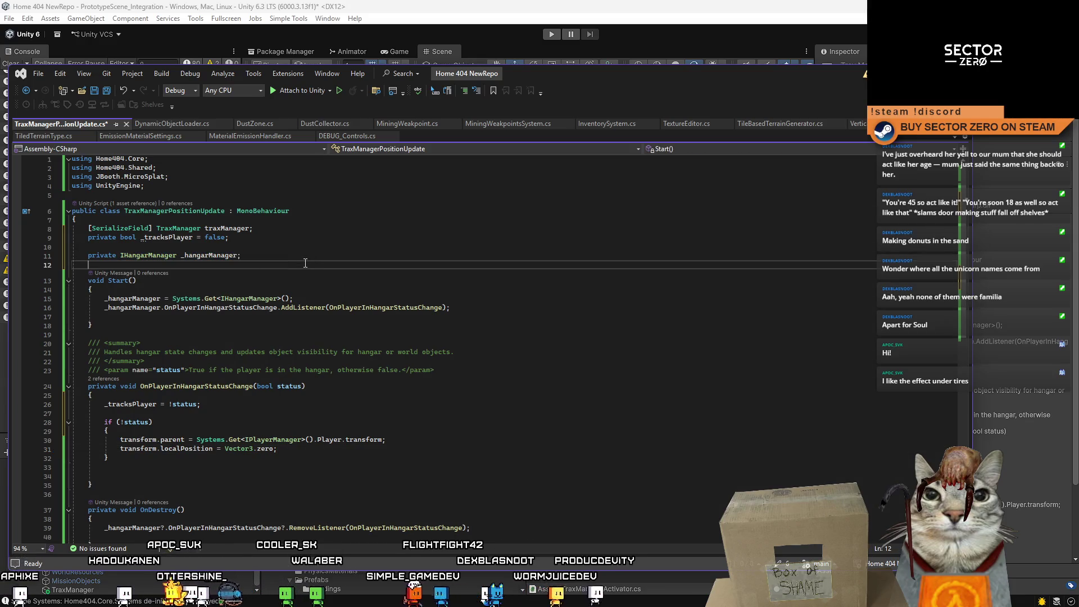
# Duplicate the _hangarManager field and turn it into 'private IPlayerManager _playerManager;'
pyautogui.press('Return')
pyautogui.hotkey('ctrl', 'v')
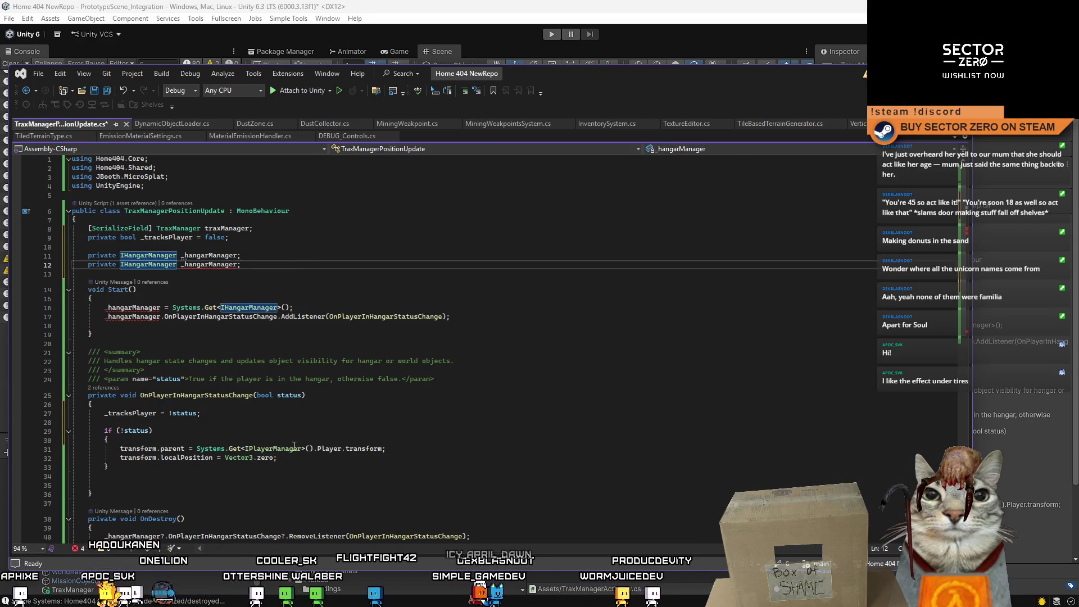
pyautogui.click(284, 448)
pyautogui.doubleClick(283, 448)
pyautogui.hotkey('ctrl', 'c')
pyautogui.doubleClick(147, 264)
pyautogui.hotkey('ctrl', 'v')
pyautogui.doubleClick(199, 264)
pyautogui.write('_playerManager')
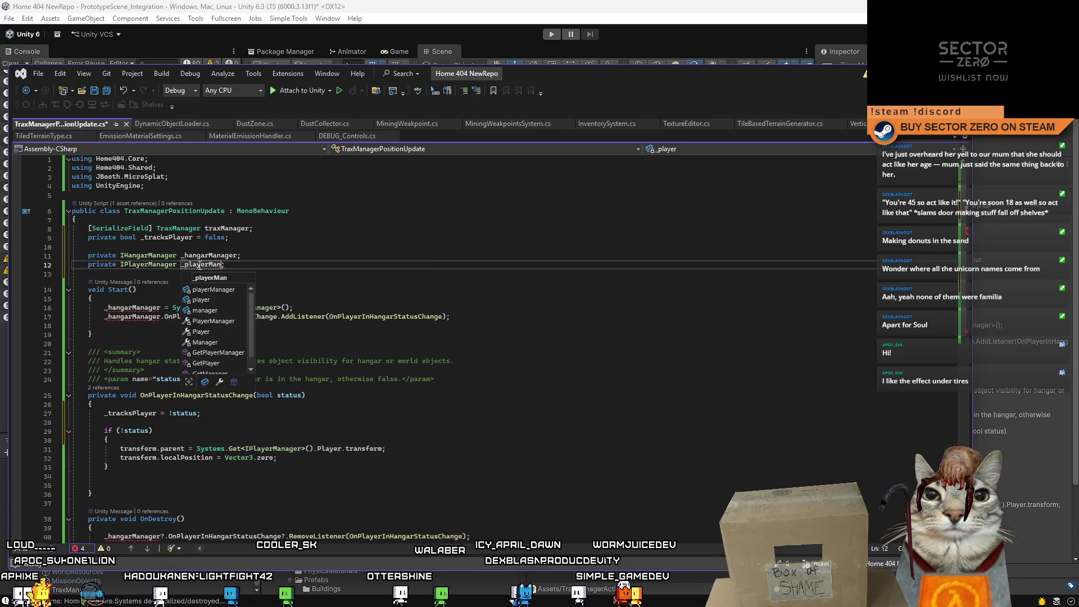
pyautogui.press('Escape')
pyautogui.press('Up')
pyautogui.press('Up')
pyautogui.press('Up')
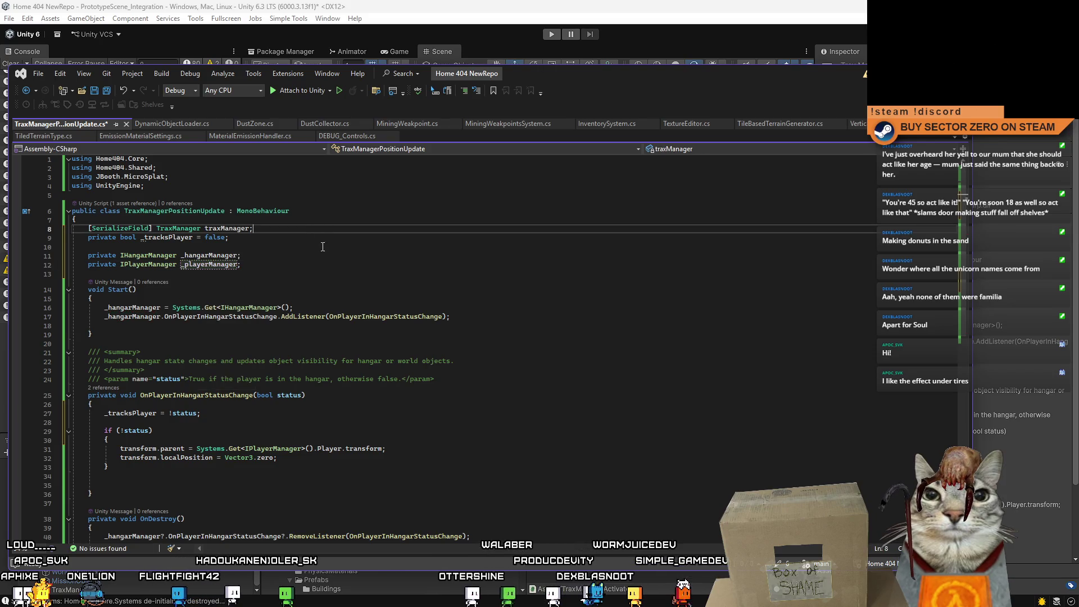
# In Start, begin a _playerManager assignment line below the _hangarManager assignment
pyautogui.click(351, 308)
pyautogui.press('Return')
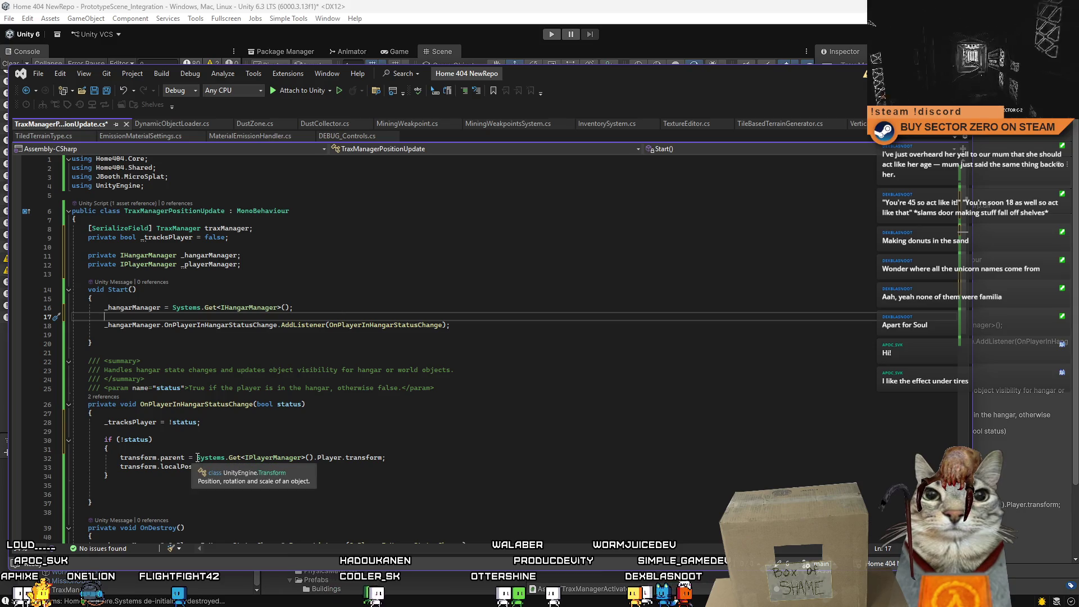
pyautogui.moveTo(197, 457); pyautogui.dragTo(292, 458)
pyautogui.click(328, 308)
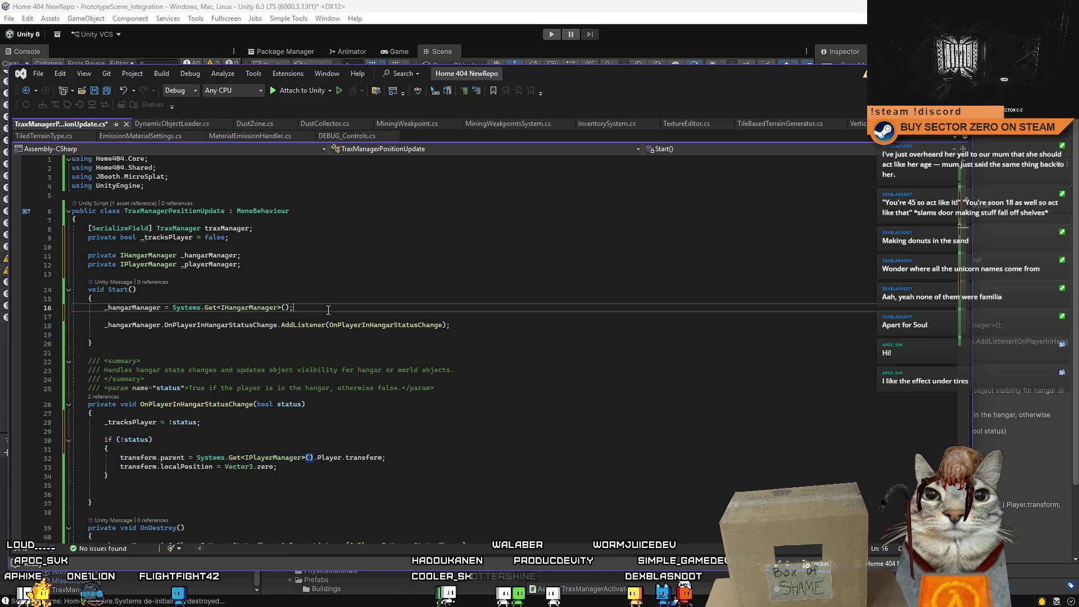
pyautogui.press('Return')
pyautogui.write('_p')
pyautogui.press('Tab')
pyautogui.press('Tab')
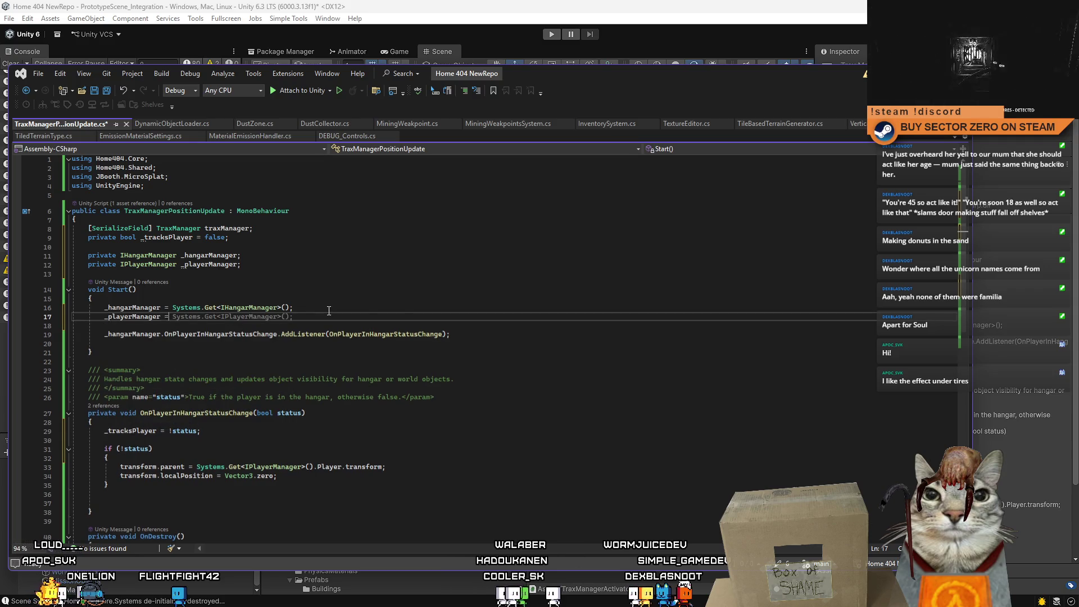